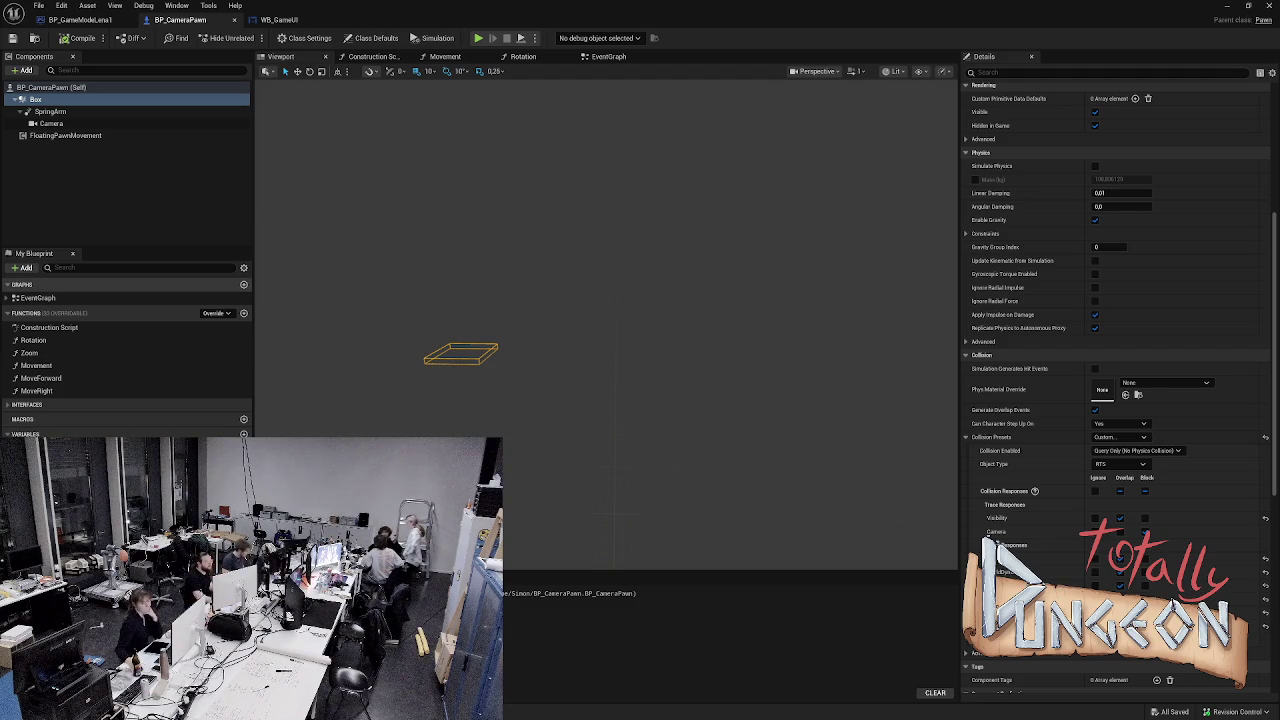
- Switch to BP_GameModeLena1 to view its Class Defaults, including Player Controller and Default Pawn
left_click(80, 20)
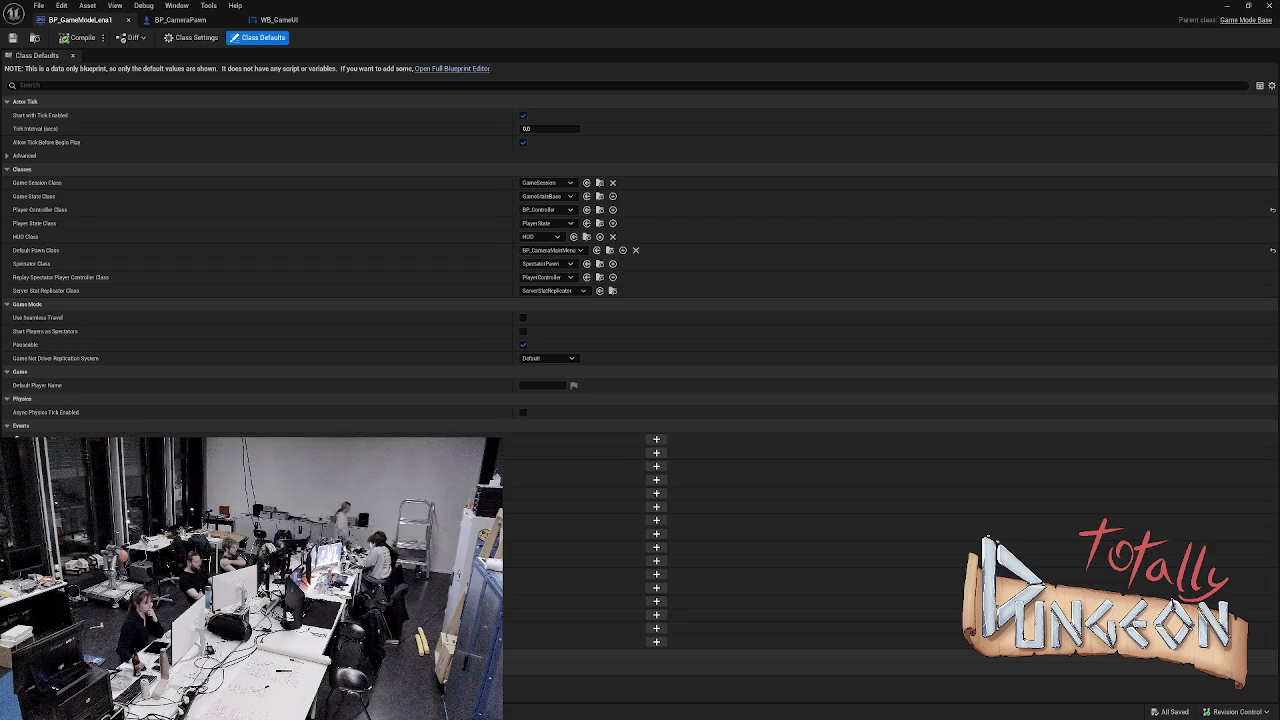
- Open the Content Drawer and go back to the BP_CameraPawn blueprint
key("ctrl+space")
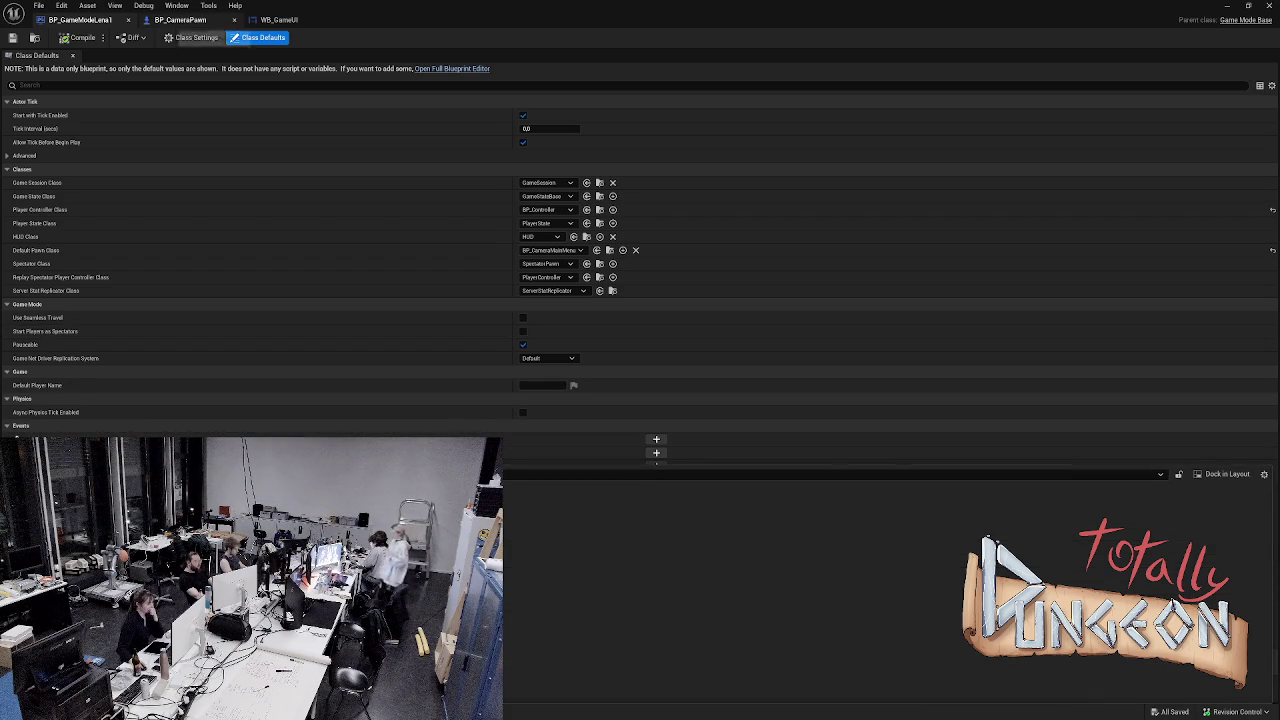
left_click(180, 20)
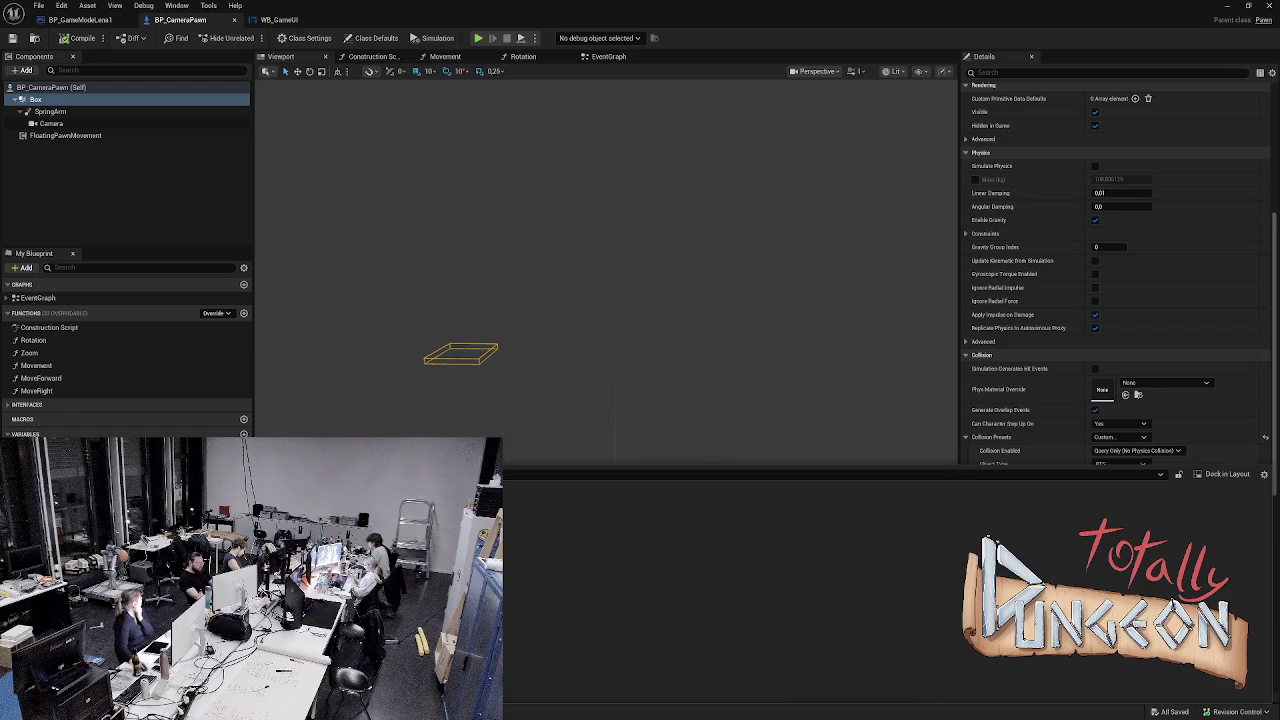
- Open BP_GameMode for editing and survey its EventGraph Branch and Toggle nodes
right_click(365, 208)
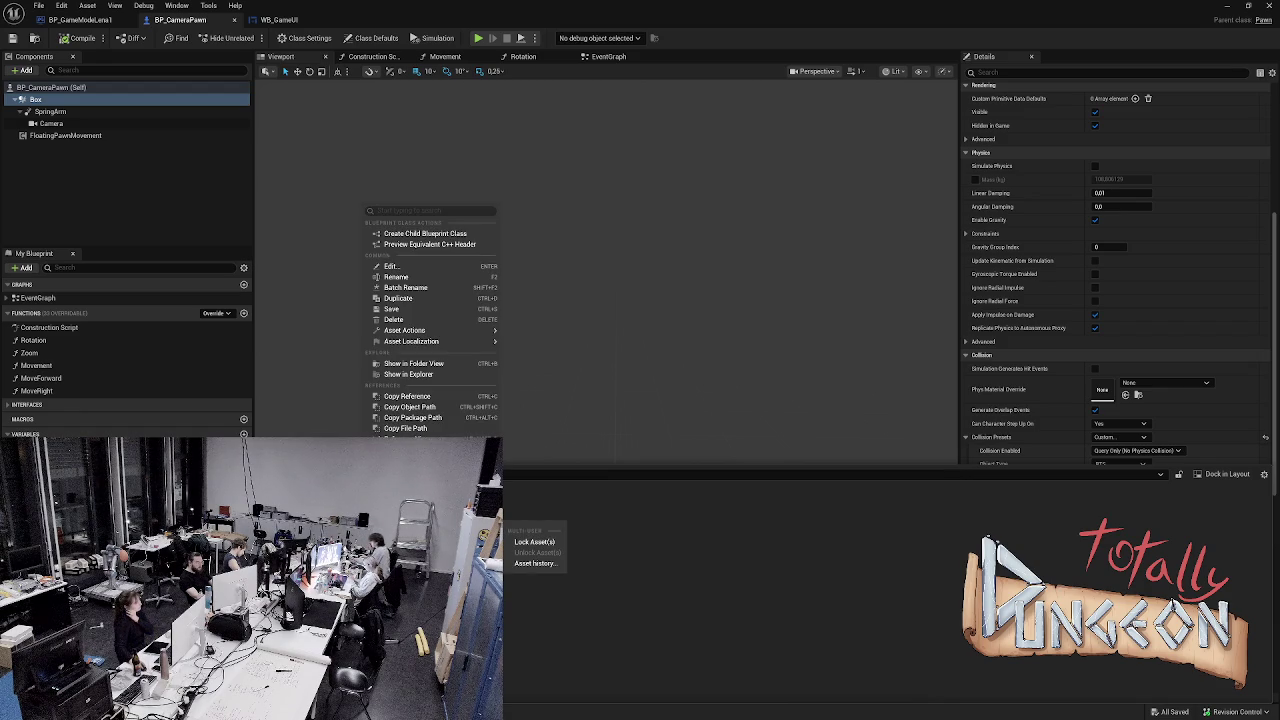
key("Escape")
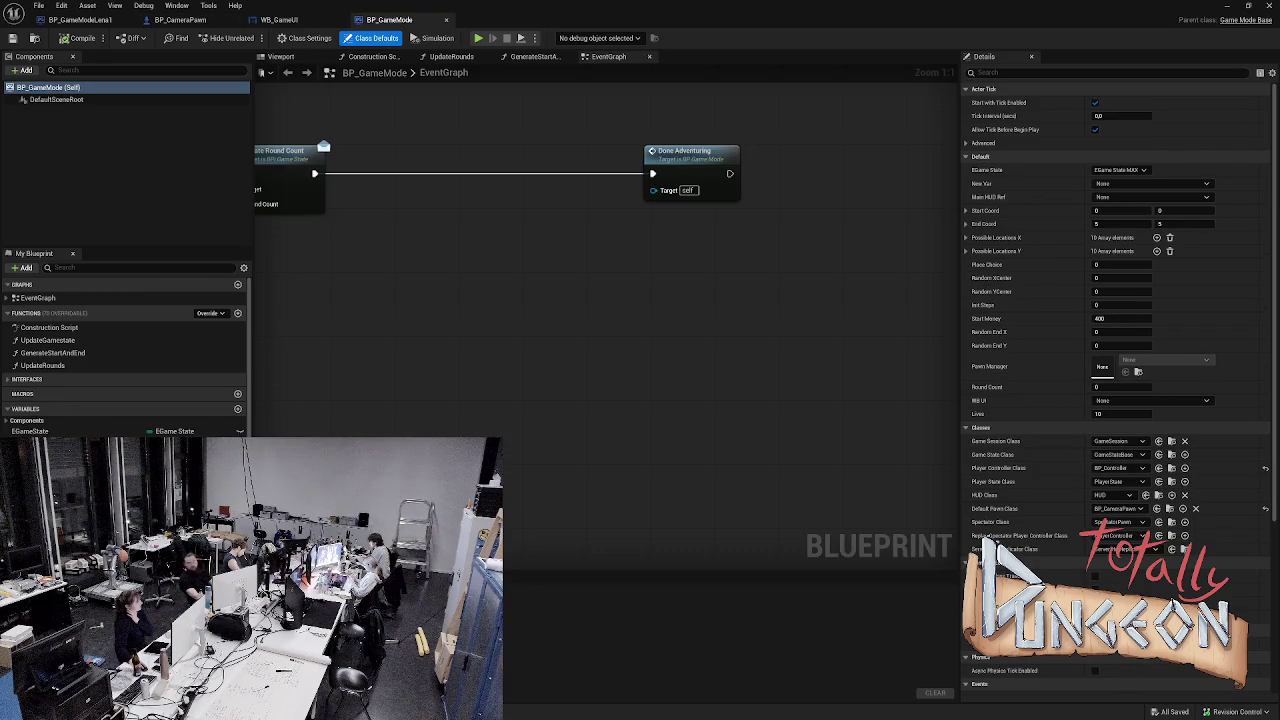
scroll(429, 494, "down", 5)
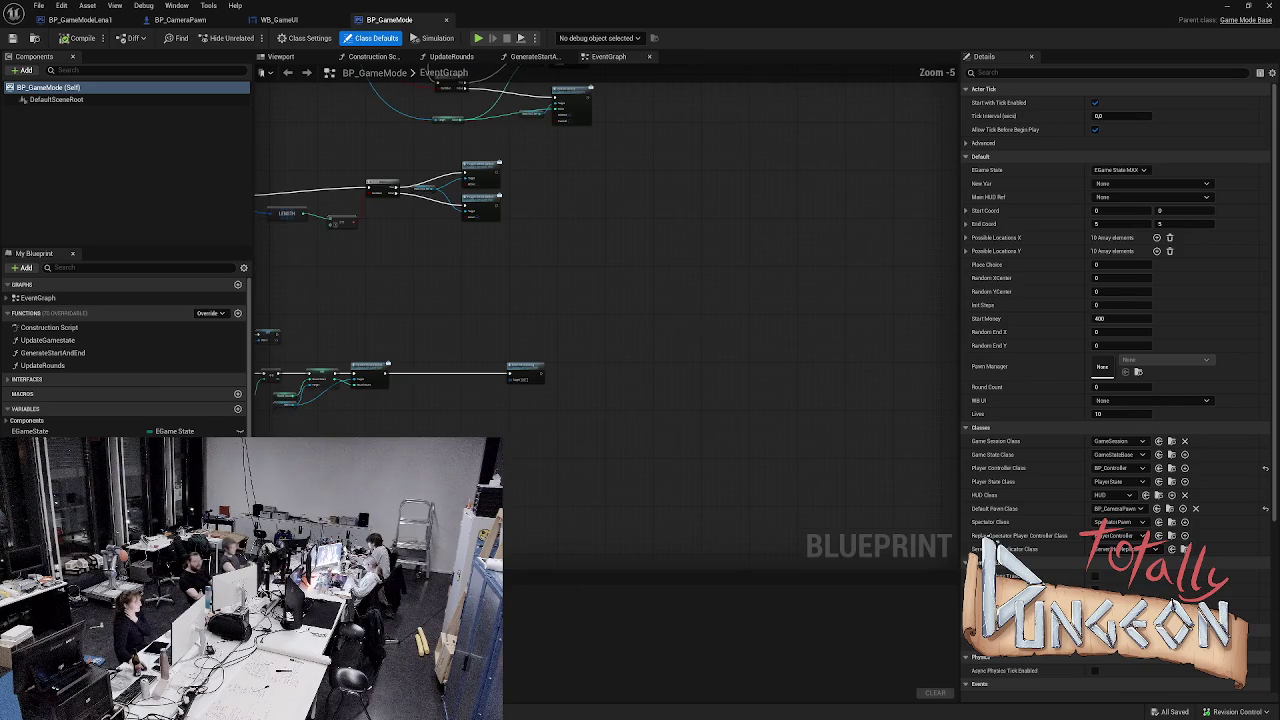
mouse_move(500, 330)
left_mouse_down()
mouse_move(747, 241)
mouse_move(740, 233)
left_mouse_up()
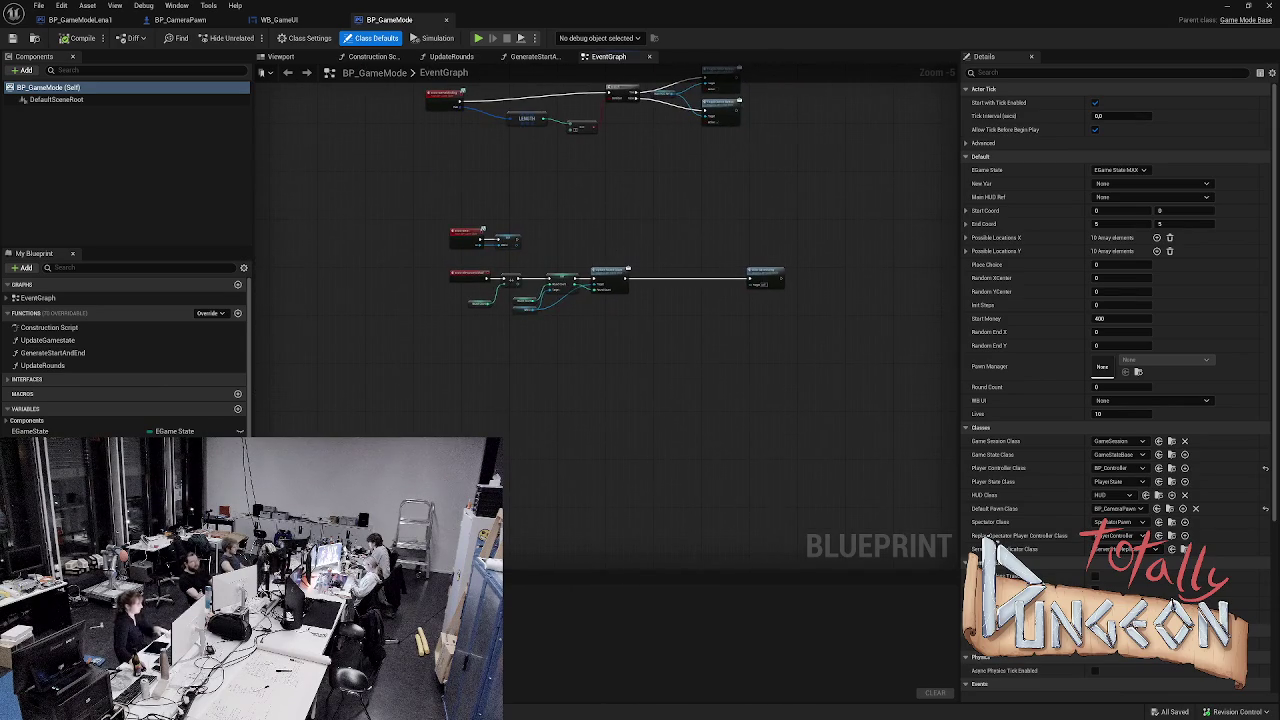
scroll(569, 289, "up", 2)
left_click_drag(569, 219, 575, 420)
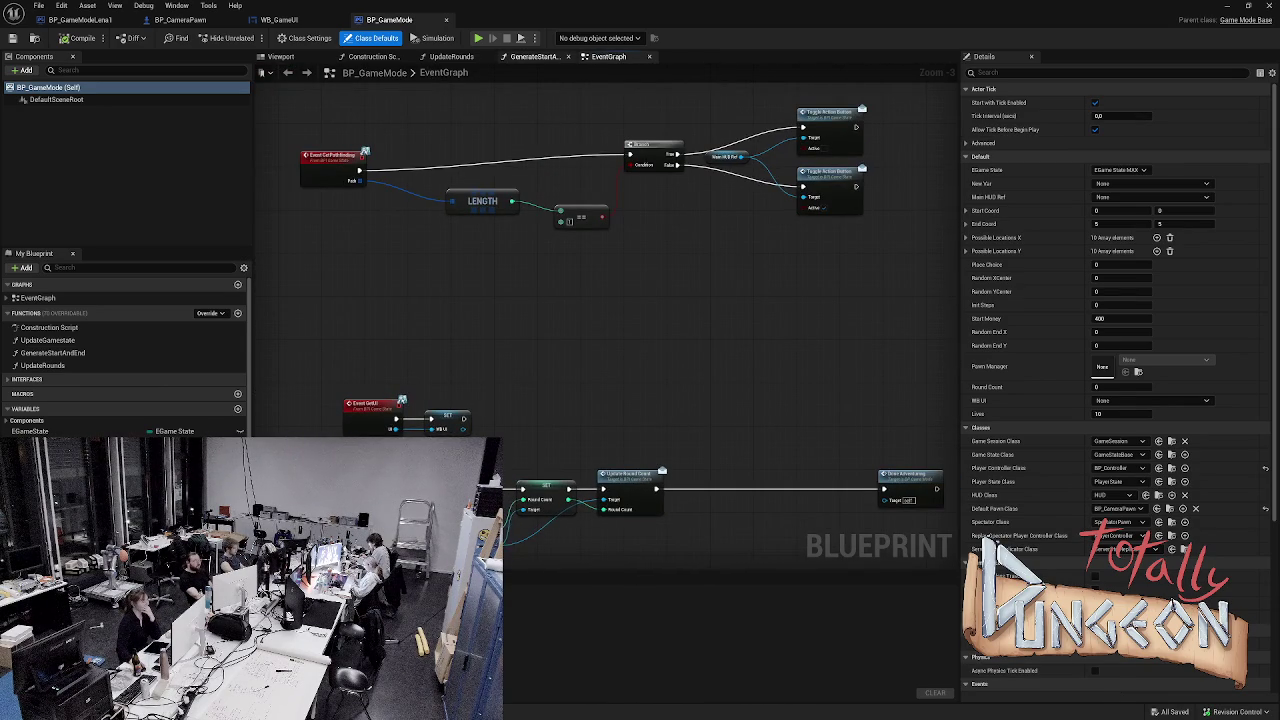
- Review the GenerateStartAndEnd function graph
left_click(535, 56)
scroll(654, 340, "up", 3)
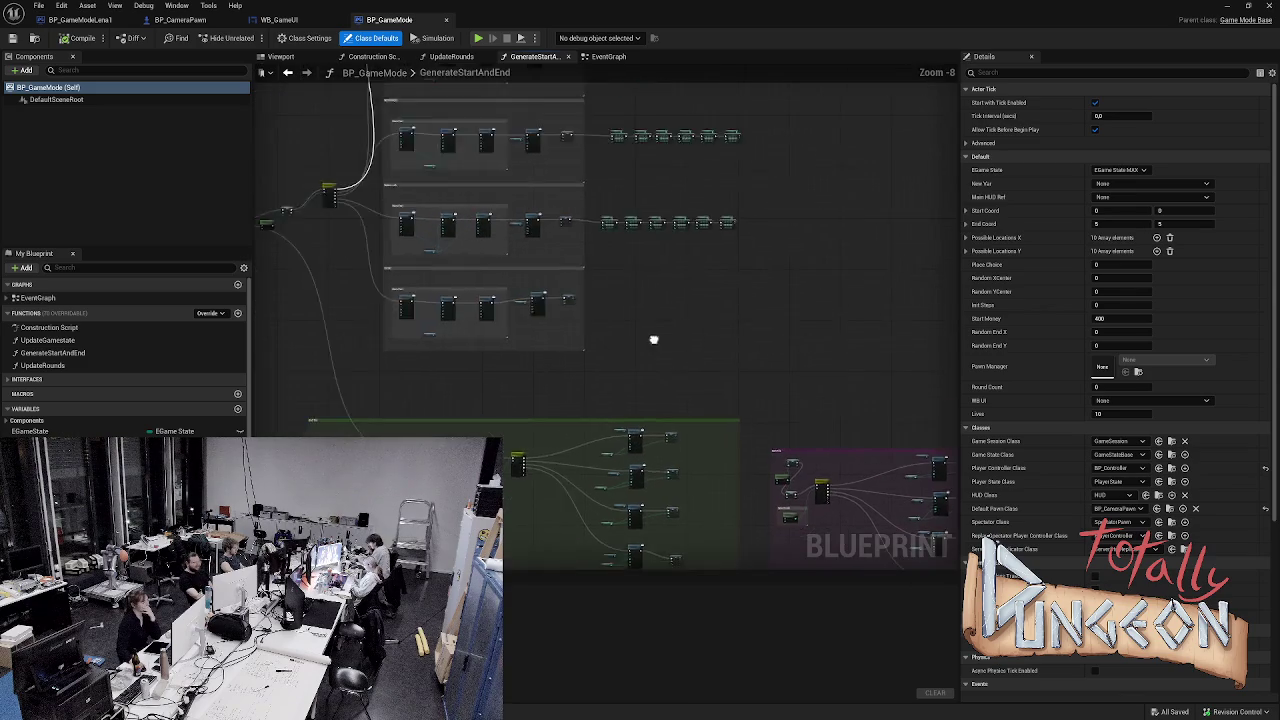
scroll(654, 340, "up", 5)
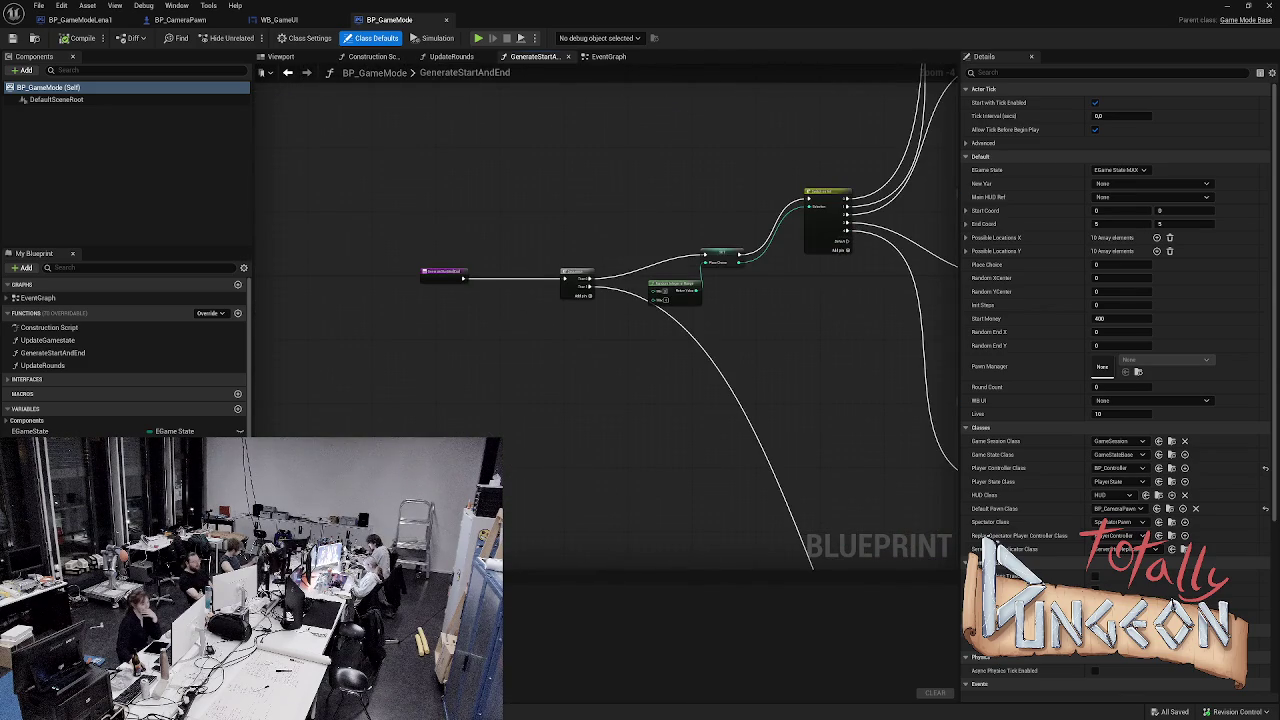
- Review the EventGraph's TileActions and Game Init nodes, then return to BP_CameraPawn
left_click(607, 56)
mouse_move(600, 300)
left_mouse_down()
mouse_move(545, 360)
mouse_move(560, 565)
left_mouse_up()
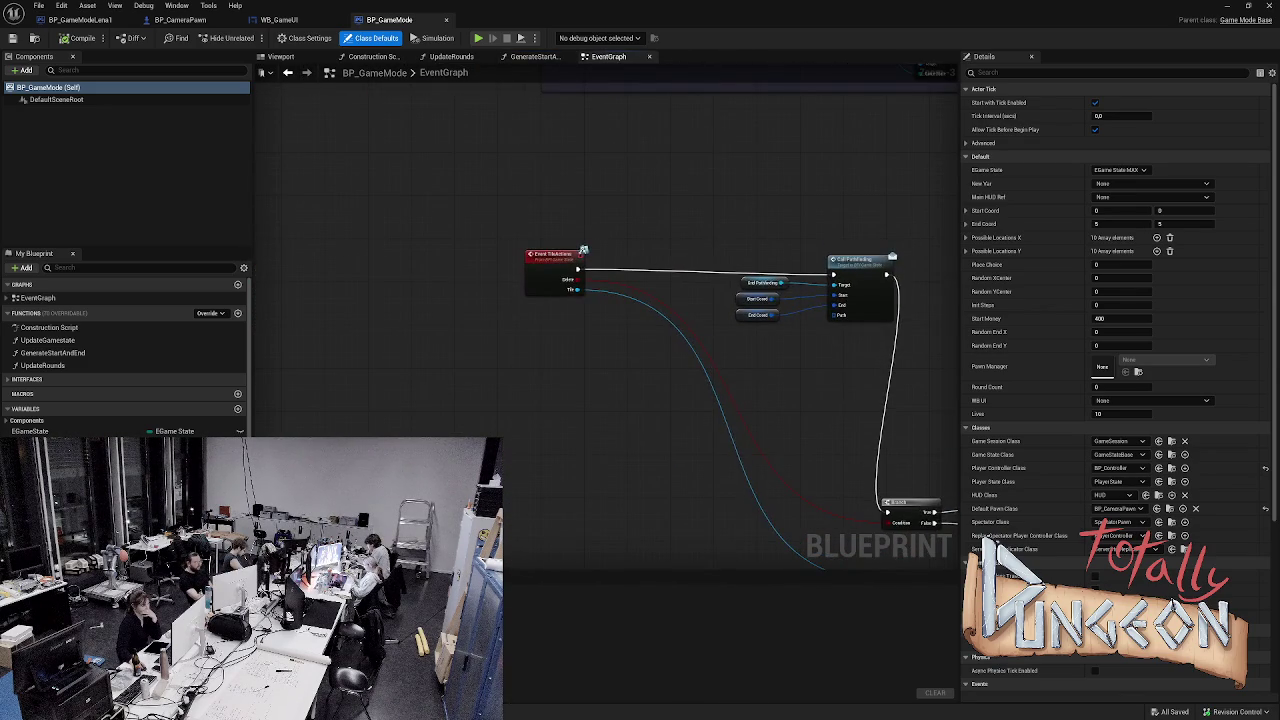
scroll(608, 450, "down", 2)
mouse_move(453, 292)
left_mouse_down()
mouse_move(451, 427)
mouse_move(413, 554)
left_mouse_up()
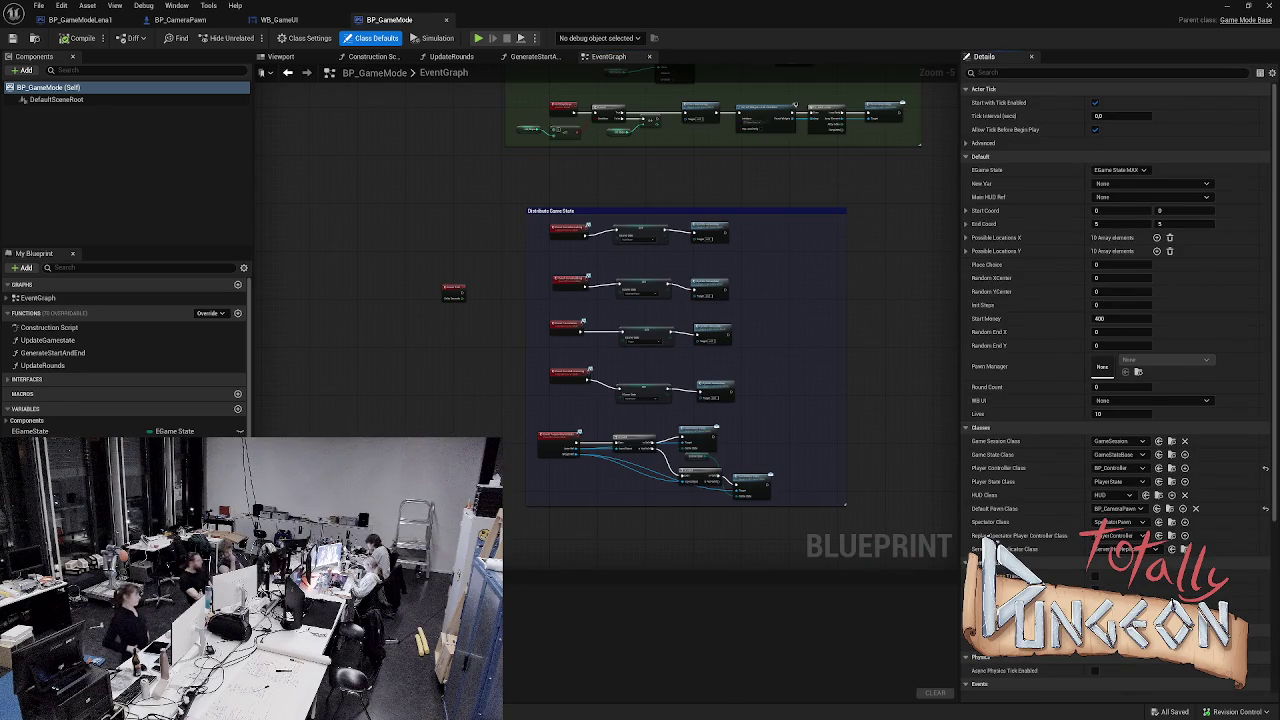
scroll(452, 342, "up", 3)
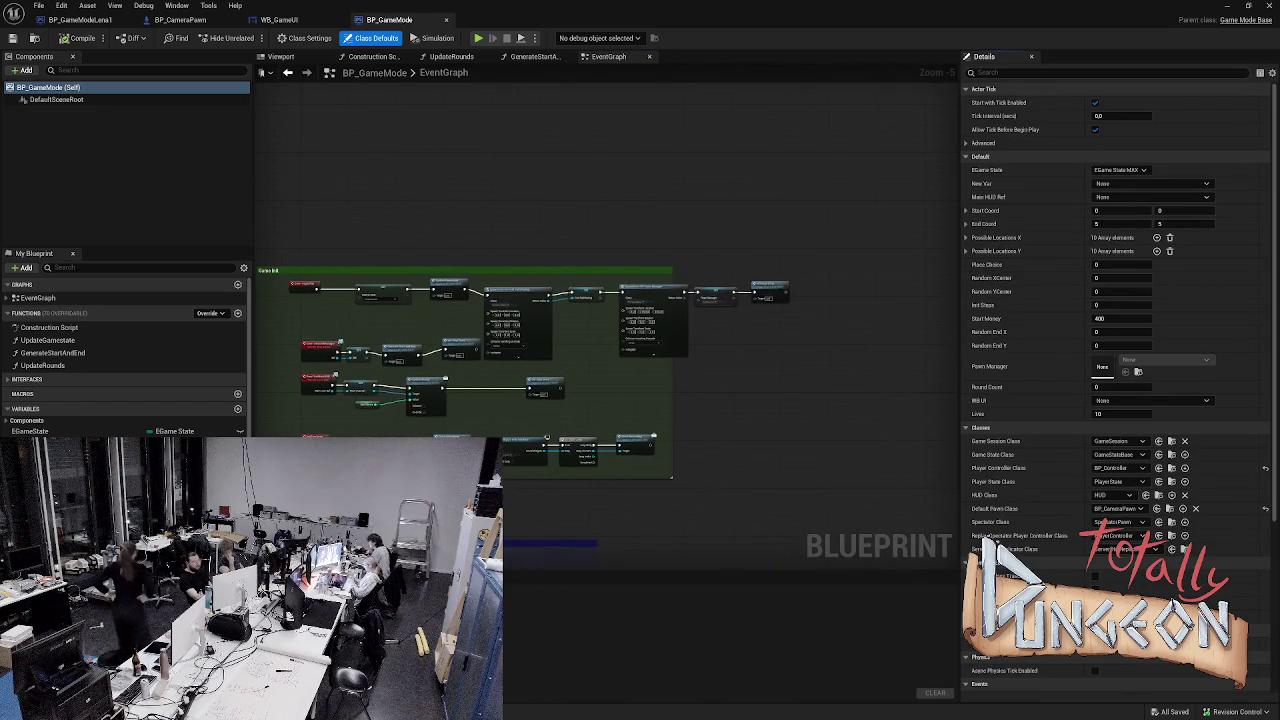
scroll(560, 293, "up", 1)
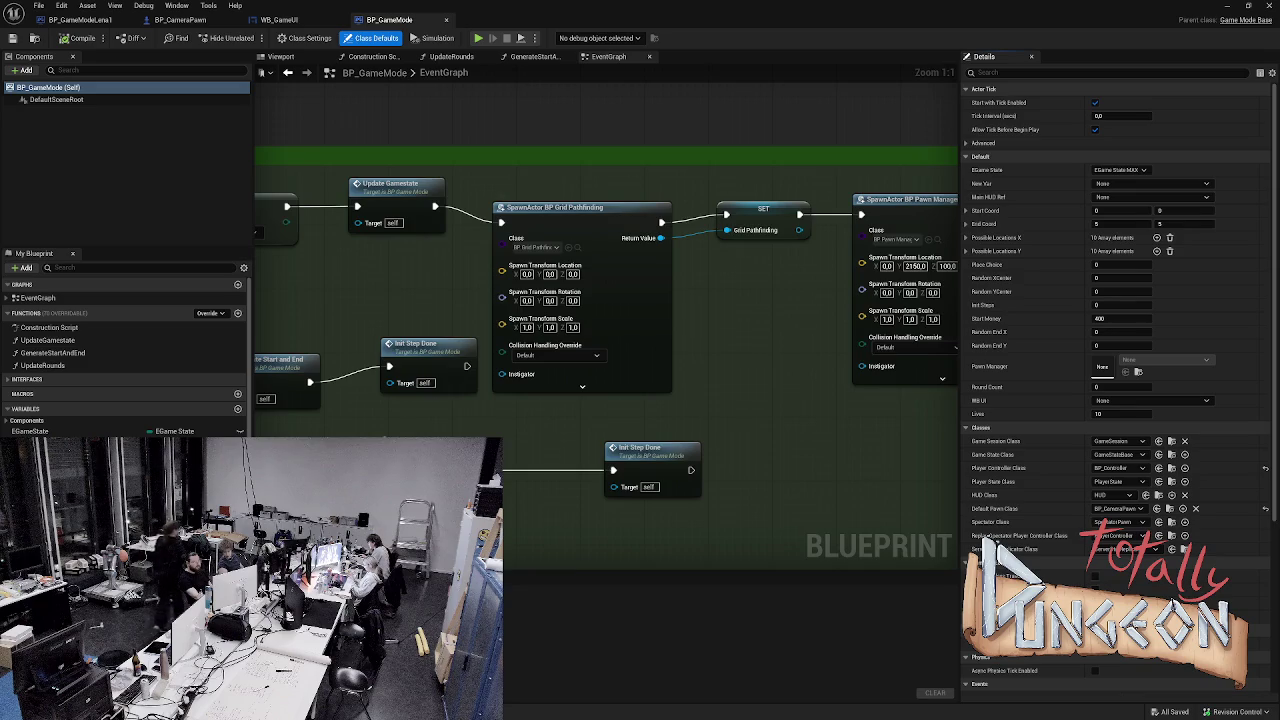
left_click_drag(567, 126, 403, 192)
scroll(706, 149, "down", 4)
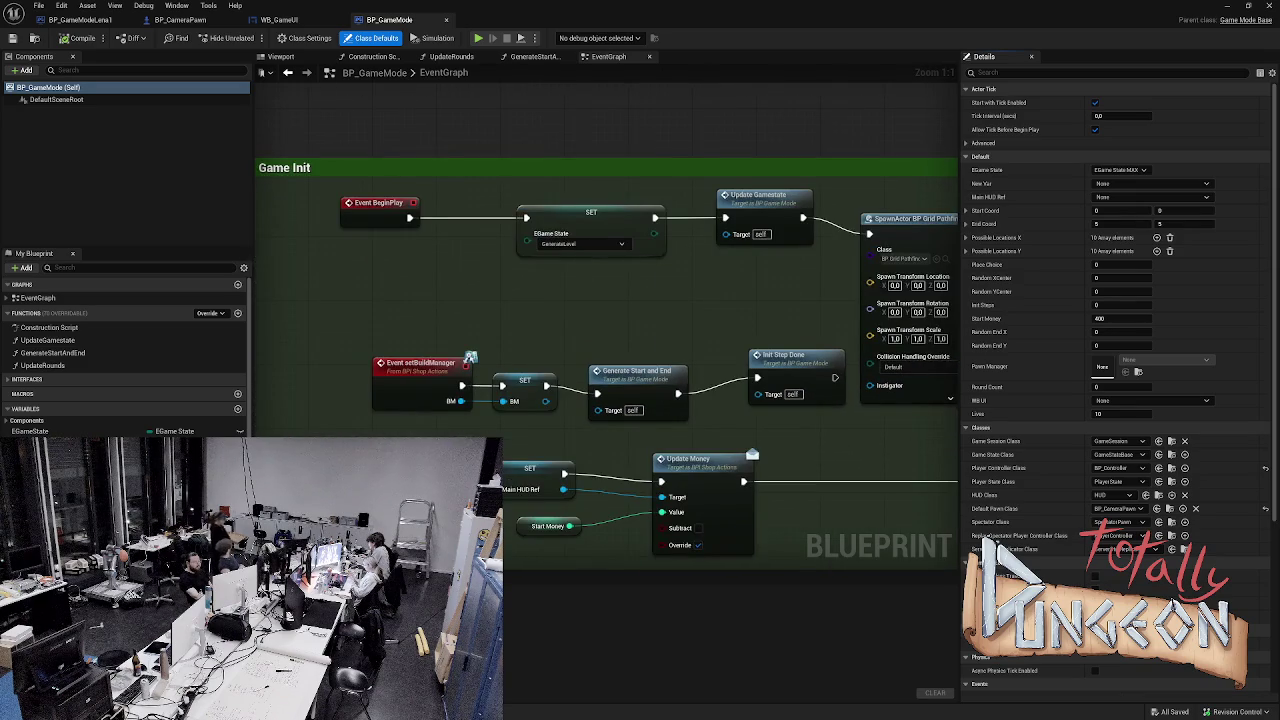
scroll(750, 442, "up", 1)
key("ctrl+space")
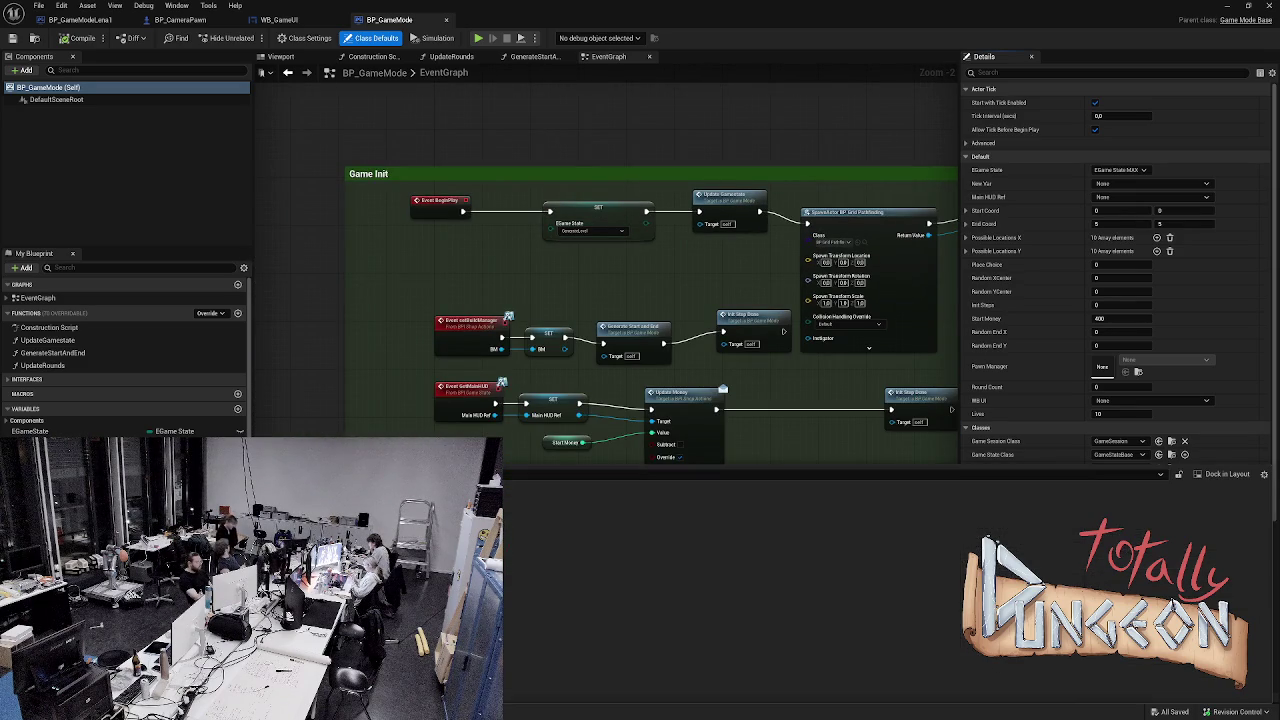
left_click(180, 19)
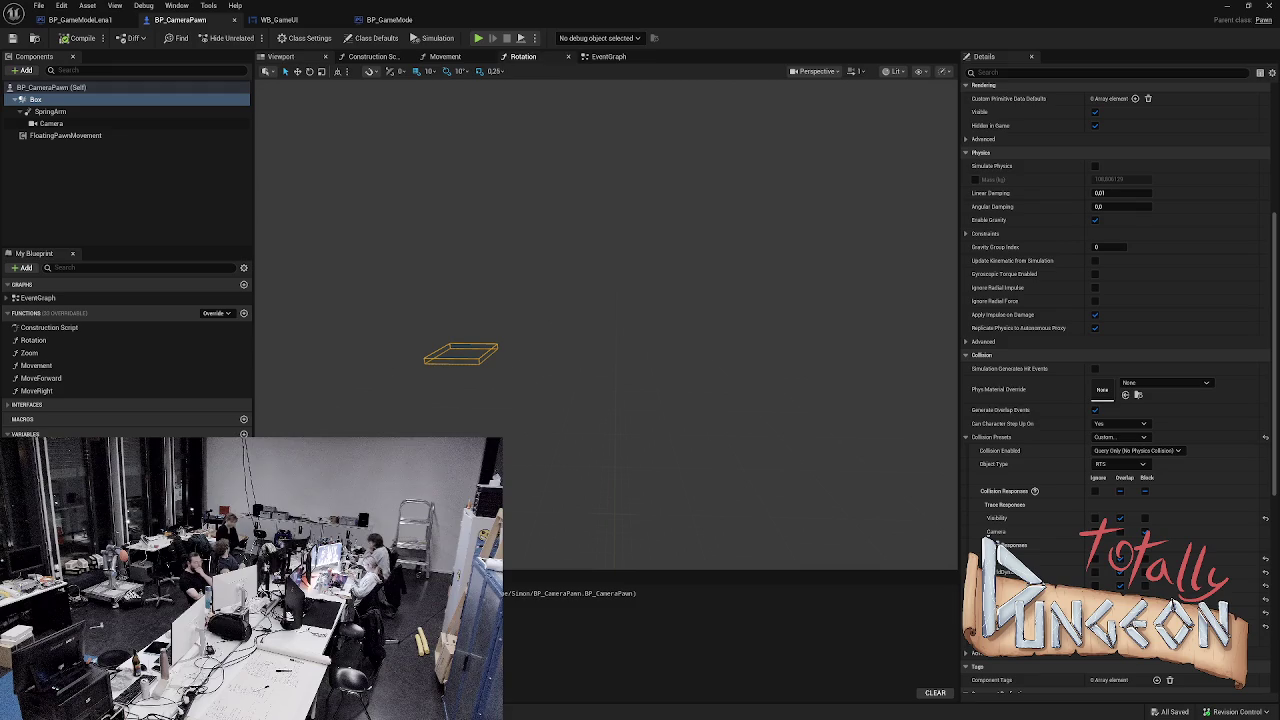
- Show BP_CameraPawn's EventGraph and inspect the BM variable and Set Build Manager nodes
left_click(608, 56)
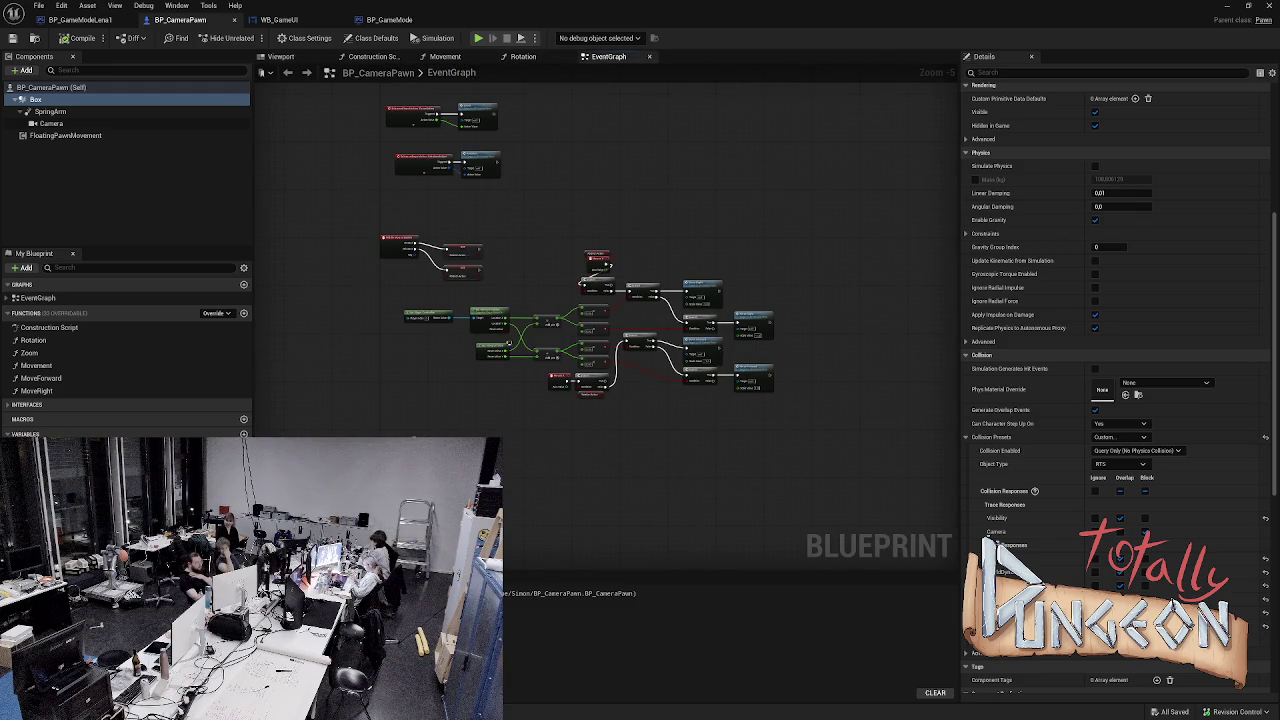
scroll(528, 470, "up", 4)
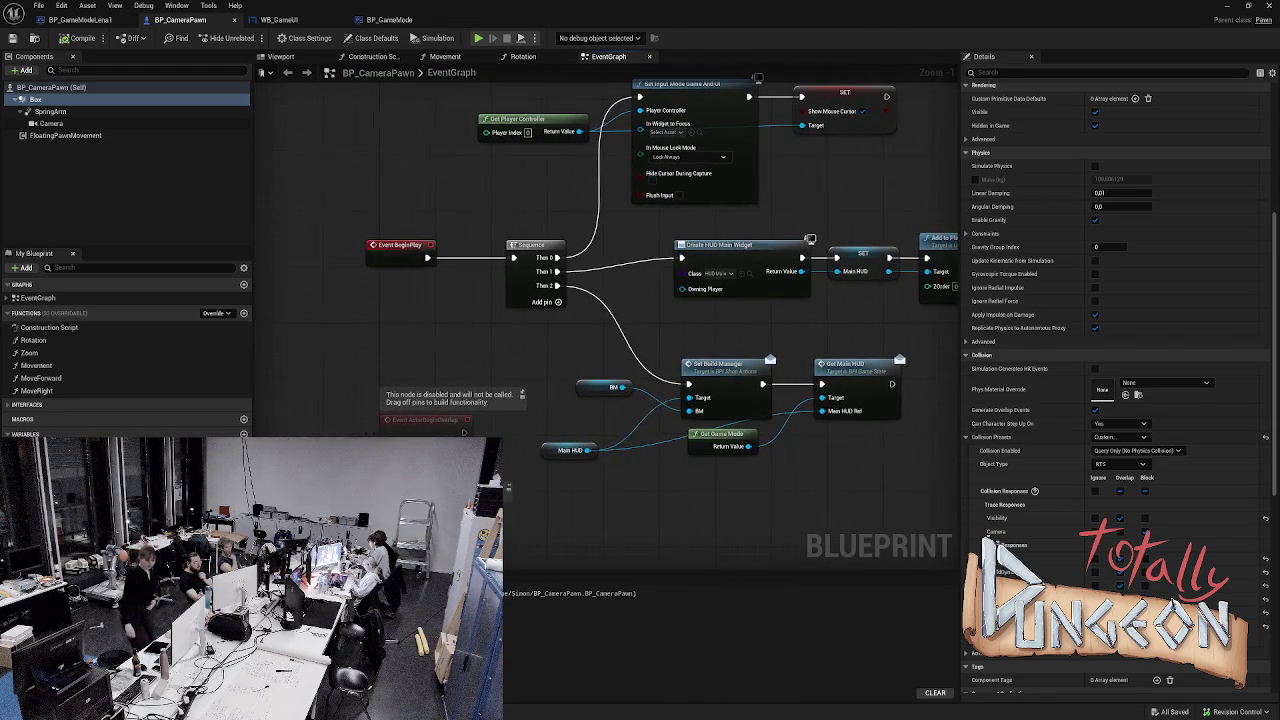
left_click(610, 387)
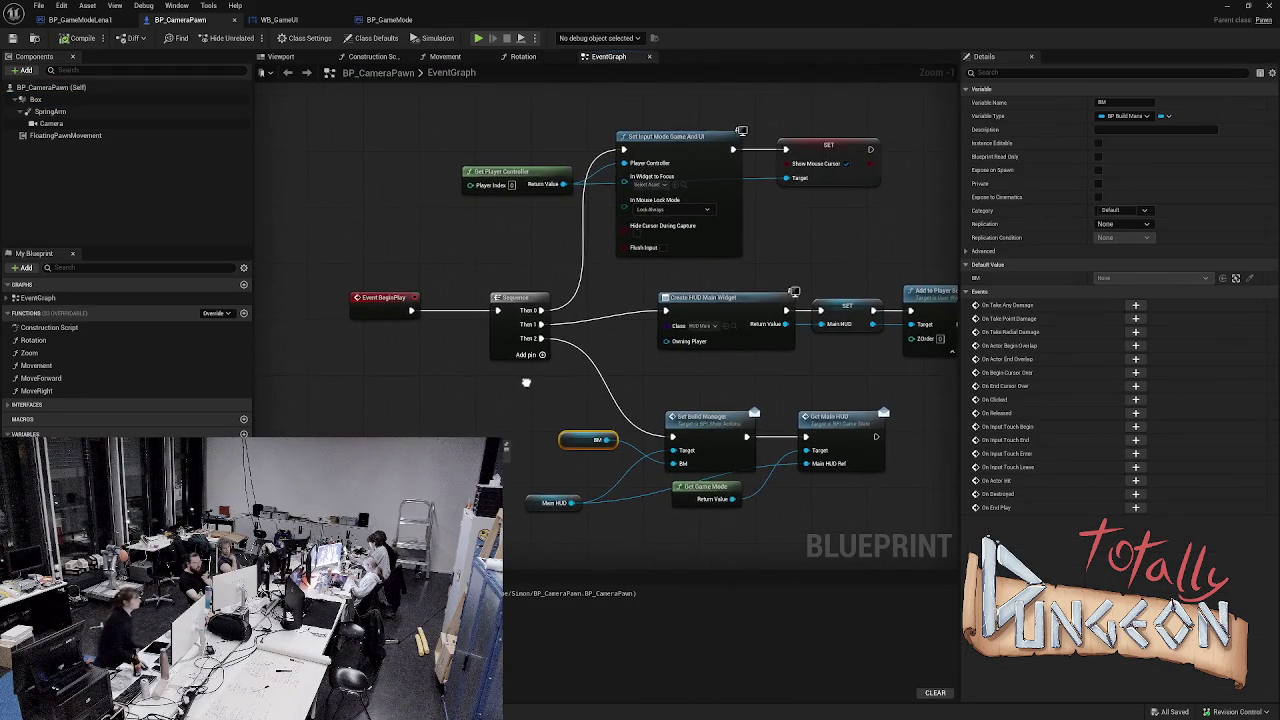
left_click_drag(521, 388, 496, 392)
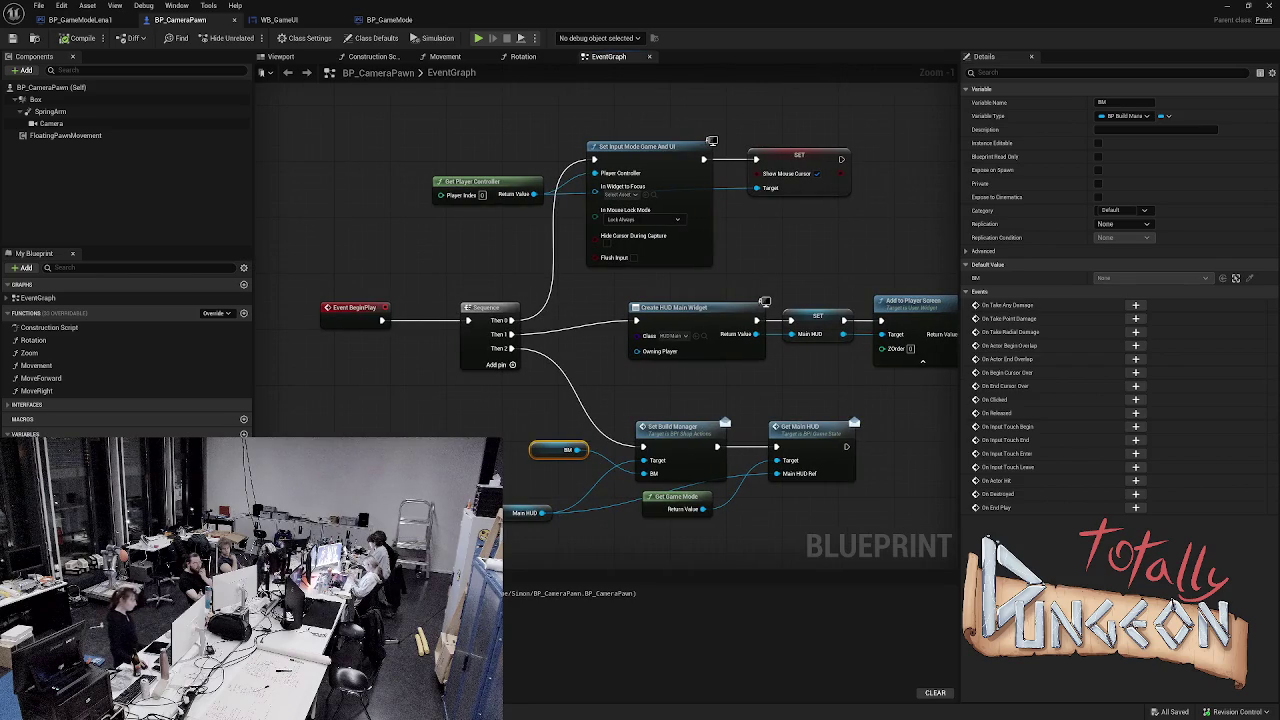
left_click_drag(644, 416, 621, 424)
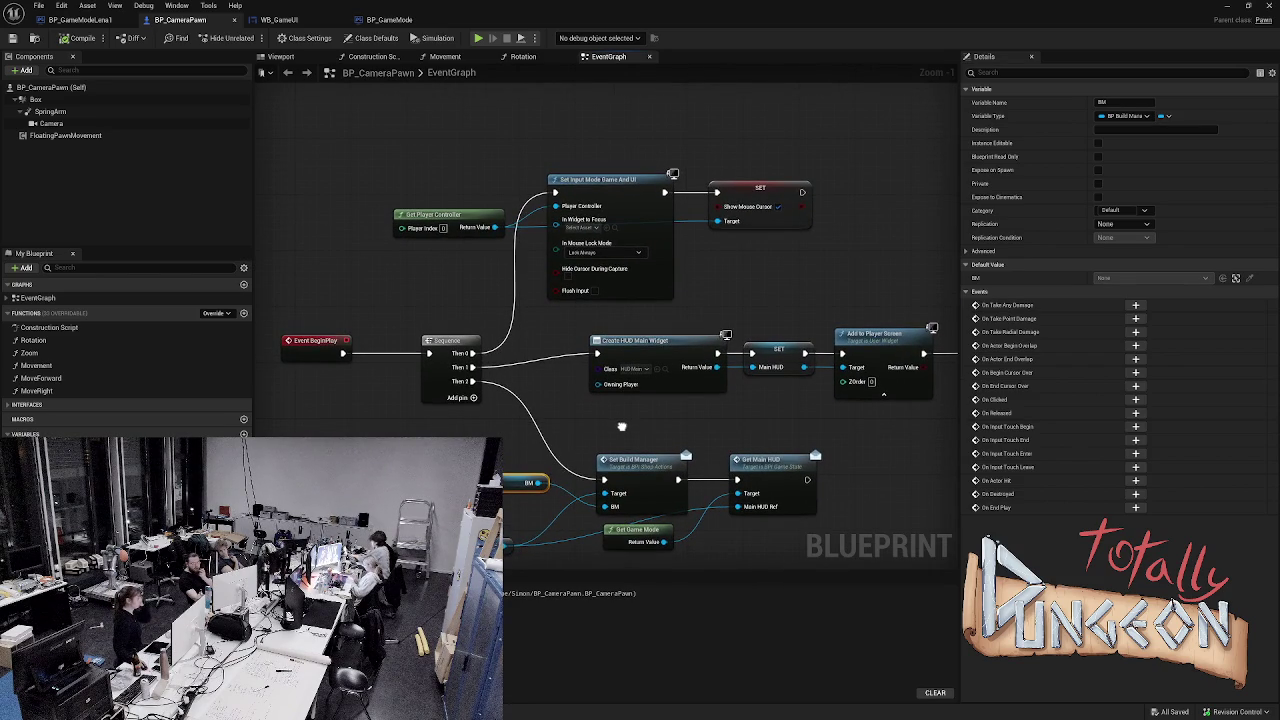
mouse_move(621, 424)
left_mouse_down()
mouse_move(626, 435)
mouse_move(565, 94)
left_mouse_up()
- Look over the mouse position, Movement, Zoom and HUD nodes, then close BP_CameraPawn
scroll(565, 94, "down", 4)
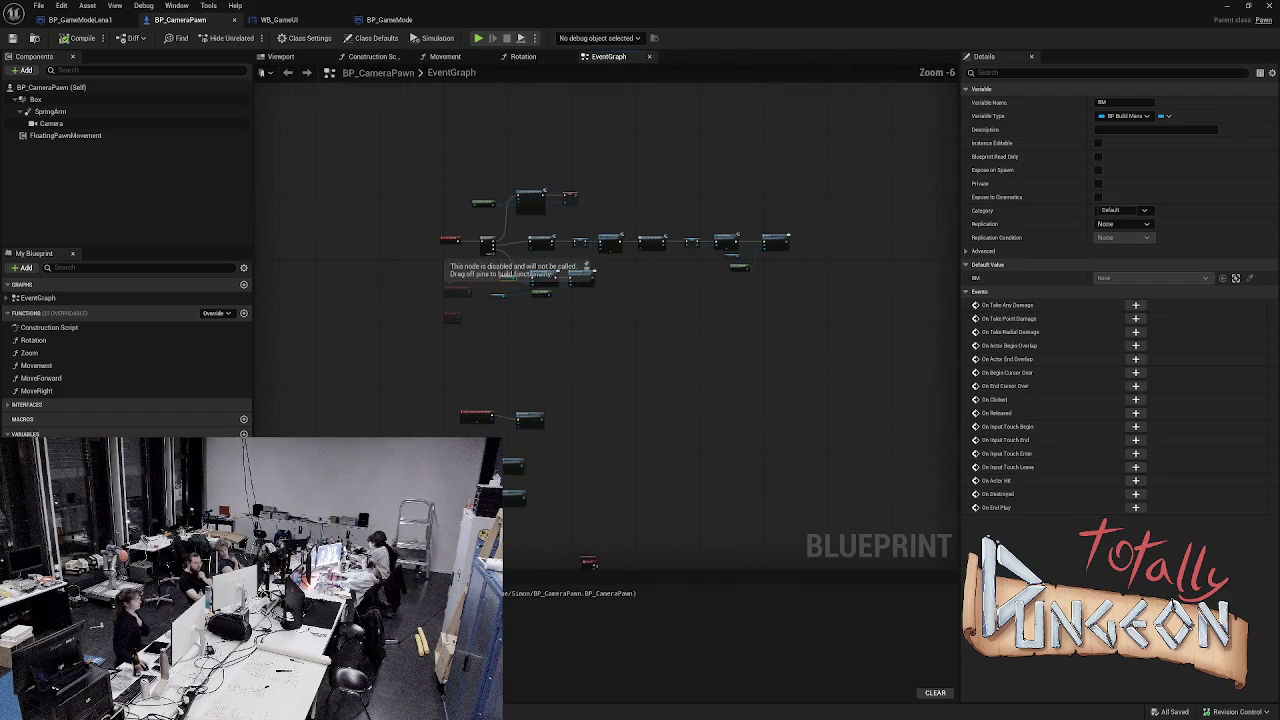
scroll(563, 371, "up", 6)
mouse_move(563, 371)
left_mouse_down()
mouse_move(614, 249)
mouse_move(766, 323)
mouse_move(600, 300)
mouse_move(514, 318)
mouse_move(569, 463)
mouse_move(417, 391)
mouse_move(771, 197)
mouse_move(574, 421)
mouse_move(554, 421)
mouse_move(657, 354)
mouse_move(745, 378)
mouse_move(250, 588)
left_mouse_up()
mouse_move(560, 200)
left_mouse_down()
mouse_move(592, 191)
mouse_move(843, 277)
mouse_move(700, 300)
mouse_move(600, 350)
mouse_move(668, 645)
left_mouse_up()
mouse_move(600, 200)
left_mouse_down()
mouse_move(630, 480)
mouse_move(680, 545)
left_mouse_up()
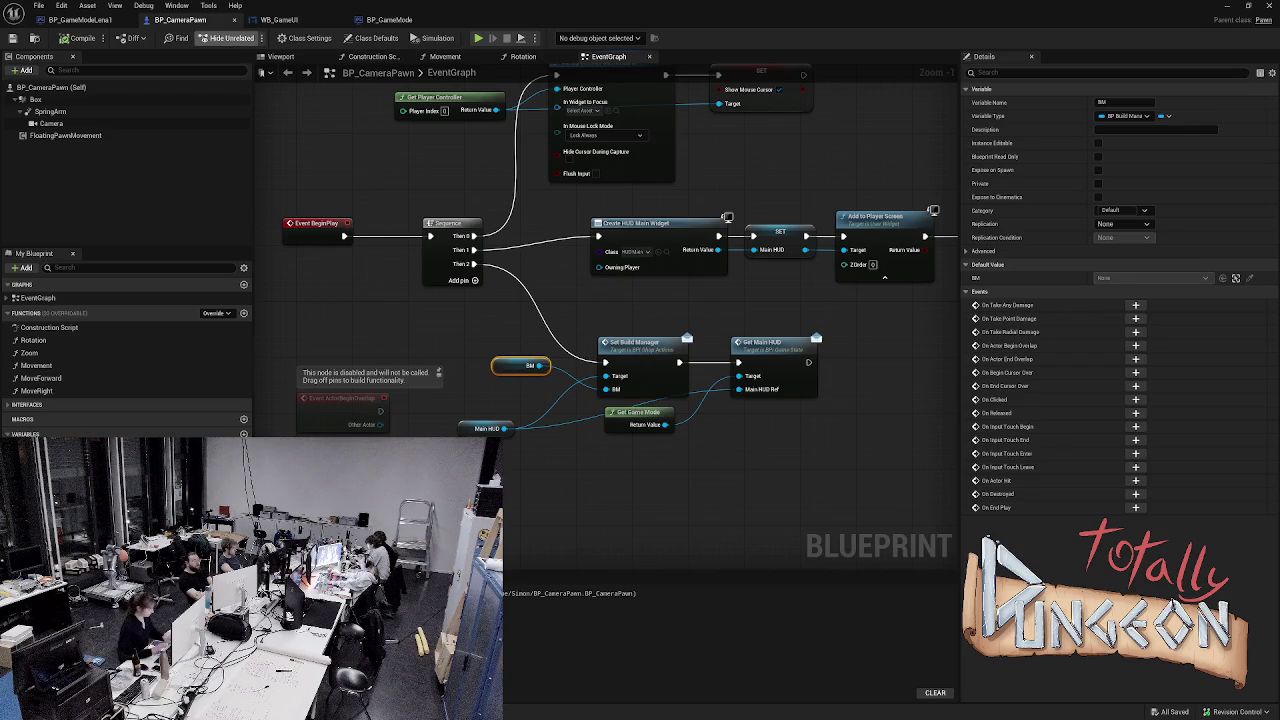
left_click(234, 20)
- In BP_GameMode, move the Init Step Done node beside Update Money and save
left_click(283, 20)
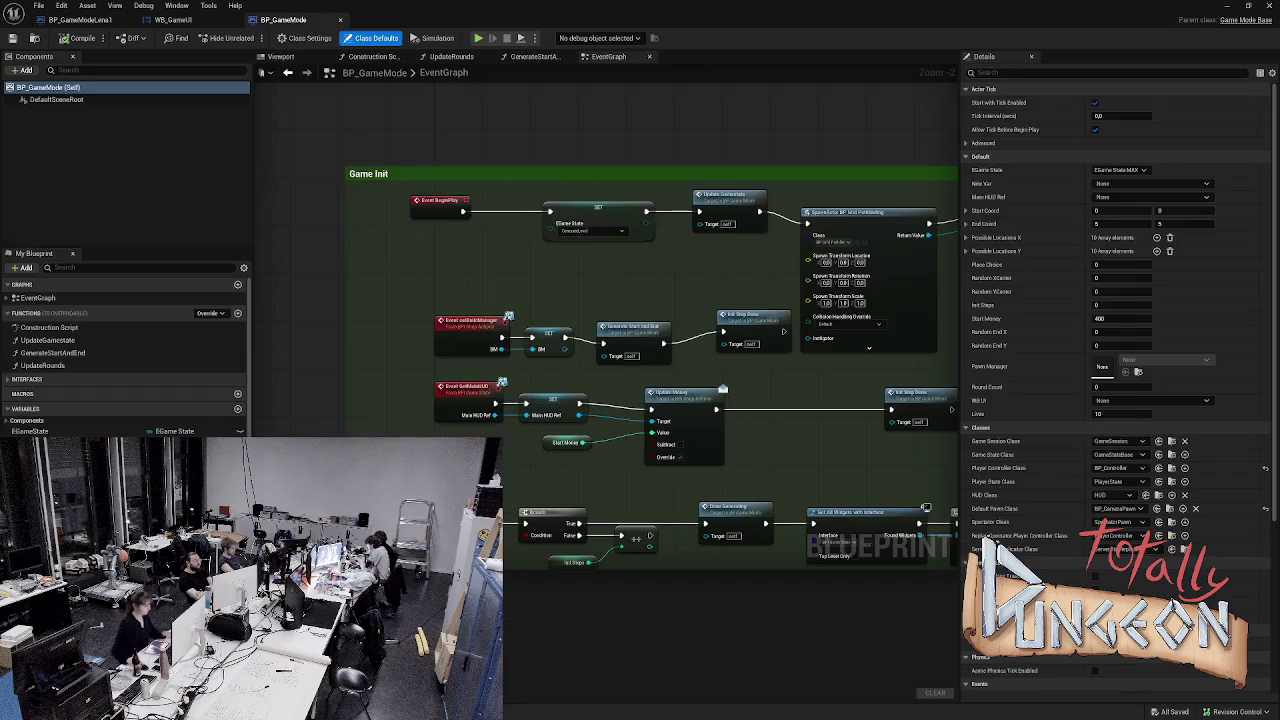
scroll(357, 451, "down", 2)
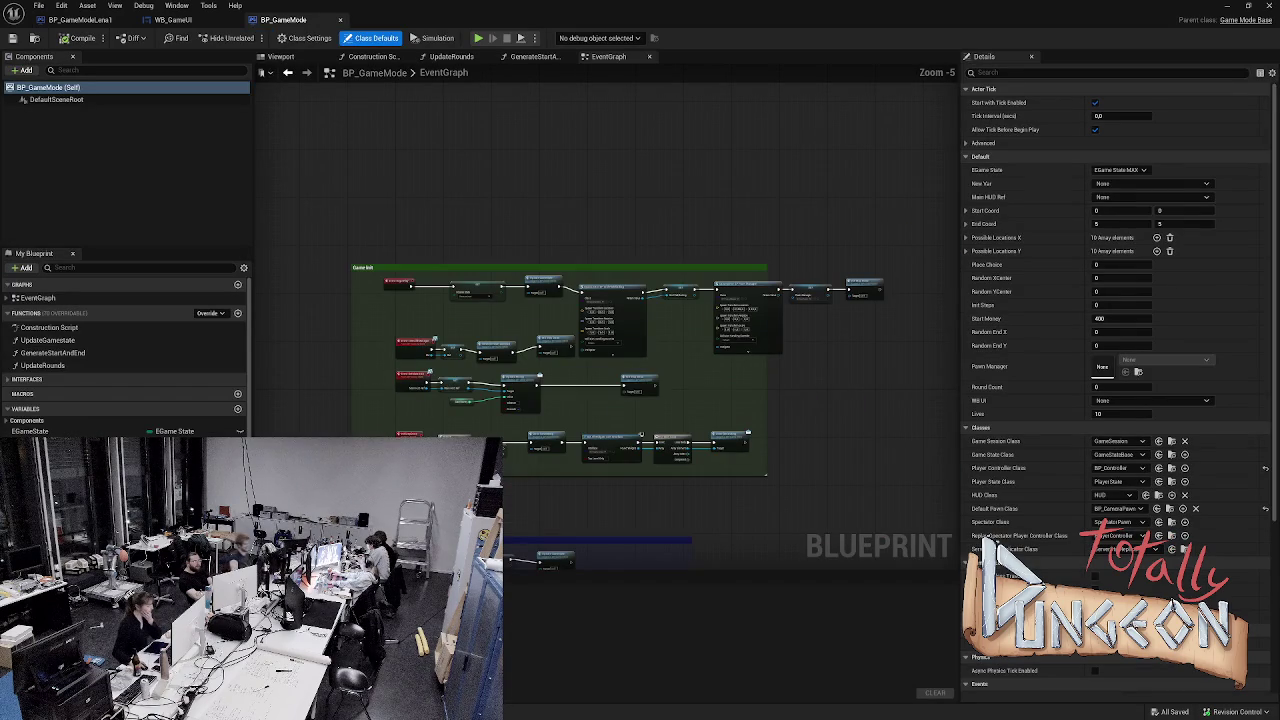
scroll(872, 513, "up", 5)
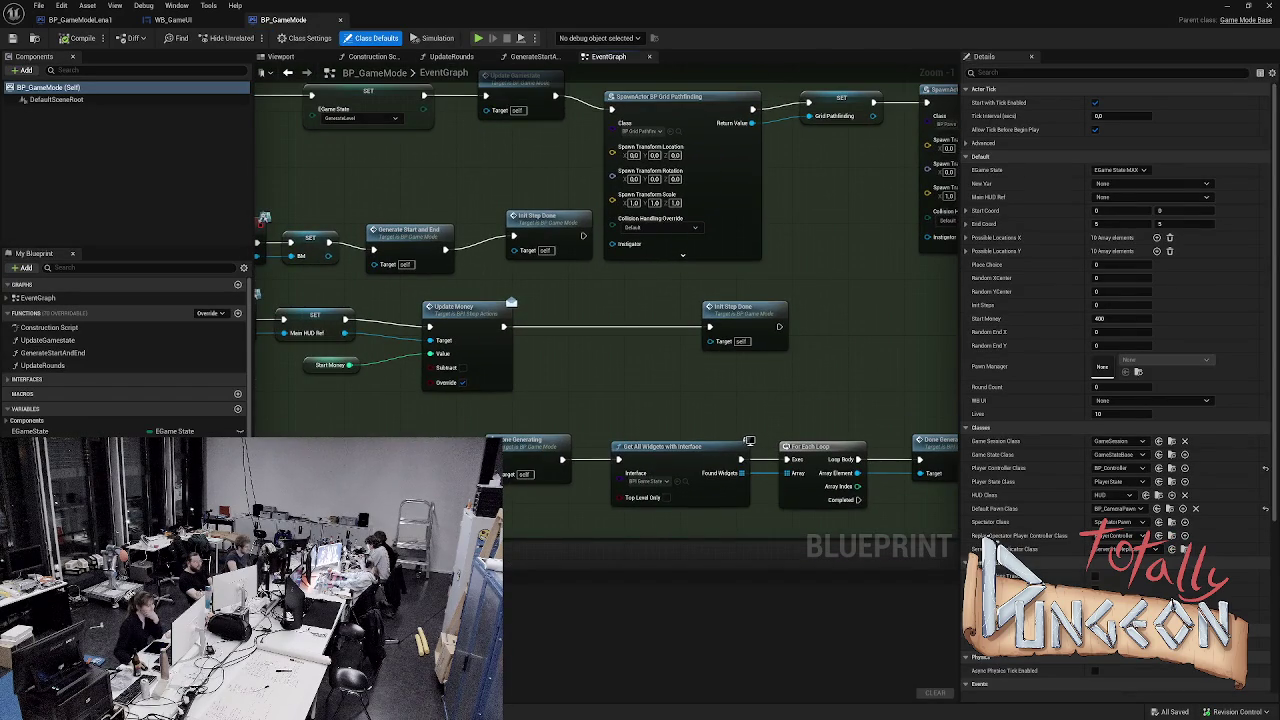
mouse_move(730, 302)
left_mouse_down()
mouse_move(580, 308)
mouse_move(680, 253)
left_mouse_up()
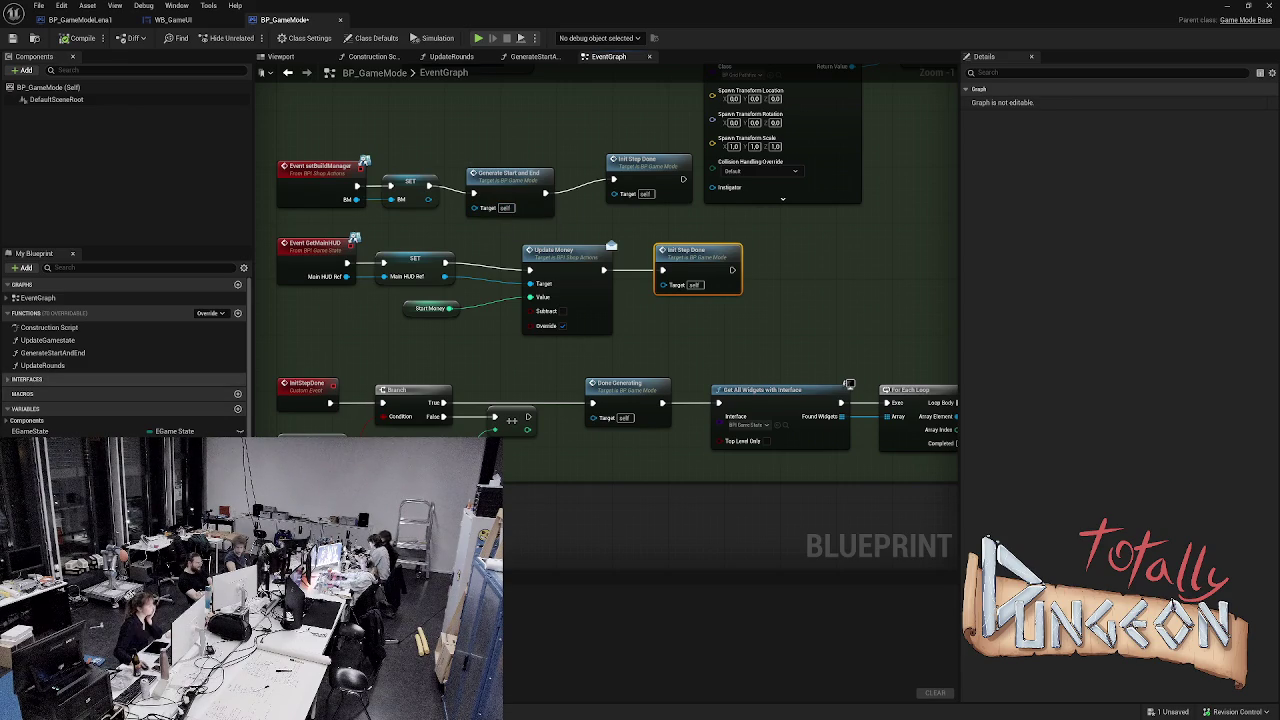
key("ctrl+s")
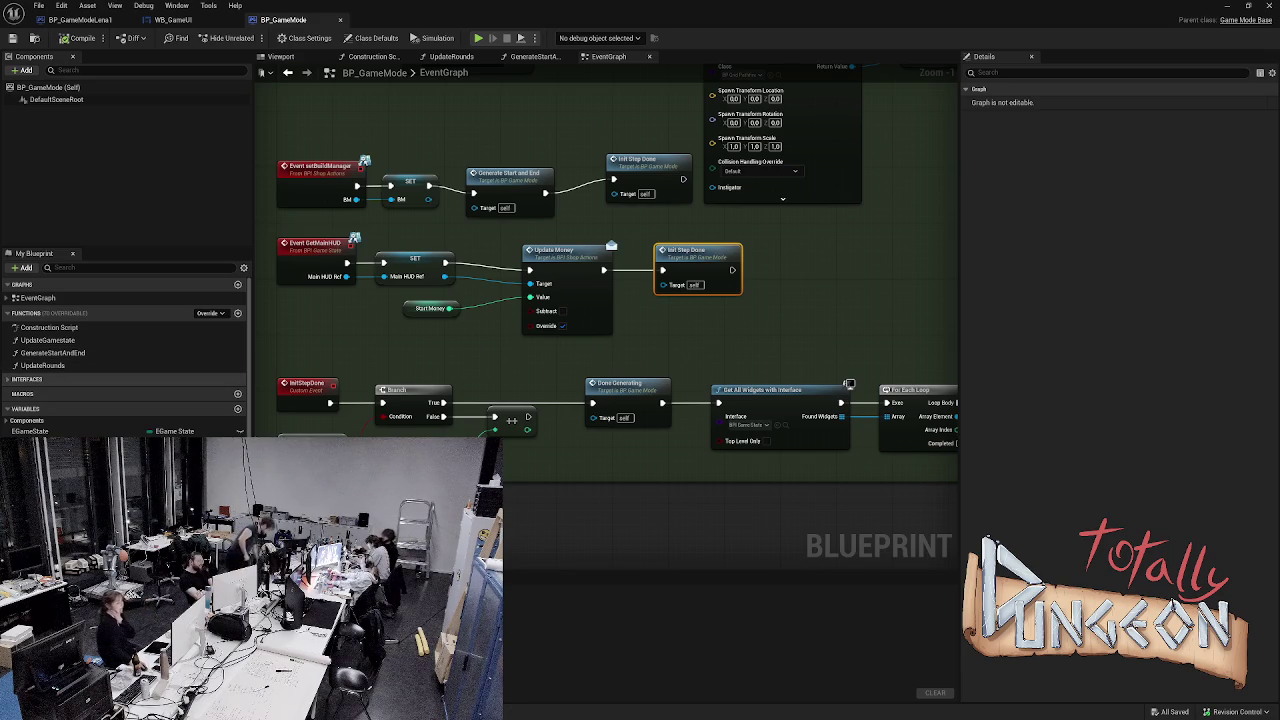
- Expand the Interfaces category in My Blueprint and scroll through its functions
left_click(27, 379)
scroll(125, 340, "down", 3)
scroll(125, 357, "down", 3)
scroll(125, 358, "up", 5)
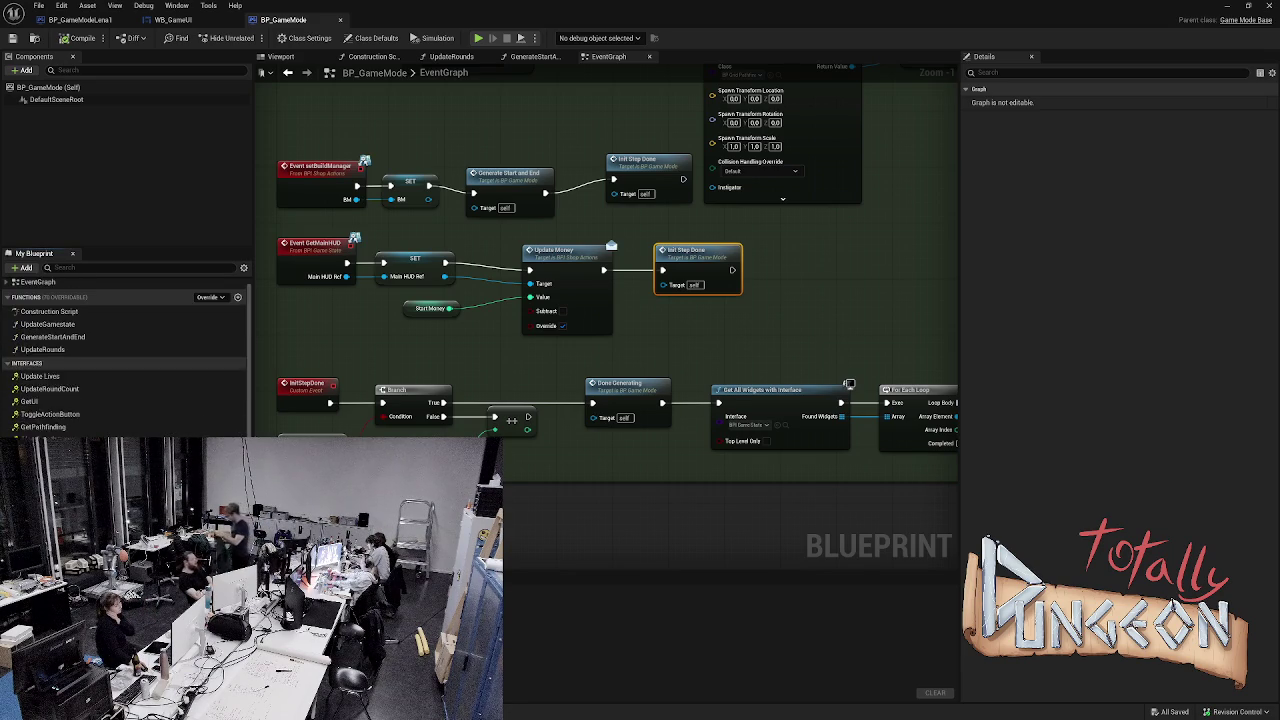
scroll(125, 357, "down", 6)
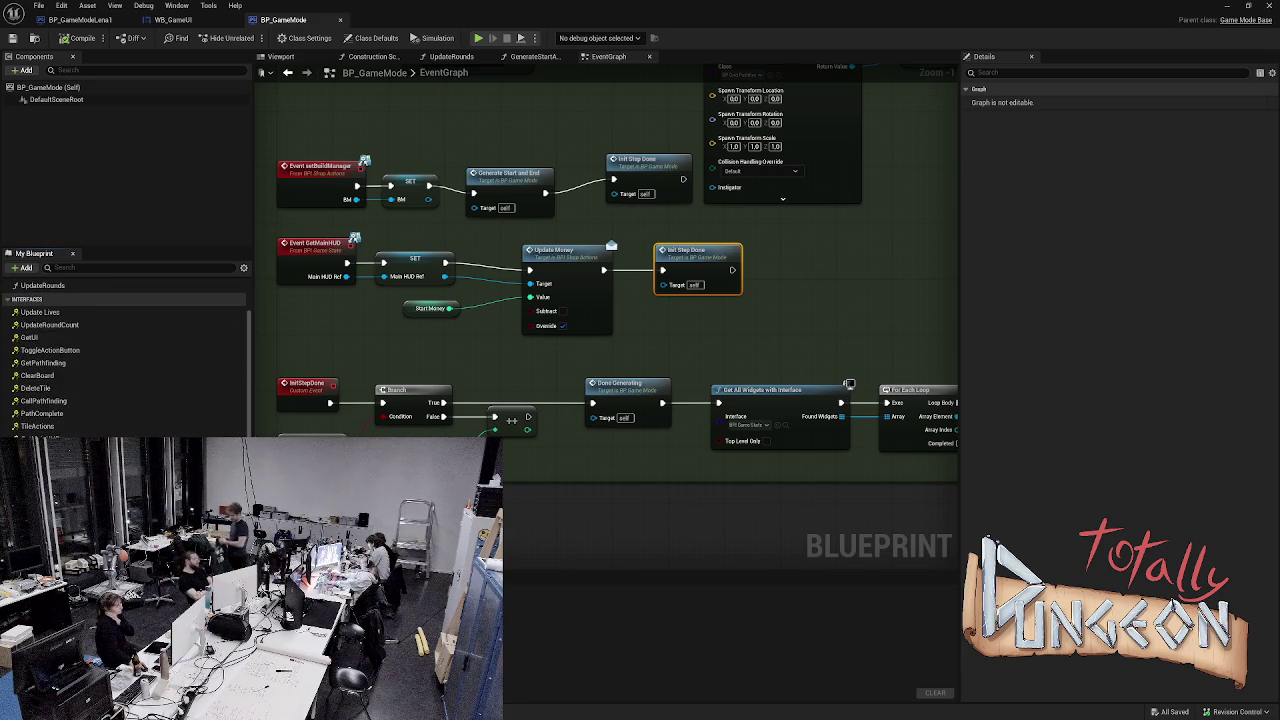
scroll(125, 357, "down", 1)
scroll(125, 357, "up", 4)
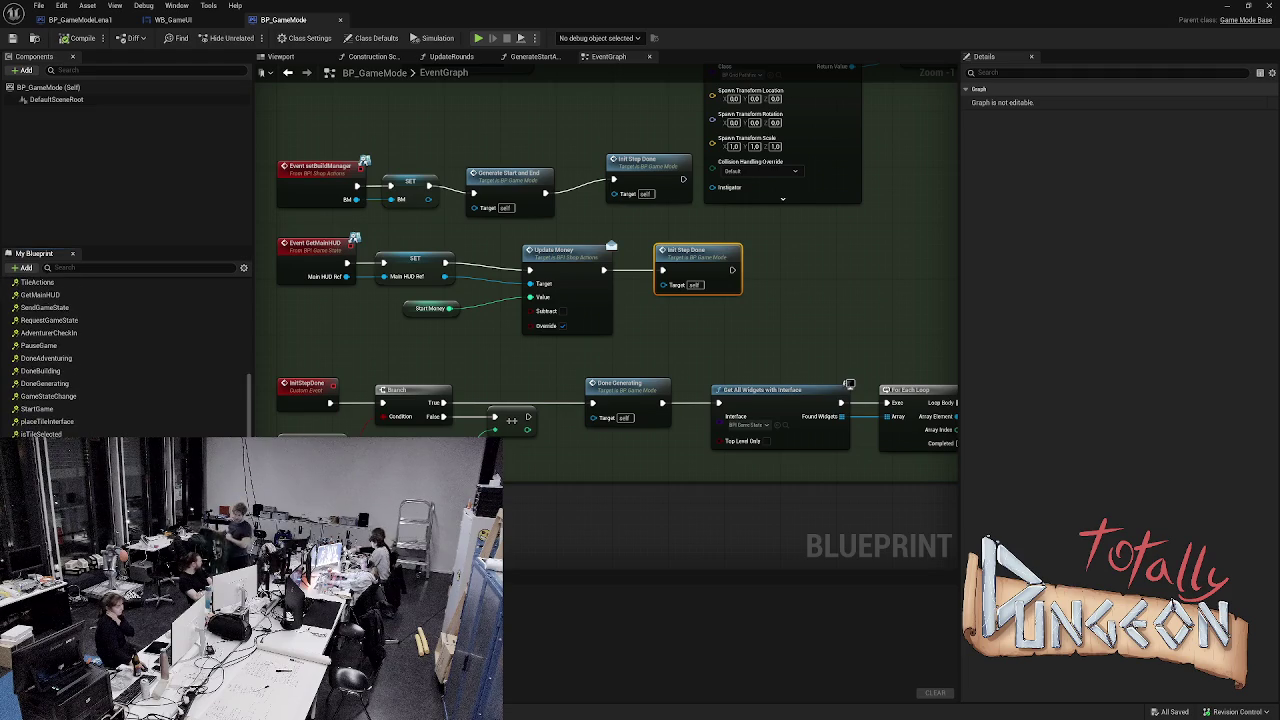
scroll(125, 357, "up", 2)
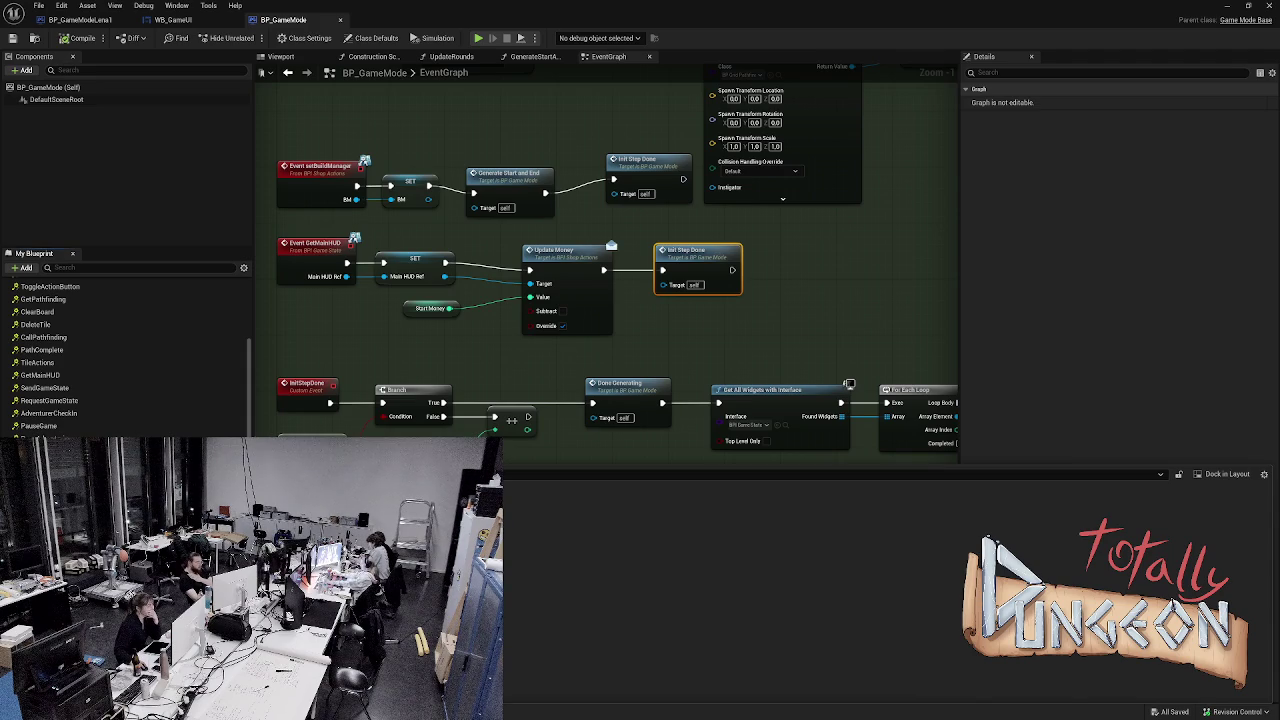
- Open the BP_Controller blueprint from the Content Drawer for editing
right_click(204, 206)
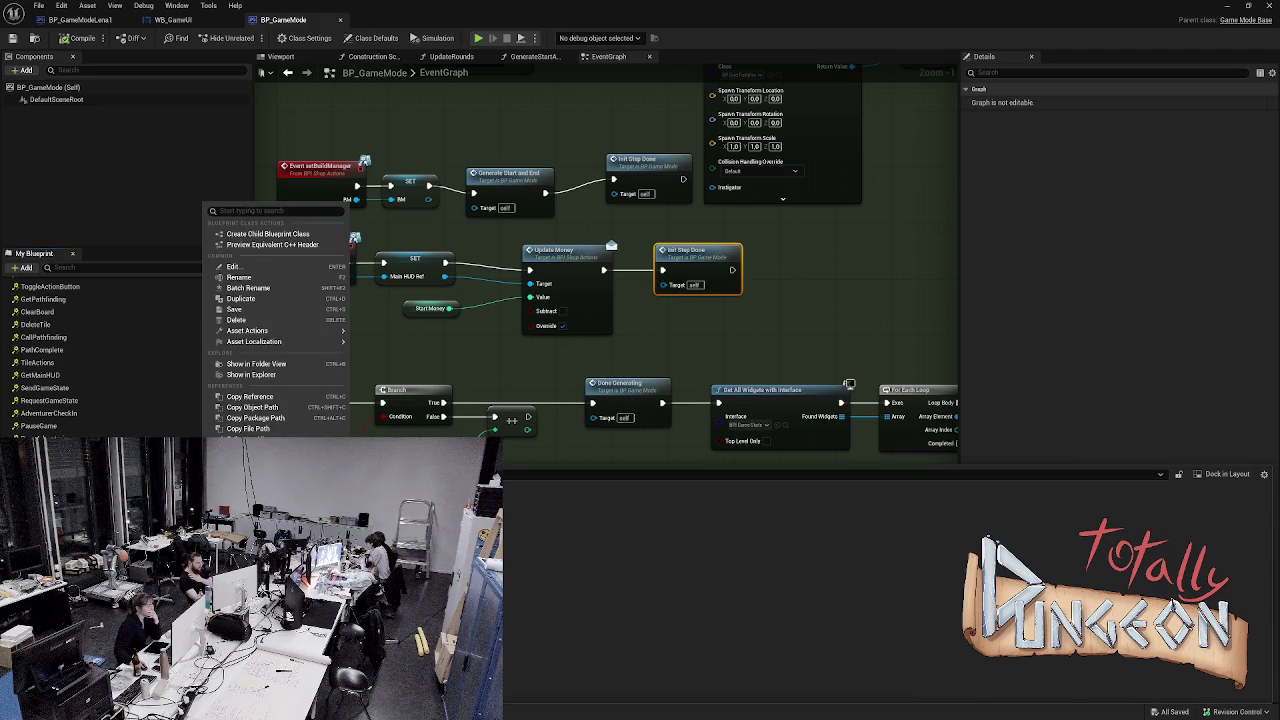
key("Escape")
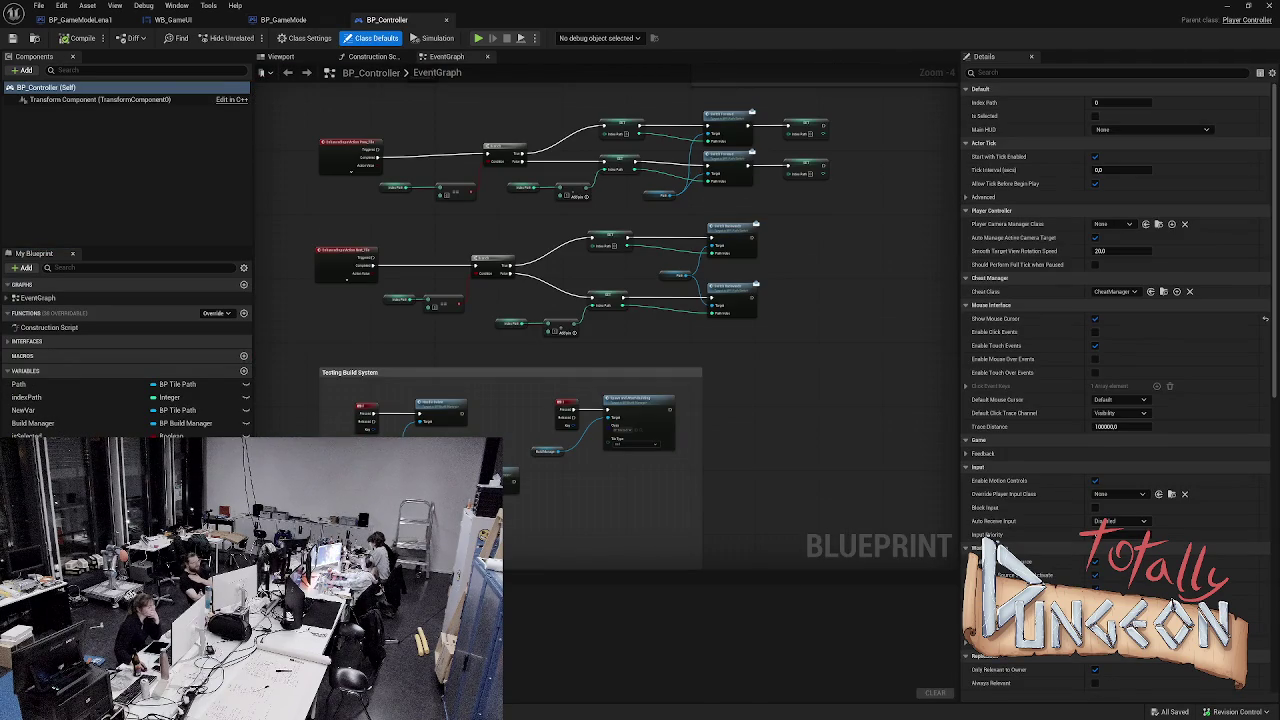
scroll(555, 315, "up", 2)
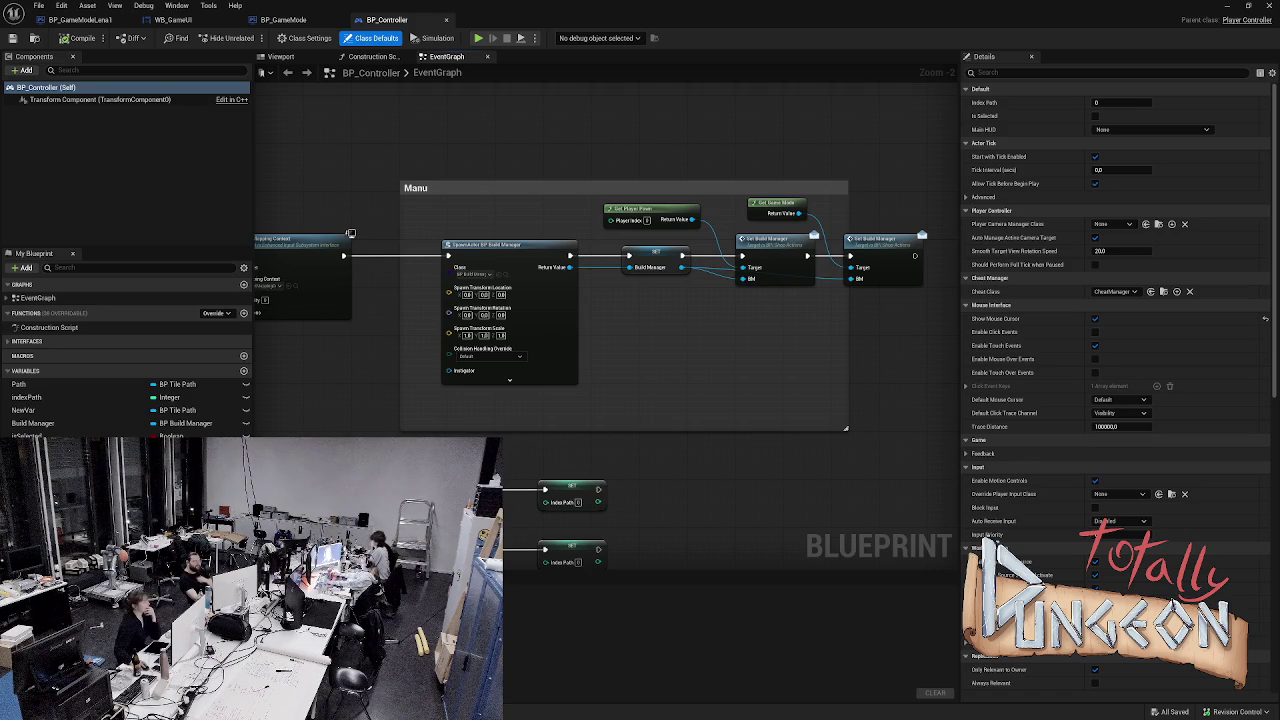
scroll(495, 336, "up", 2)
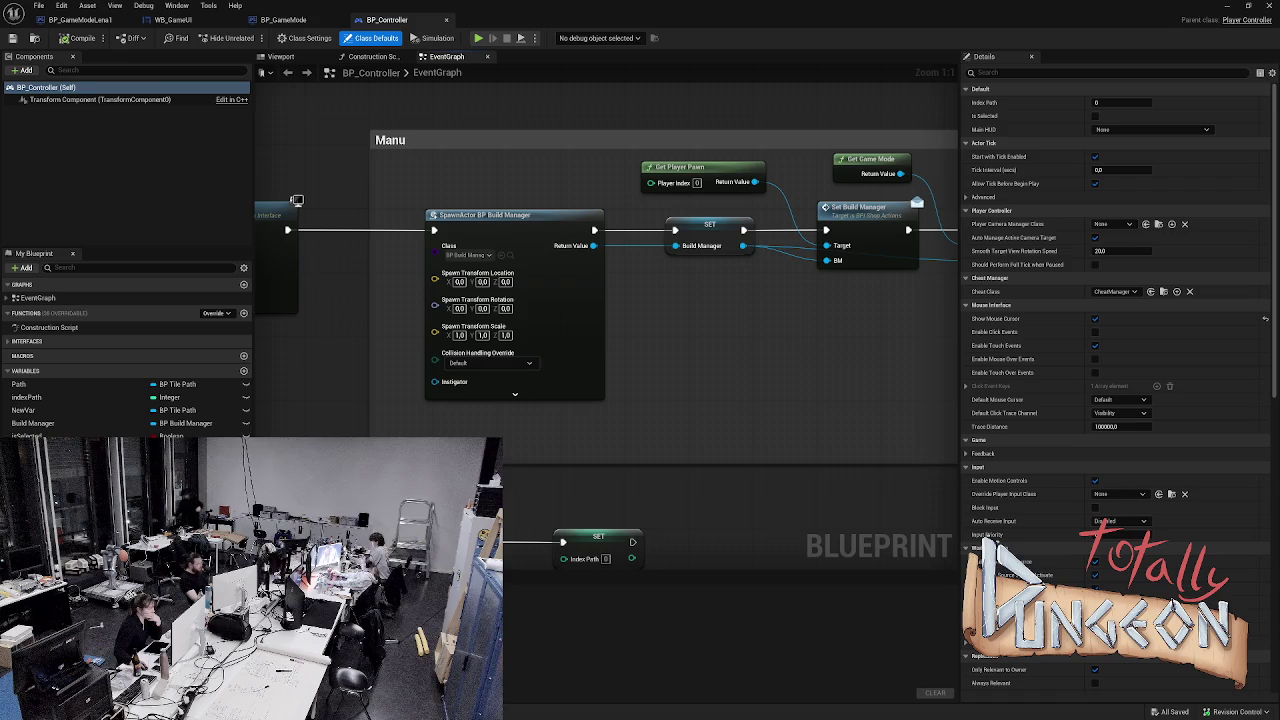
left_click(283, 19)
- Look over the TileActions and GetPathfinding event nodes, then collapse the Interfaces list
mouse_move(518, 490)
left_mouse_down()
mouse_move(520, 163)
mouse_move(531, 260)
left_mouse_up()
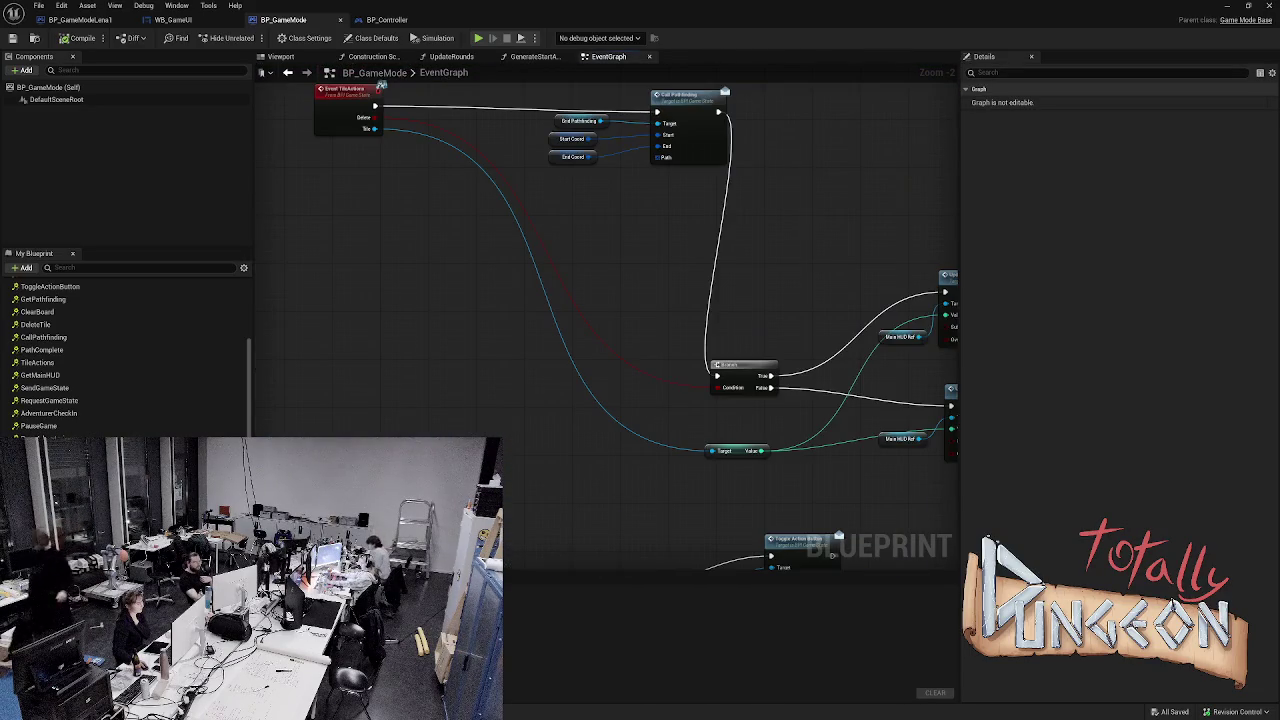
left_click_drag(480, 377, 337, 329)
mouse_move(411, 443)
left_mouse_down()
mouse_move(556, 393)
mouse_move(486, 177)
mouse_move(496, 143)
left_mouse_up()
scroll(125, 360, "up", 5)
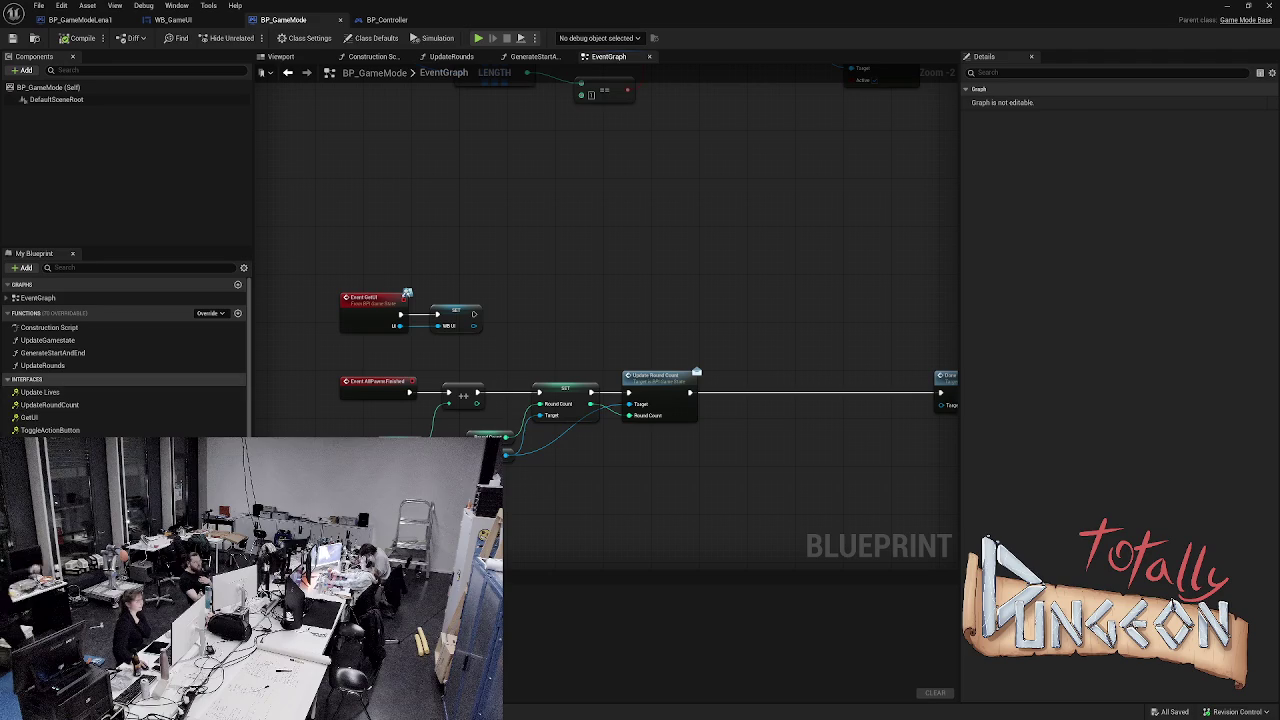
left_click(27, 379)
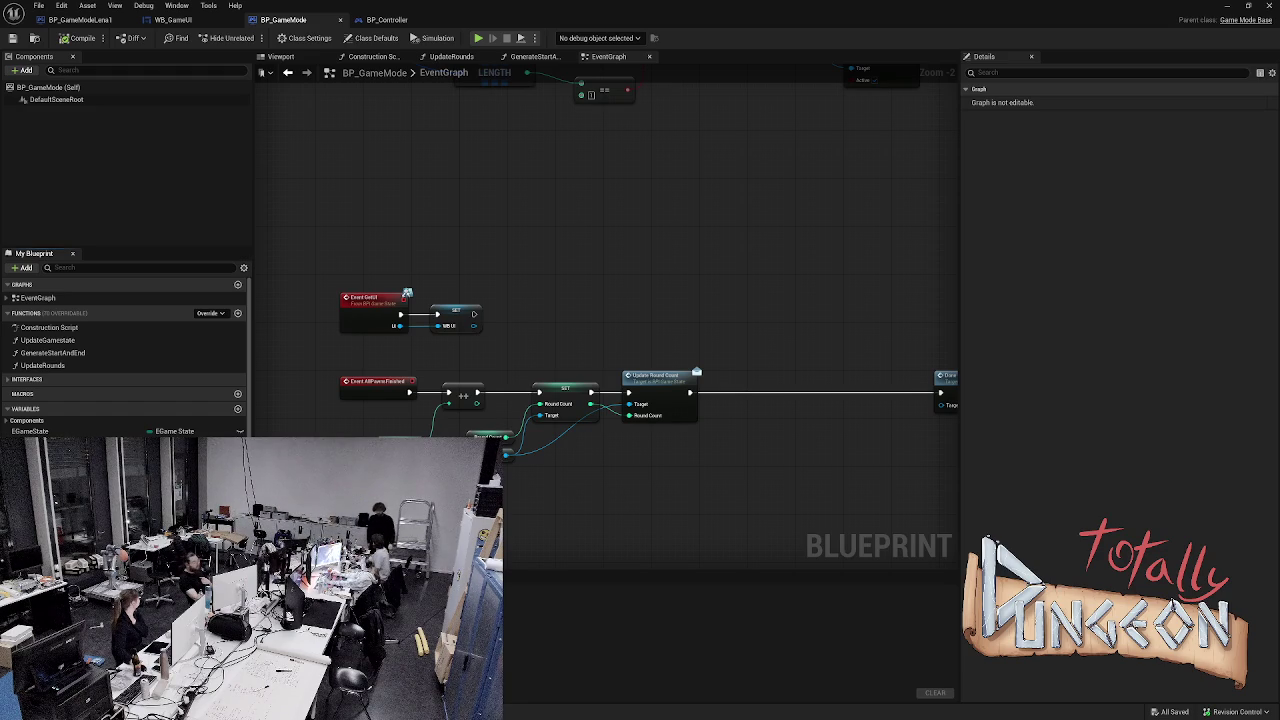
- Run and stop three short test simulations, then view the LENGTH and Branch nodes
key("alt+p")
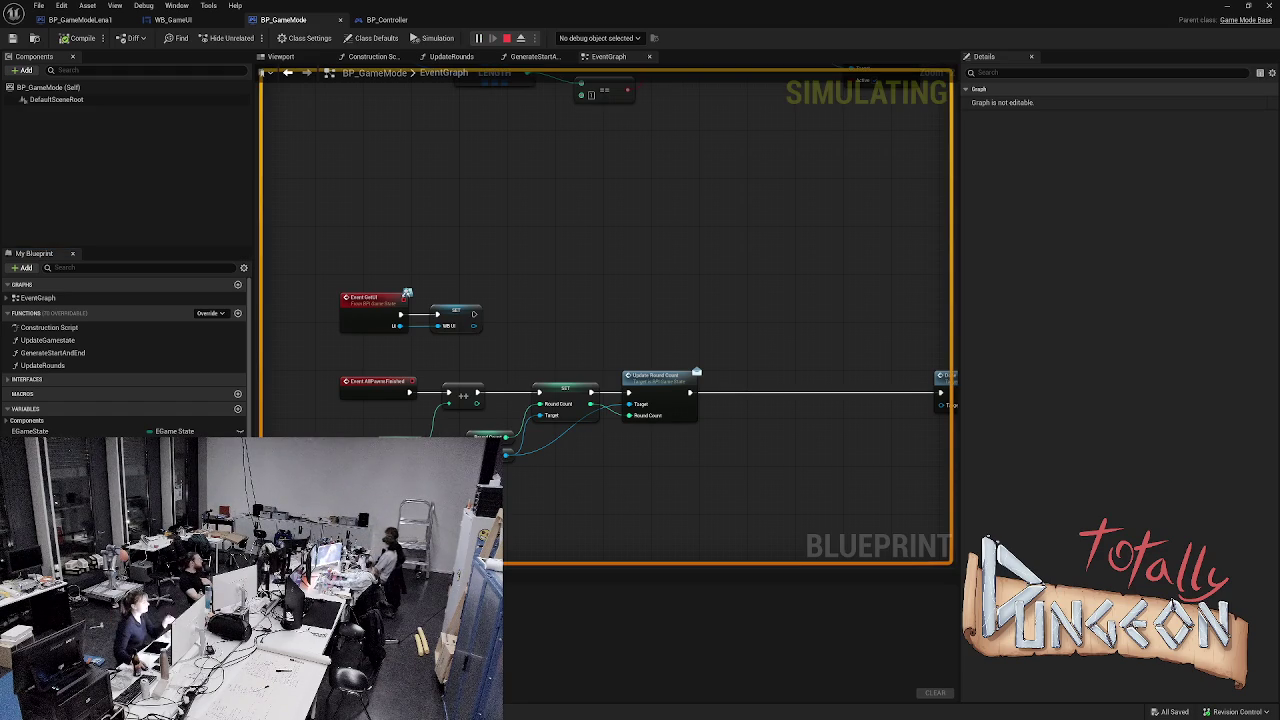
key("Escape")
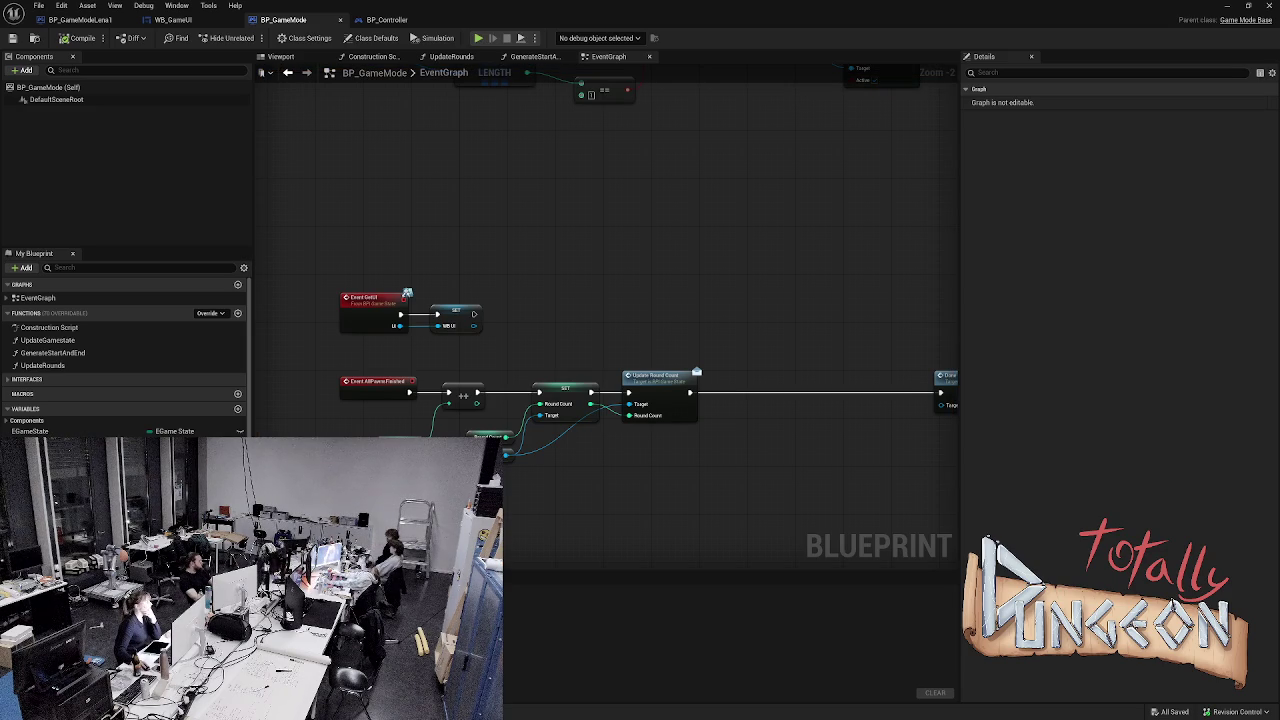
key("alt+s")
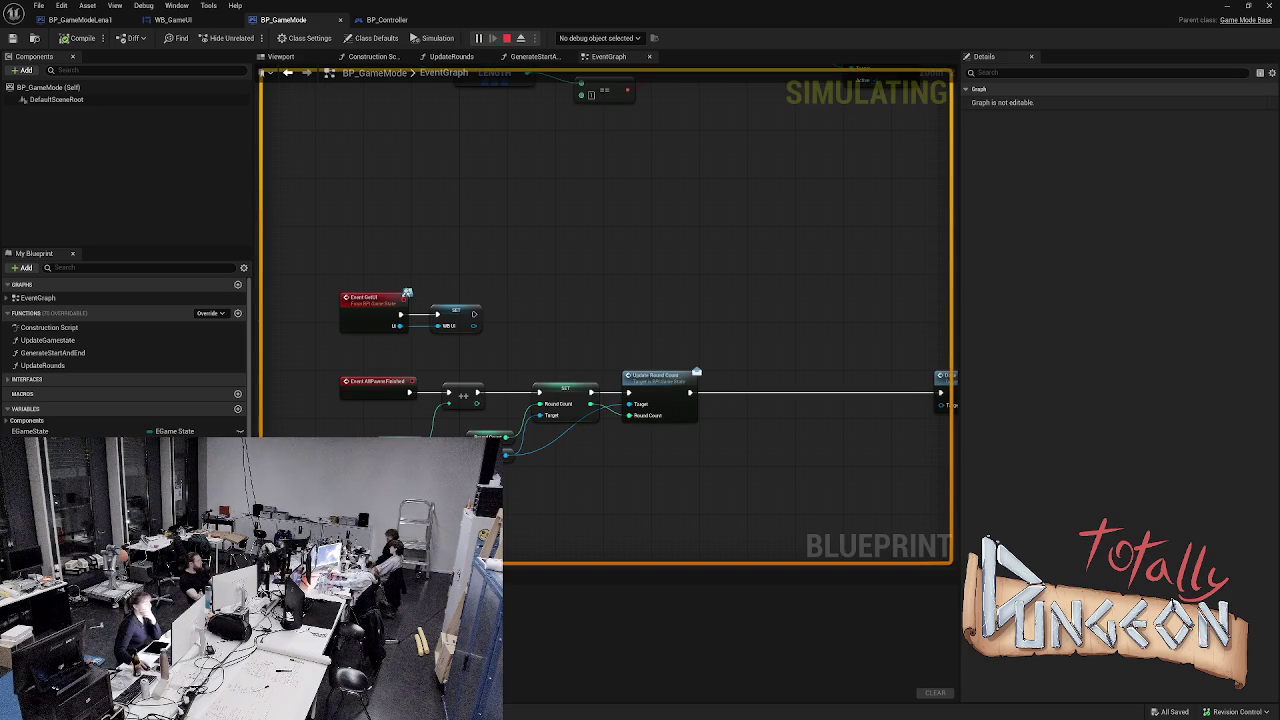
key("Escape")
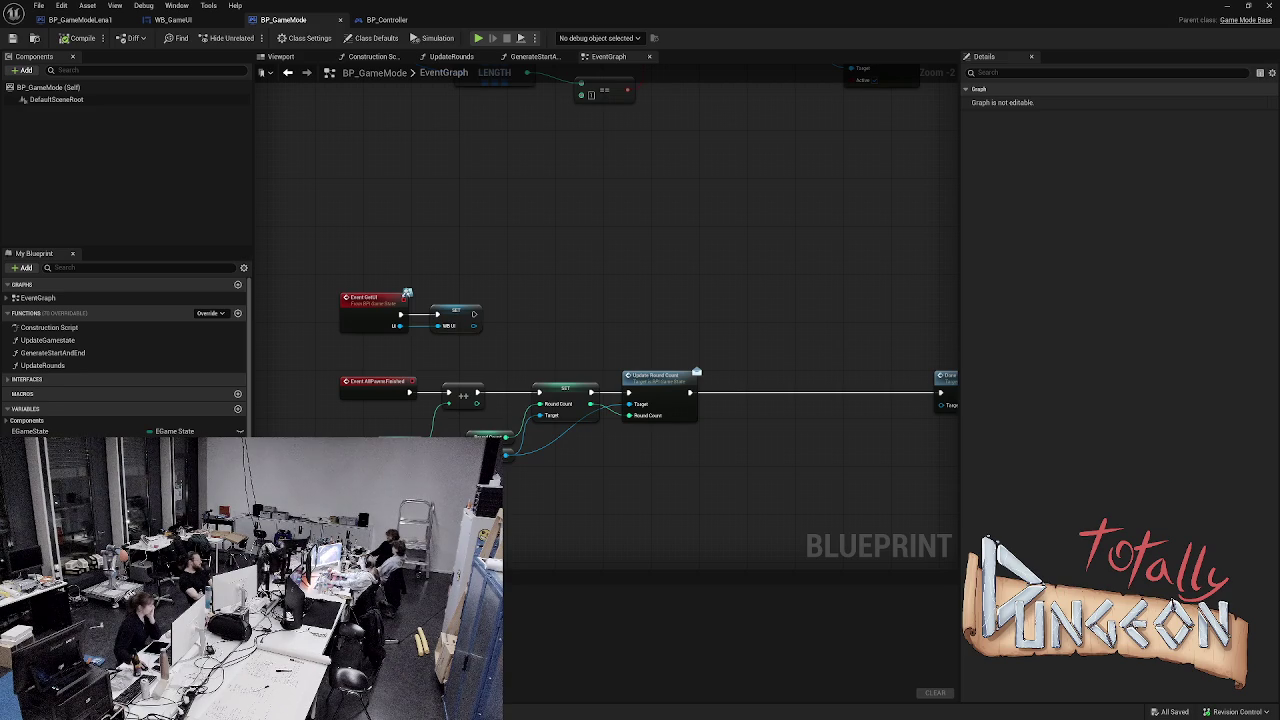
key("alt+p")
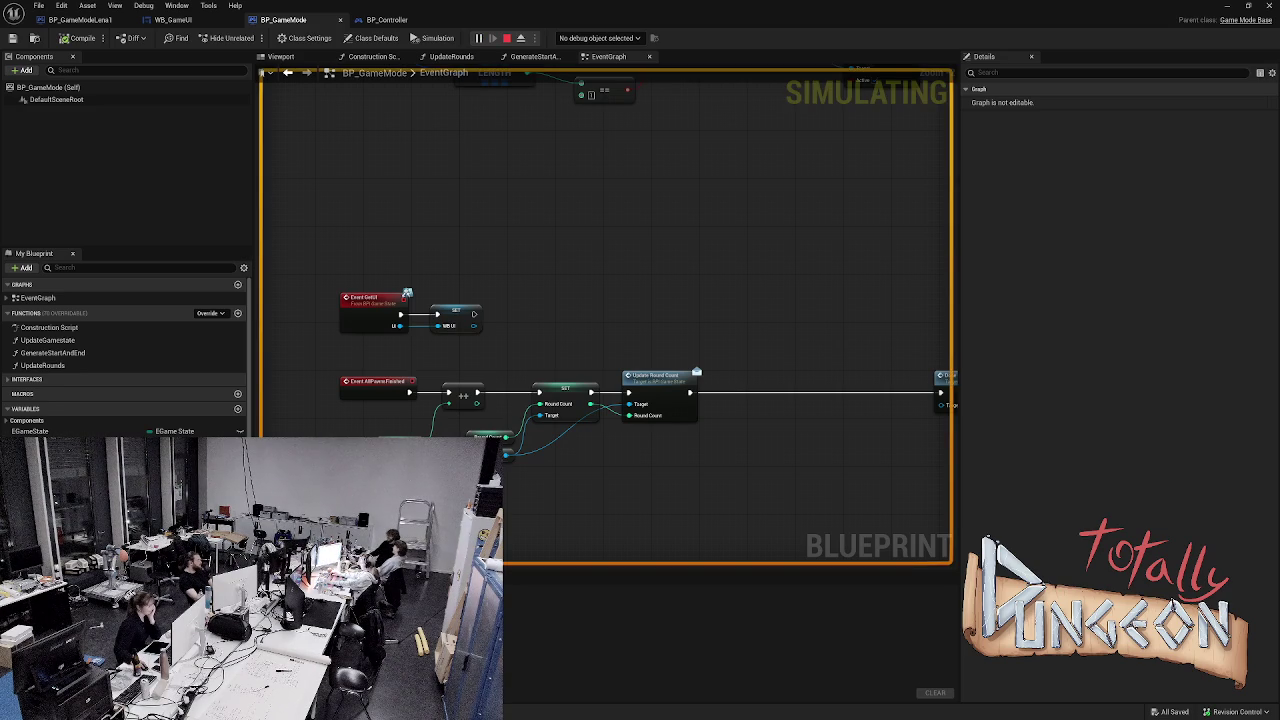
key("Escape")
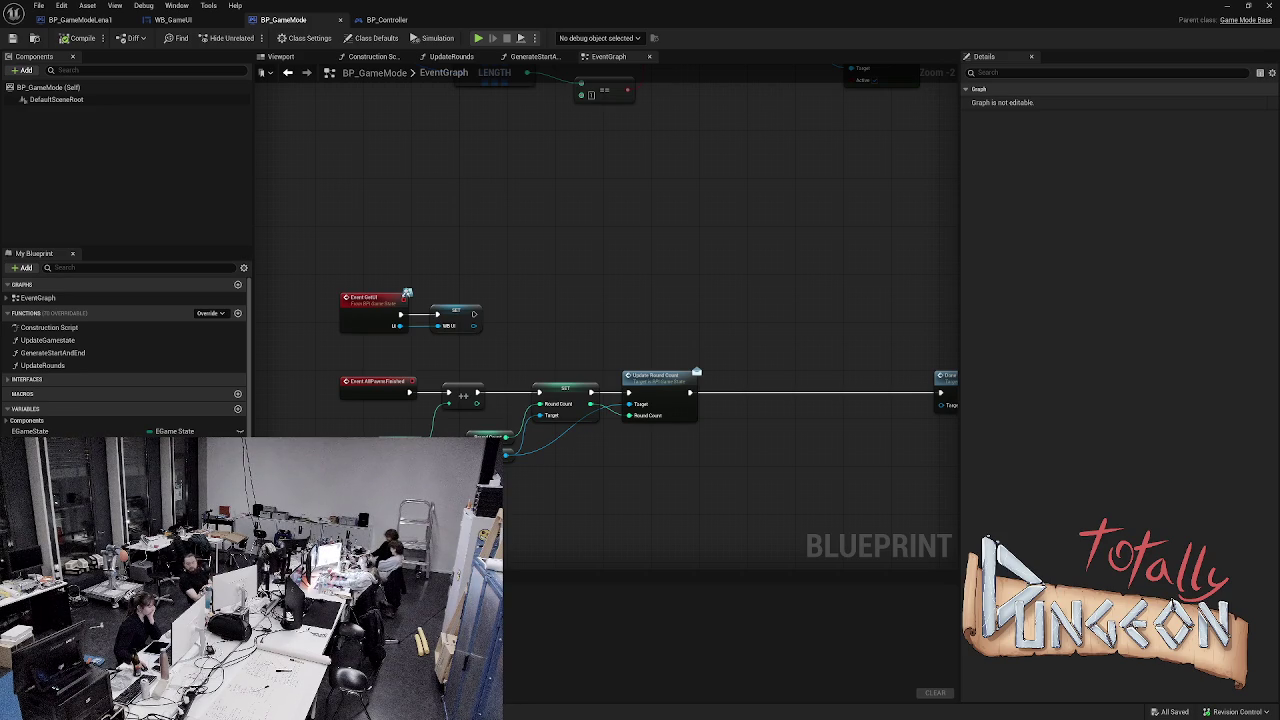
left_click_drag(486, 195, 489, 413)
scroll(488, 413, "down", 5)
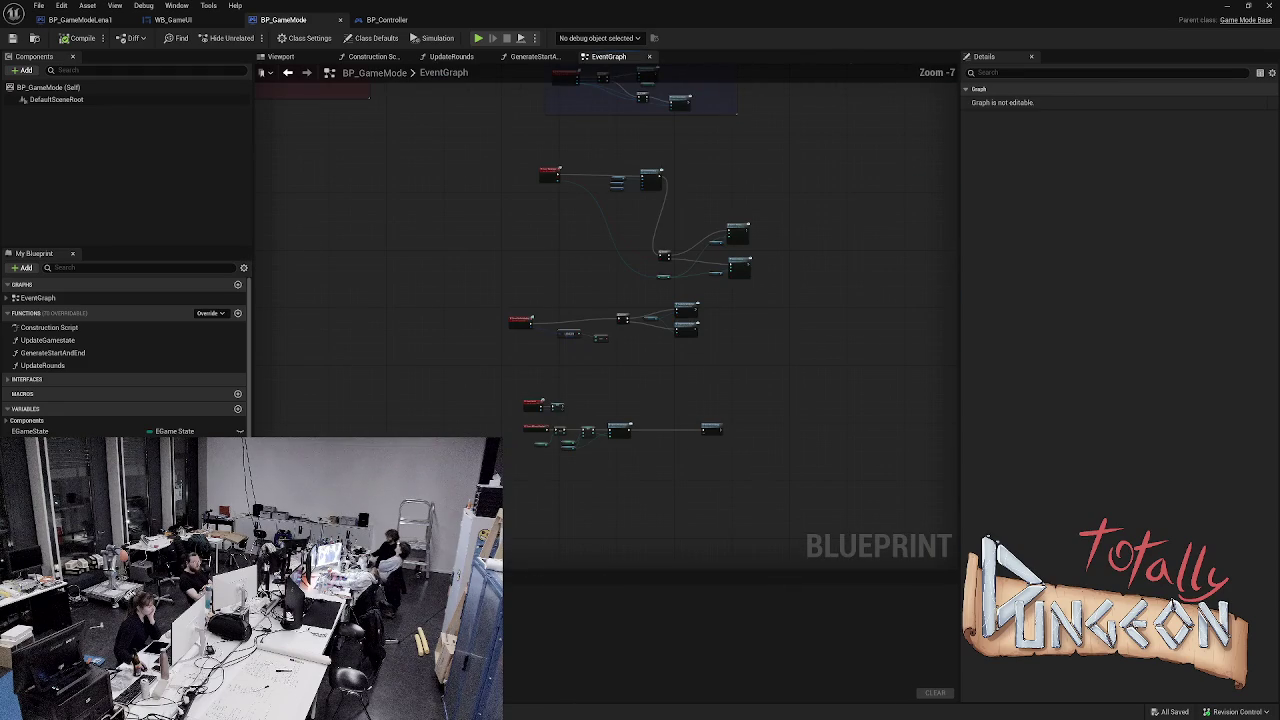
scroll(574, 394, "up", 2)
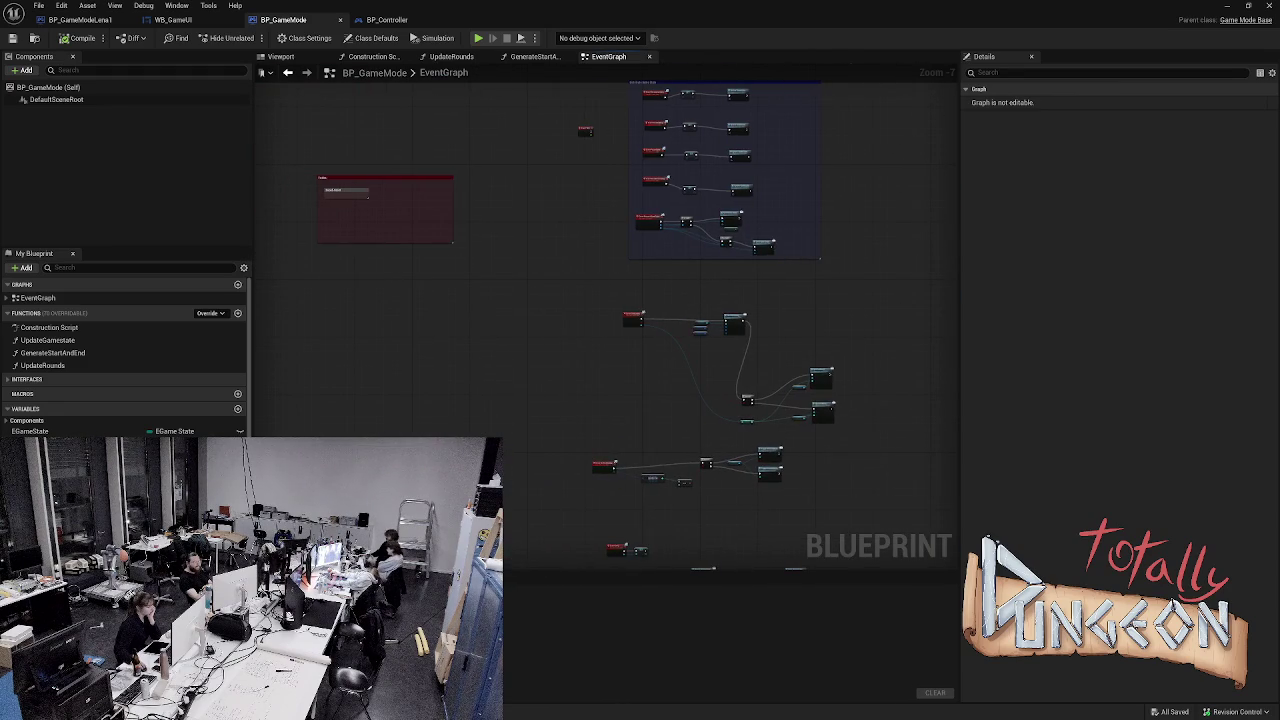
scroll(574, 394, "up", 1)
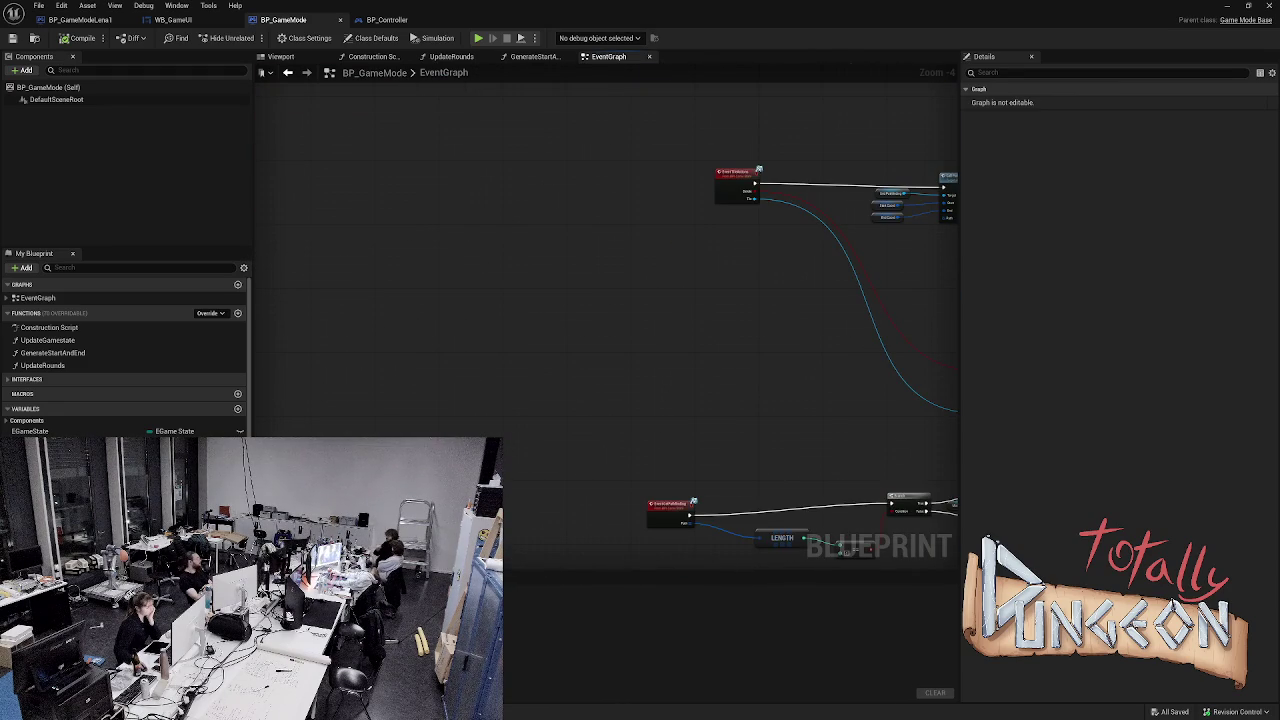
key("alt+s")
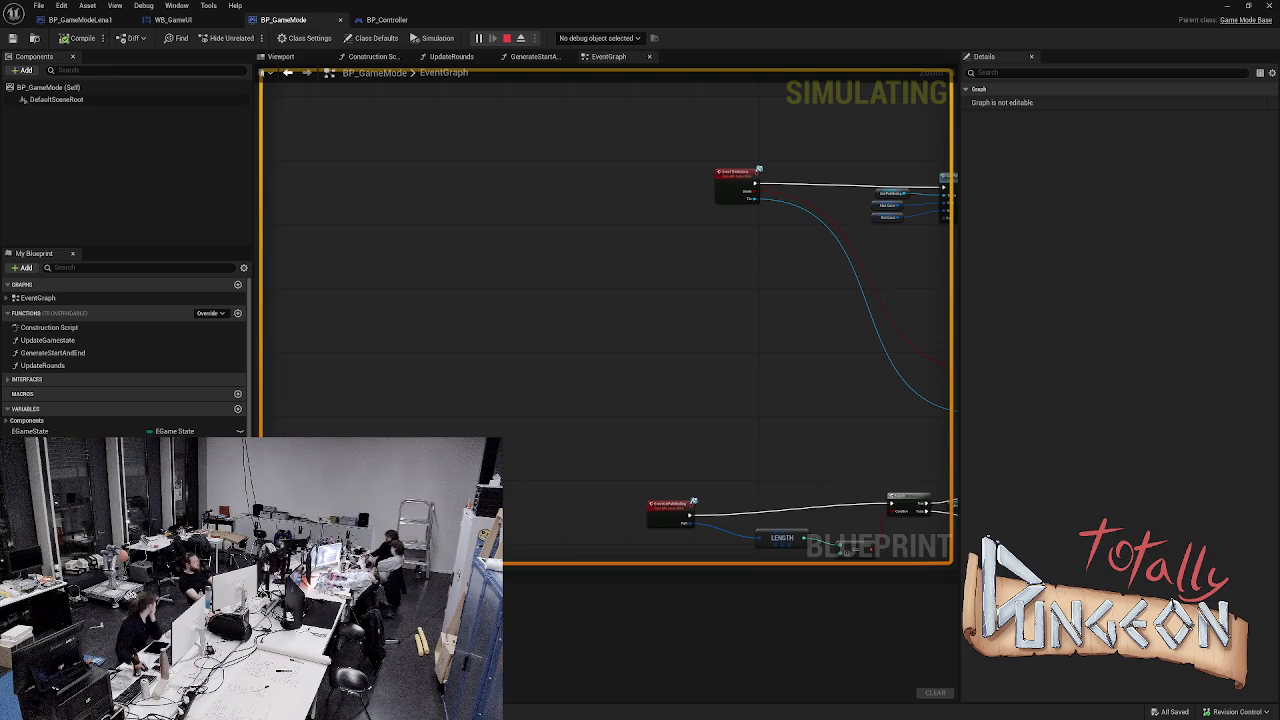
key("Escape")
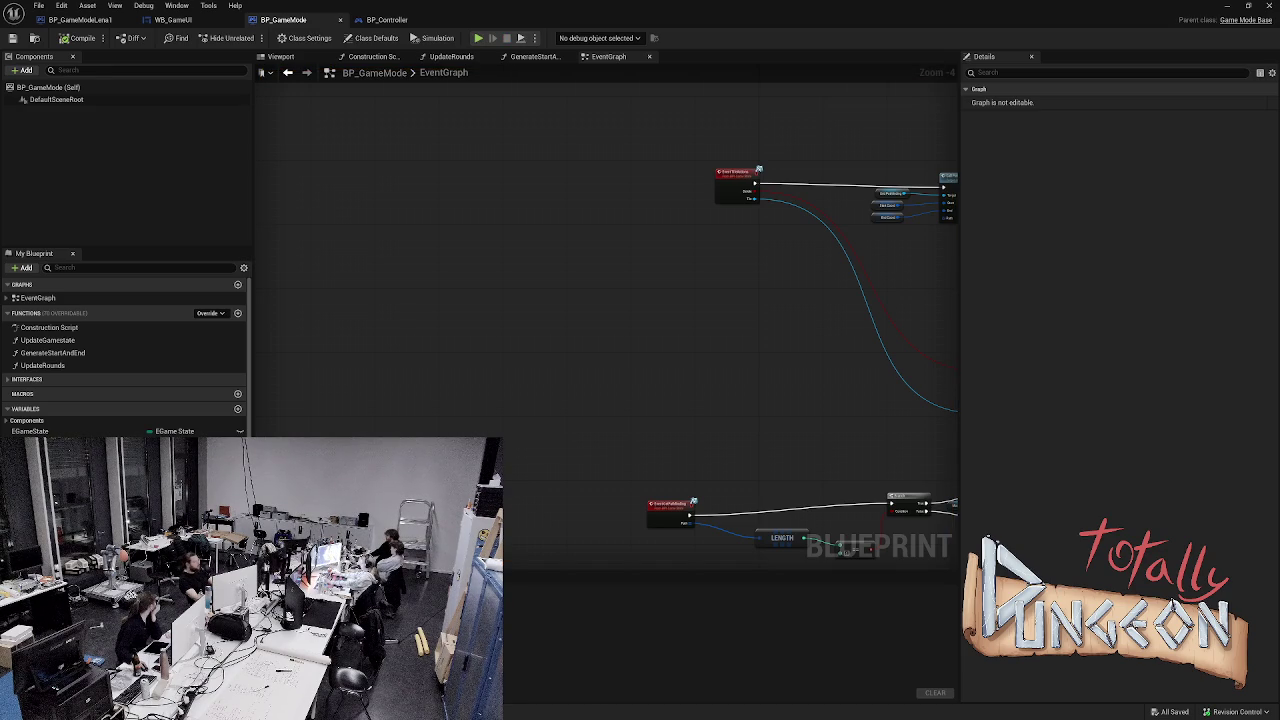
key("alt+s")
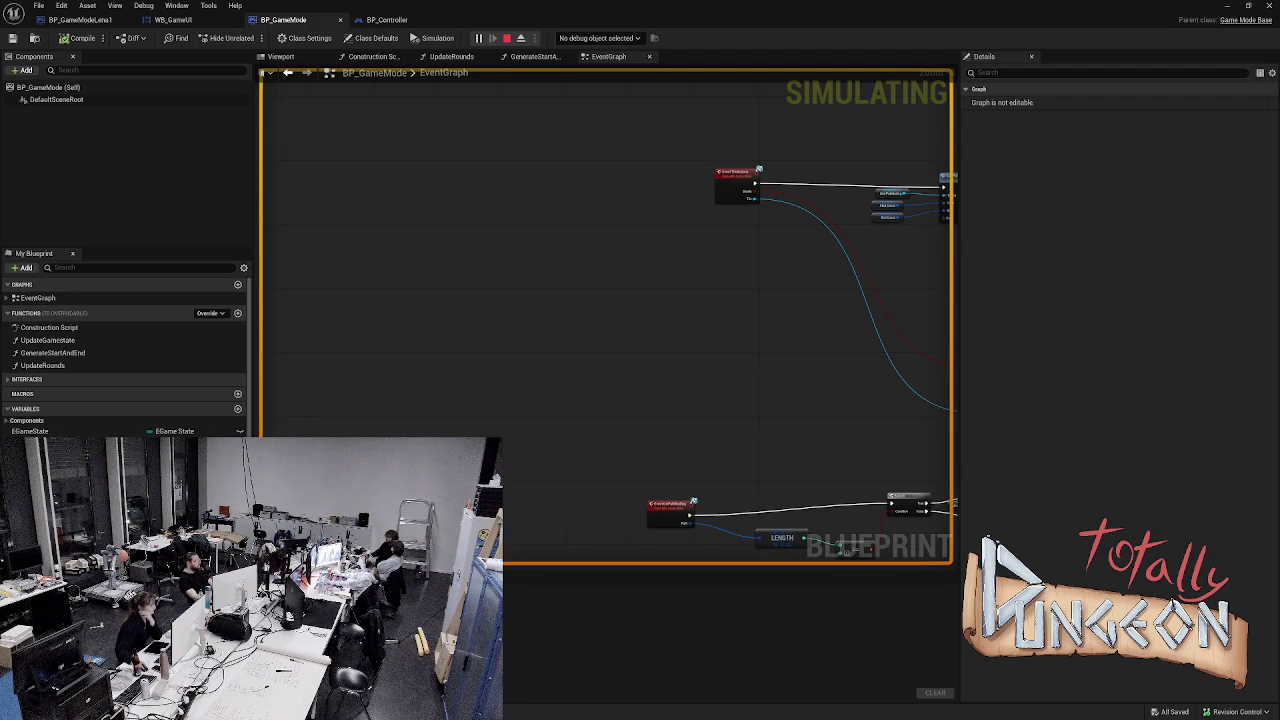
key("Escape")
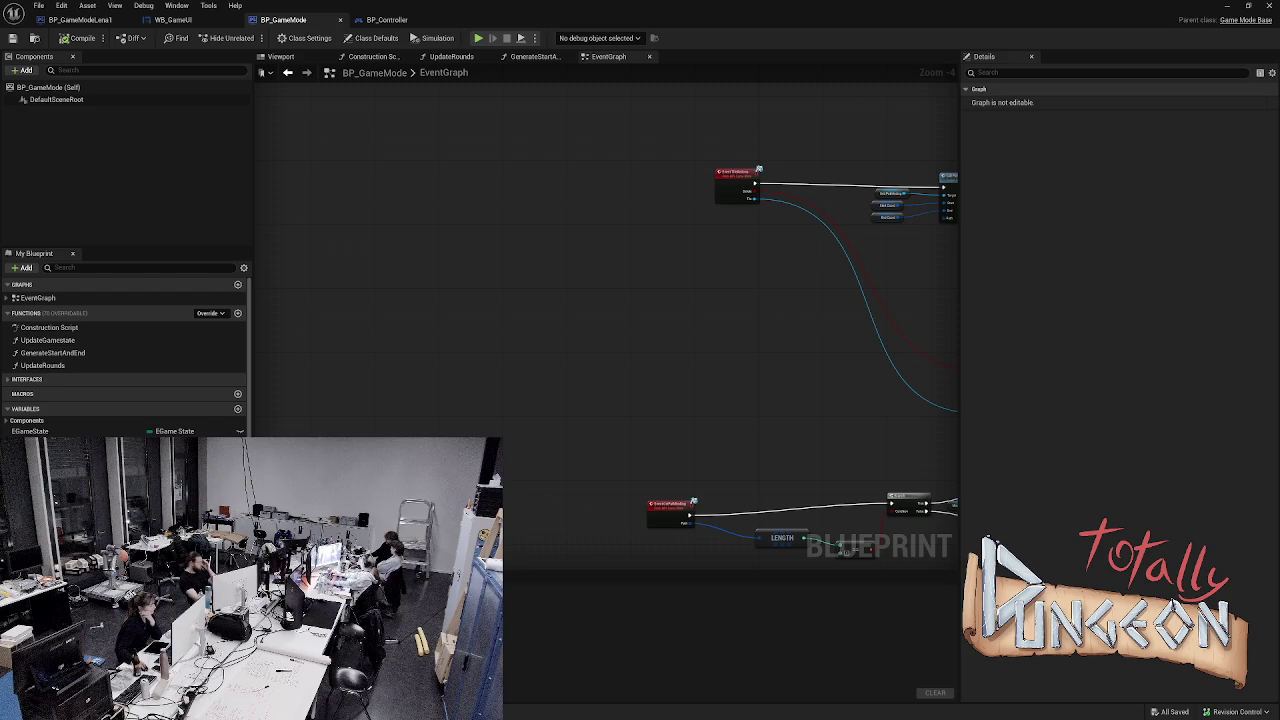
left_click_drag(700, 350, 420, 150)
mouse_move(578, 396)
left_mouse_down()
mouse_move(551, 268)
mouse_move(560, 286)
left_mouse_up()
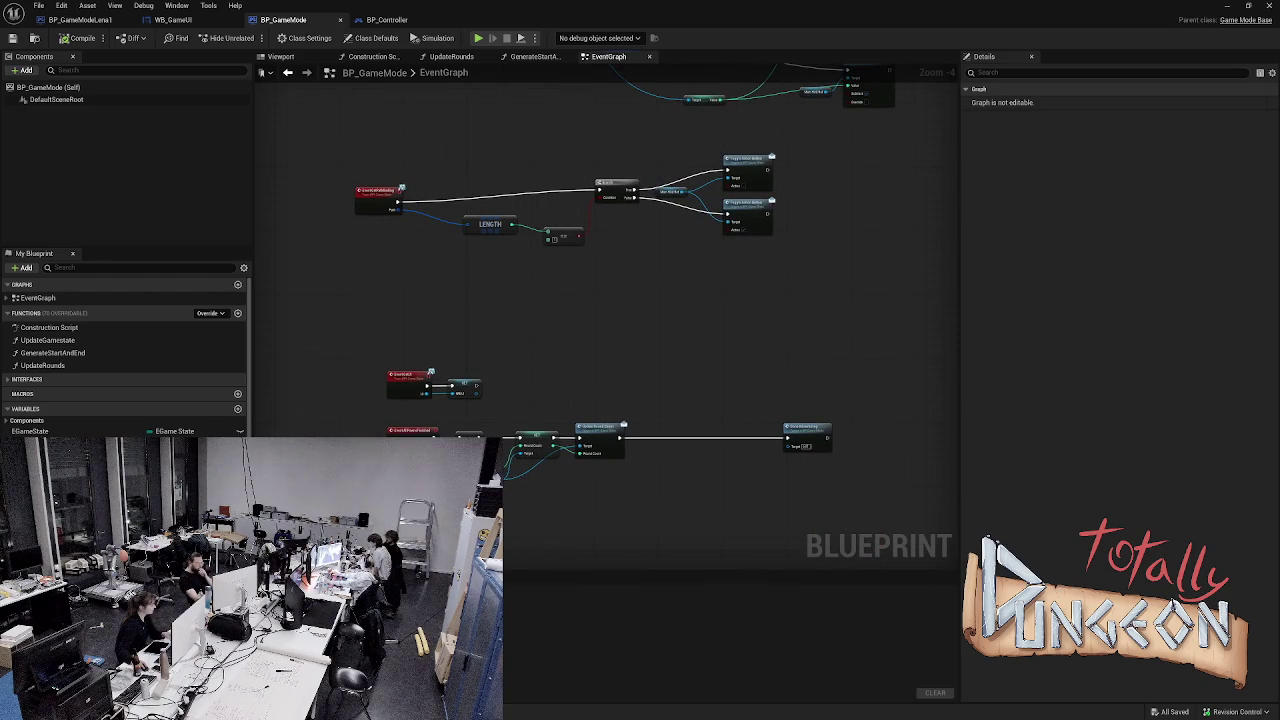
scroll(127, 358, "down", 1)
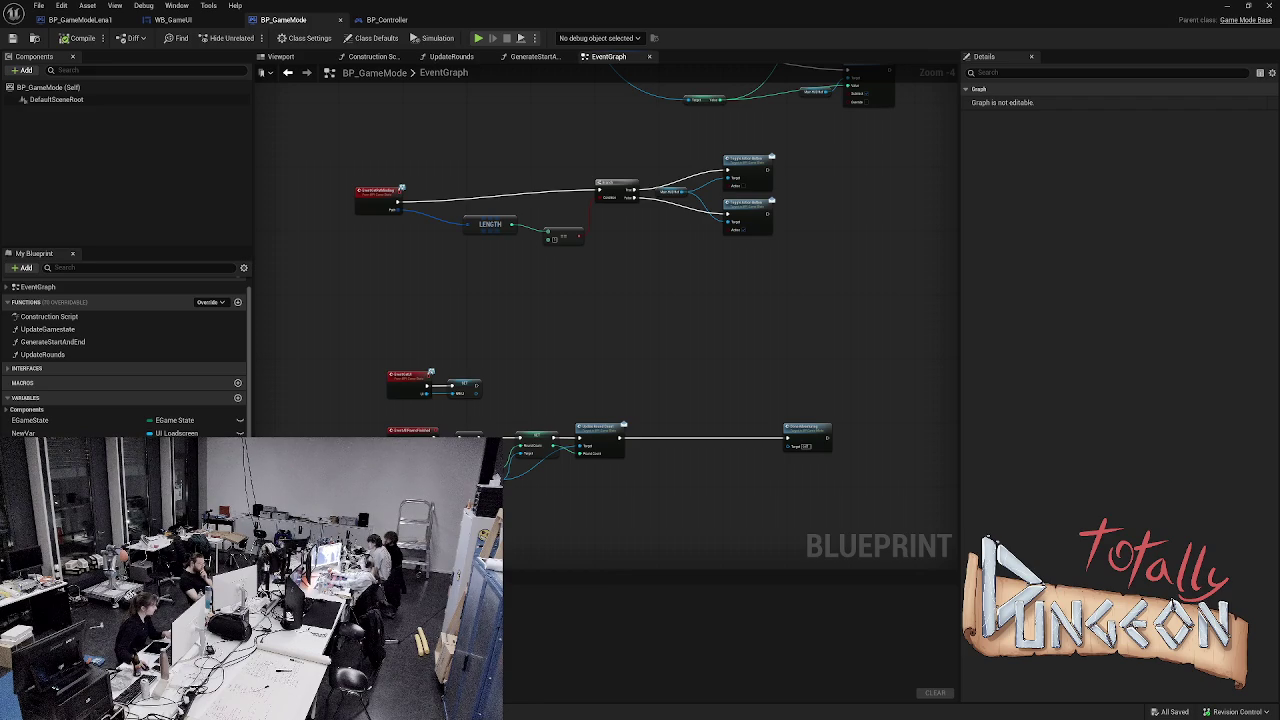
scroll(605, 300, "down", 1)
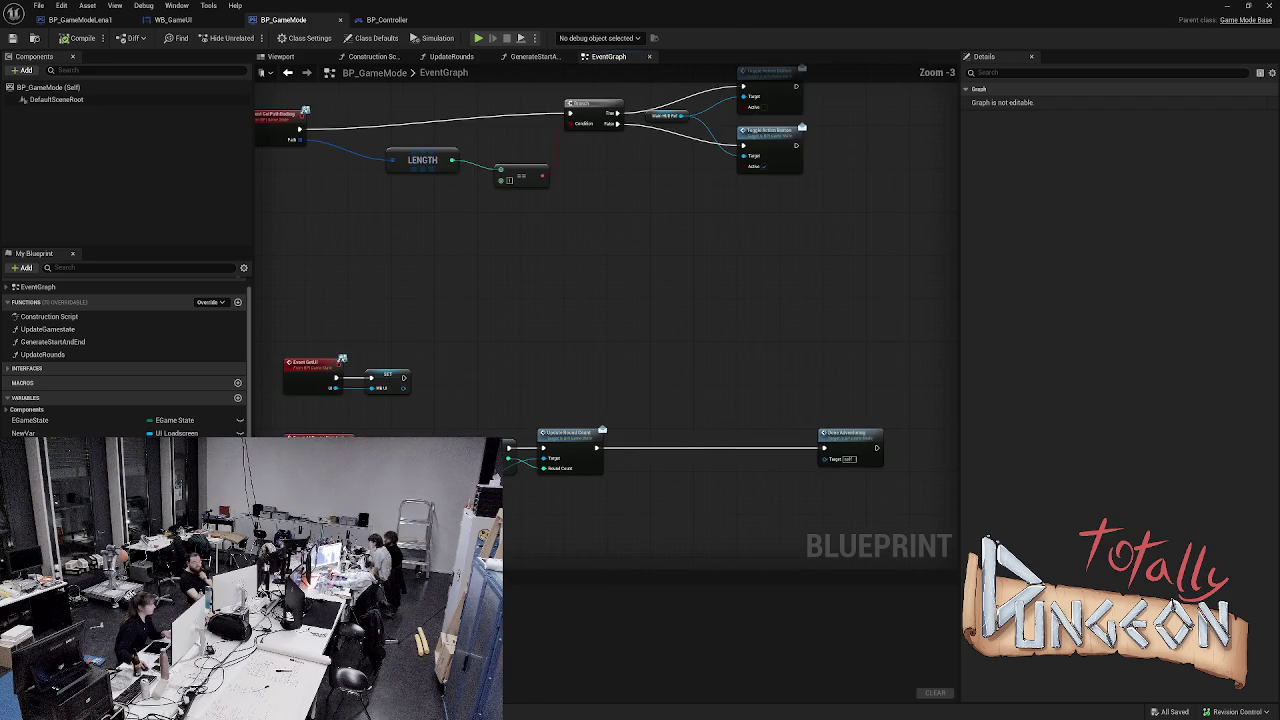
left_click_drag(633, 227, 618, 452)
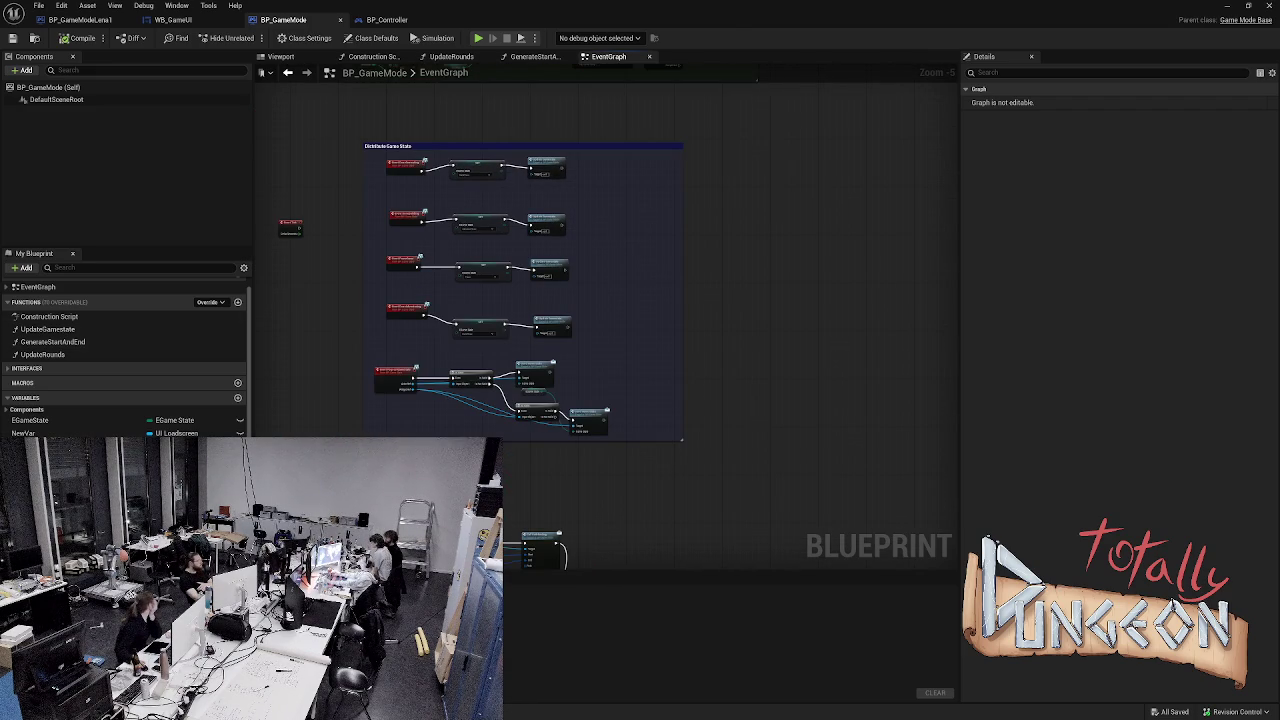
- Start and stop the simulation twice, then switch to BP_Controller
key("alt+s")
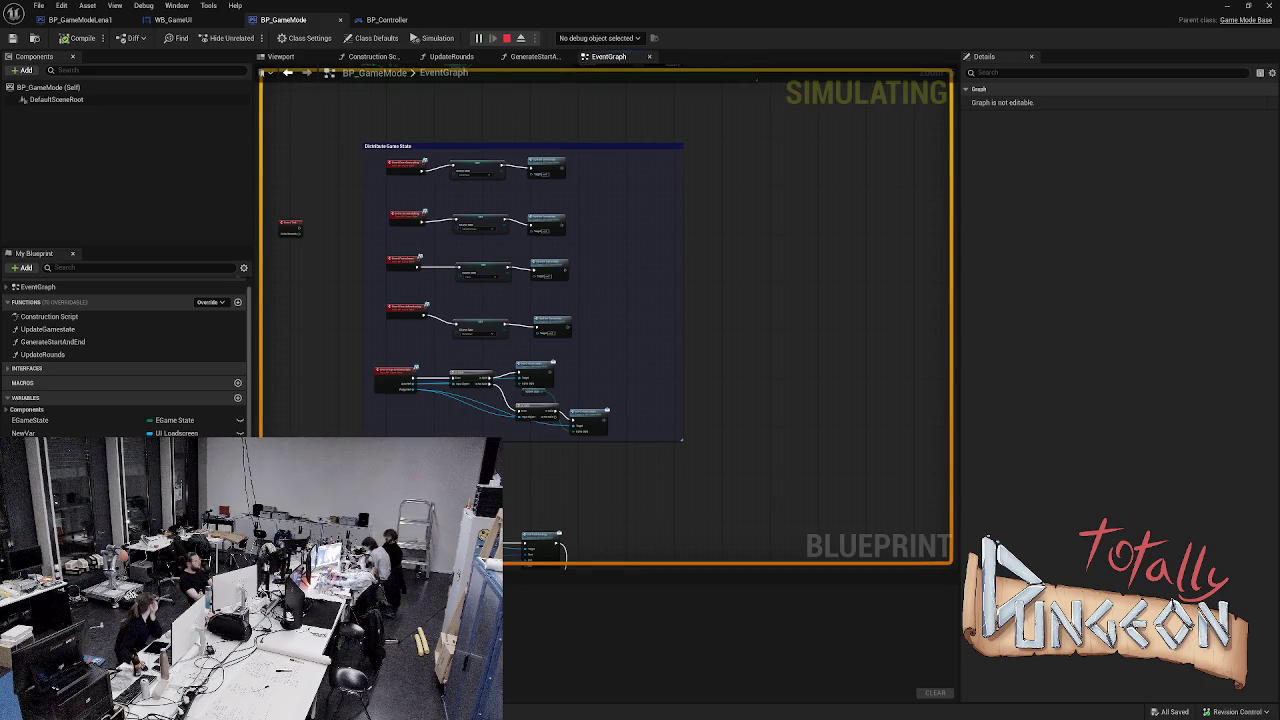
key("Escape")
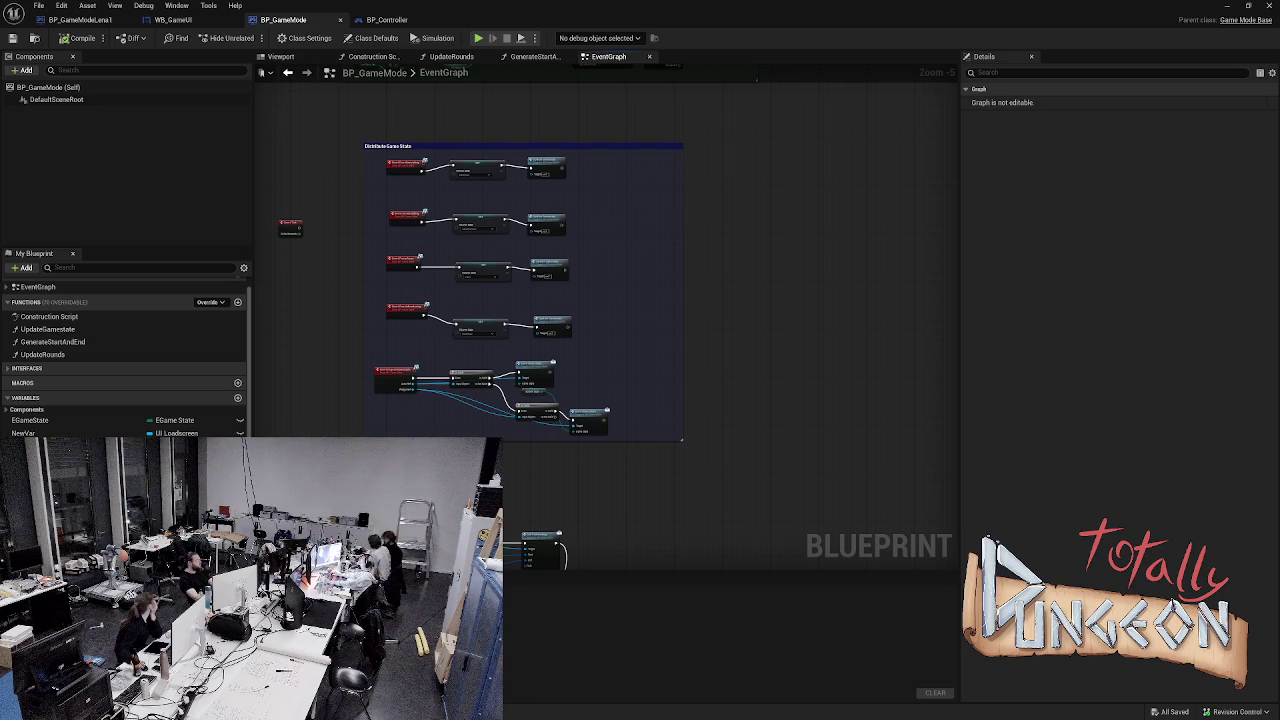
key("alt+s")
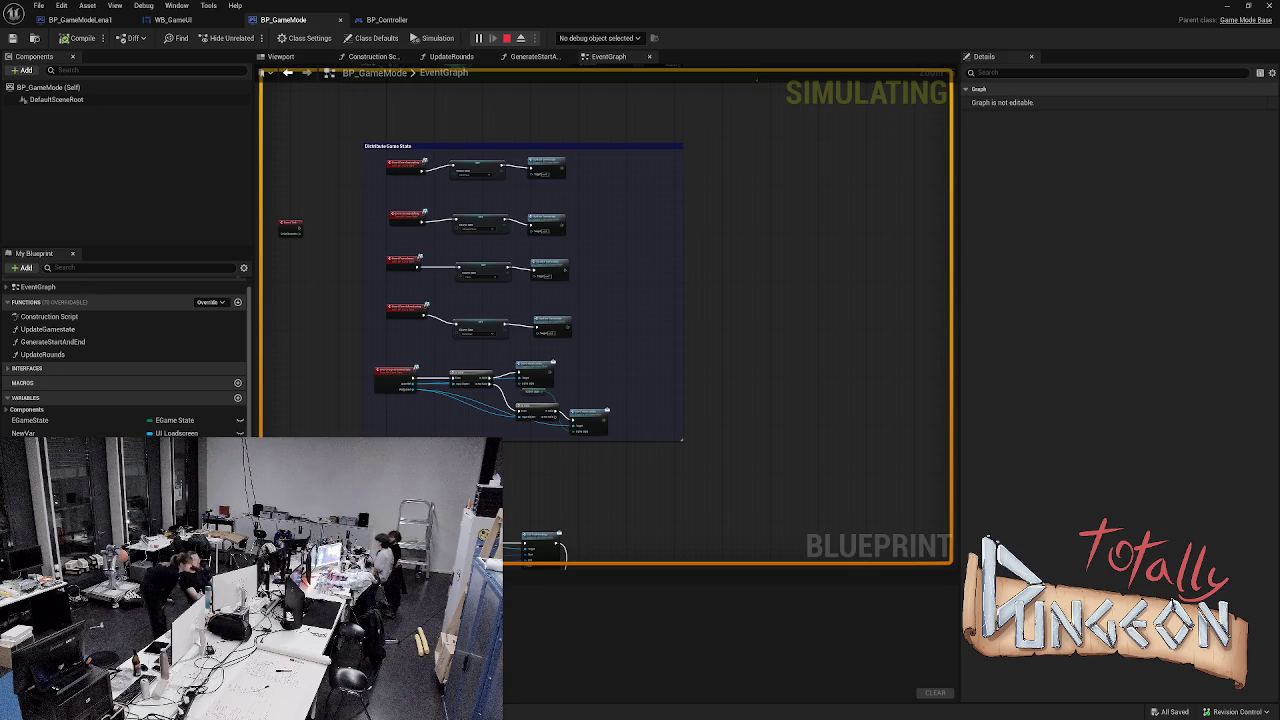
key("Escape")
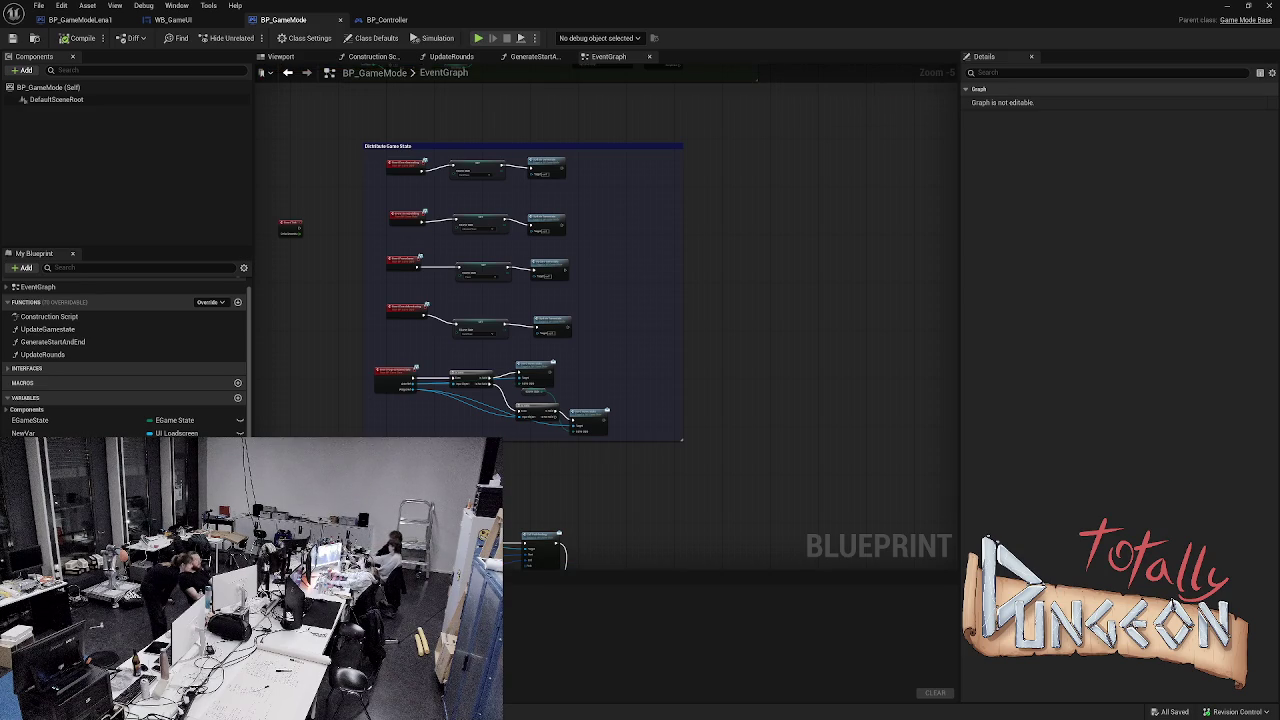
left_click(387, 19)
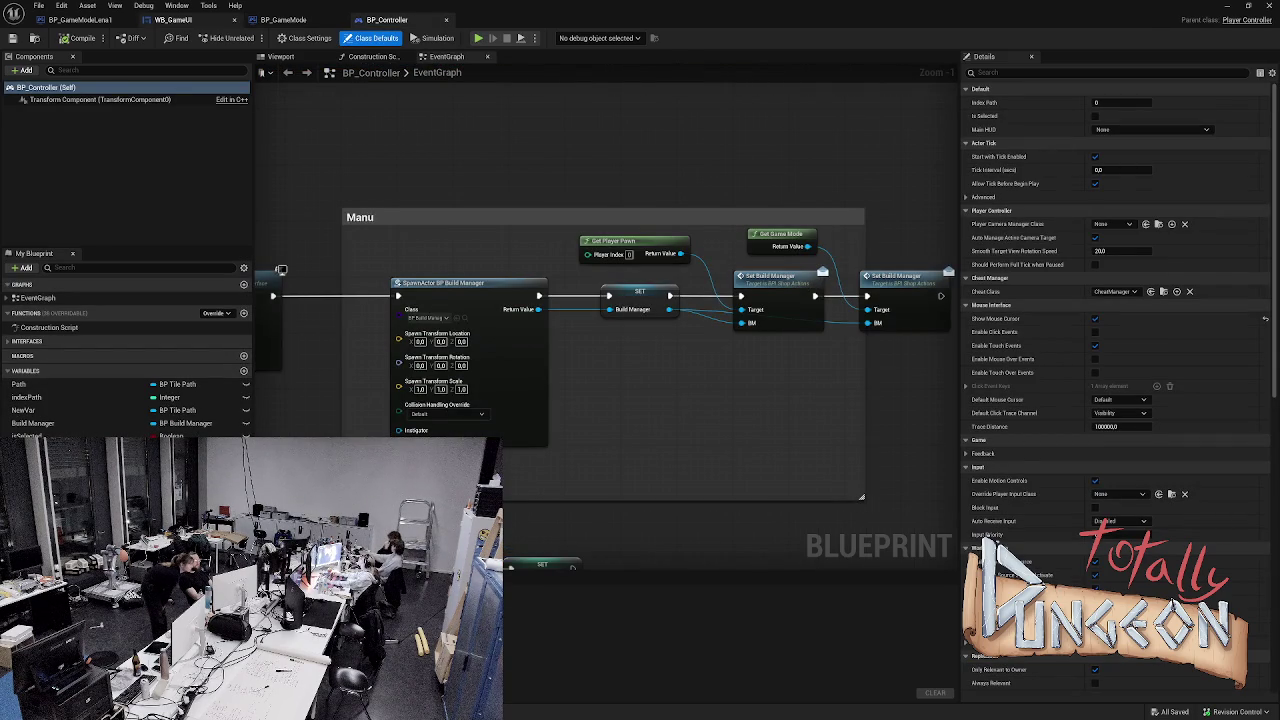
- Cycle through the WB_GameUI, BP_GameMode and BP_Controller tabs
left_click(173, 19)
key("ctrl+Tab")
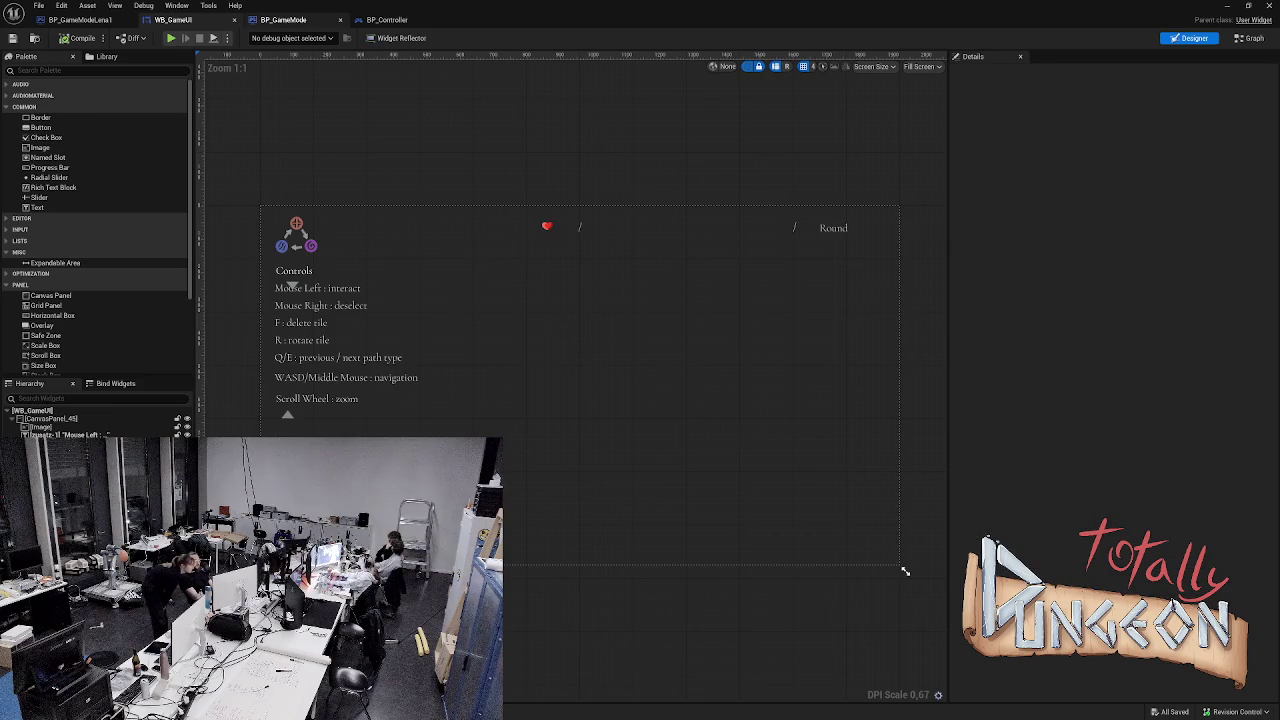
key("ctrl+Tab")
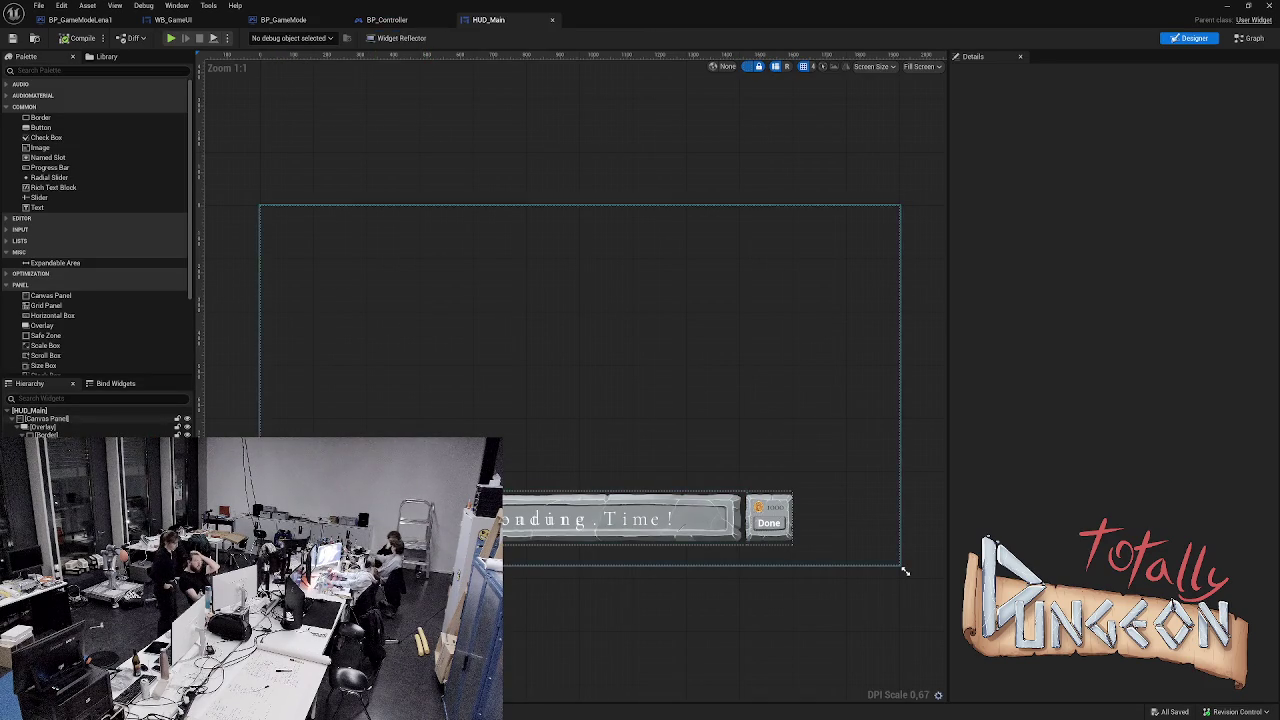
- In HUD_Main's Hierarchy, select the root Canvas Panel and the loading bar's Overlay
left_click(905, 571)
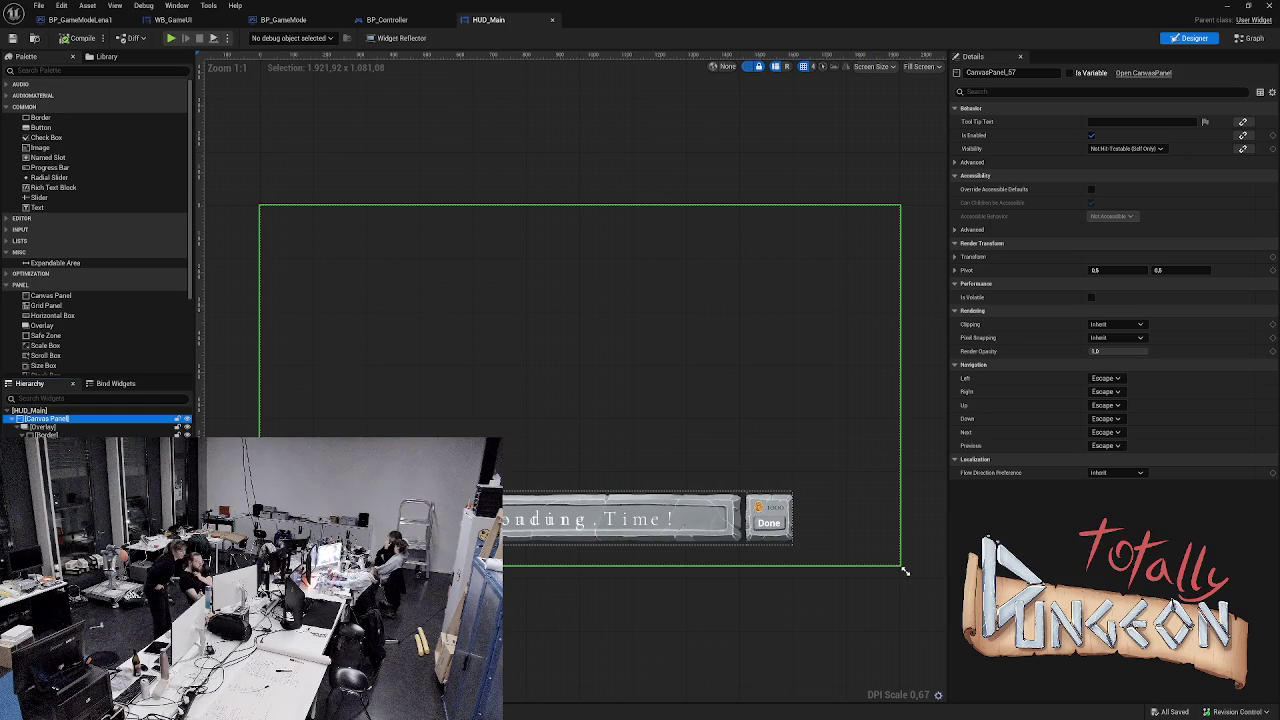
left_click(580, 530)
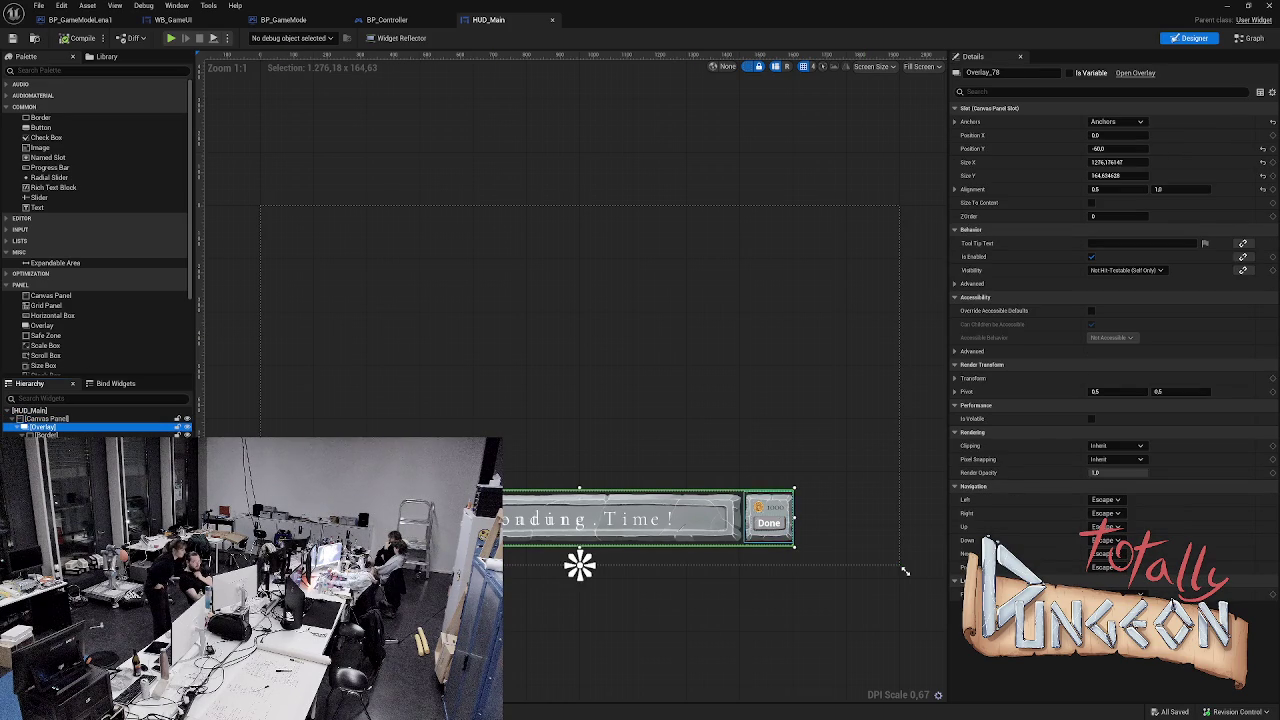
left_click(905, 571)
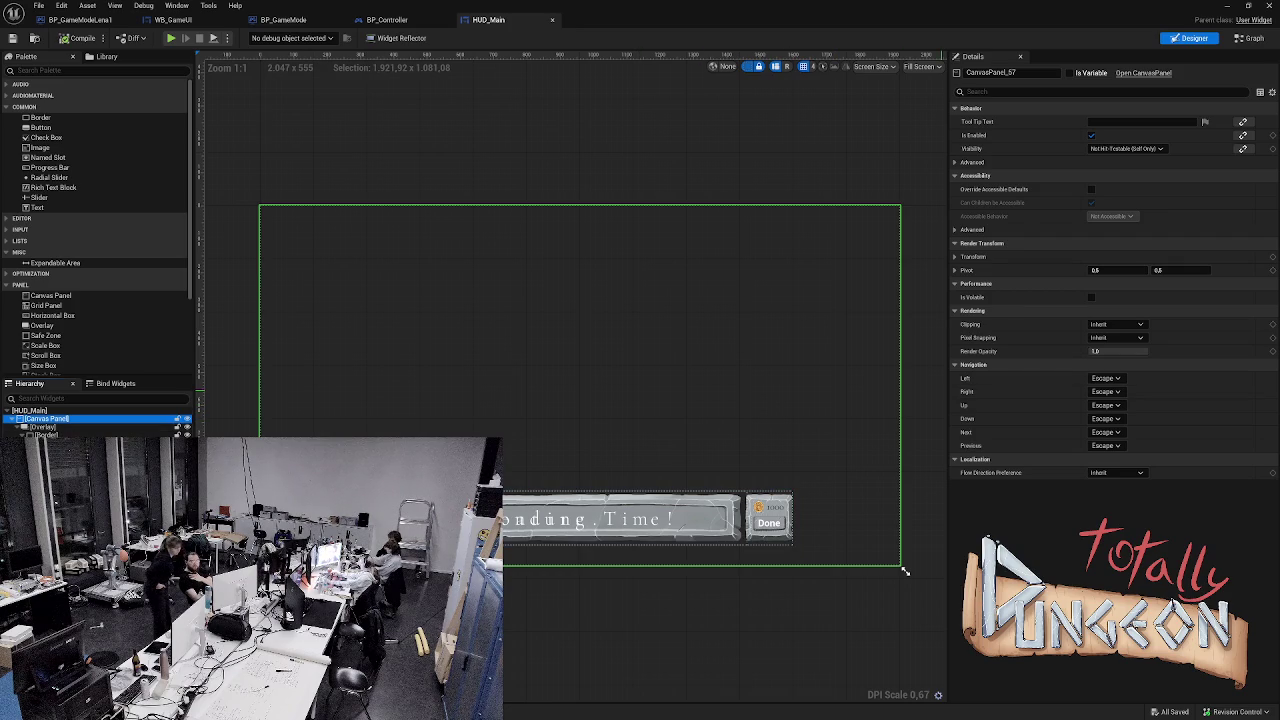
left_click(905, 571)
mouse_move(905, 571)
left_mouse_down()
mouse_move(686, 463)
mouse_move(905, 571)
left_mouse_up()
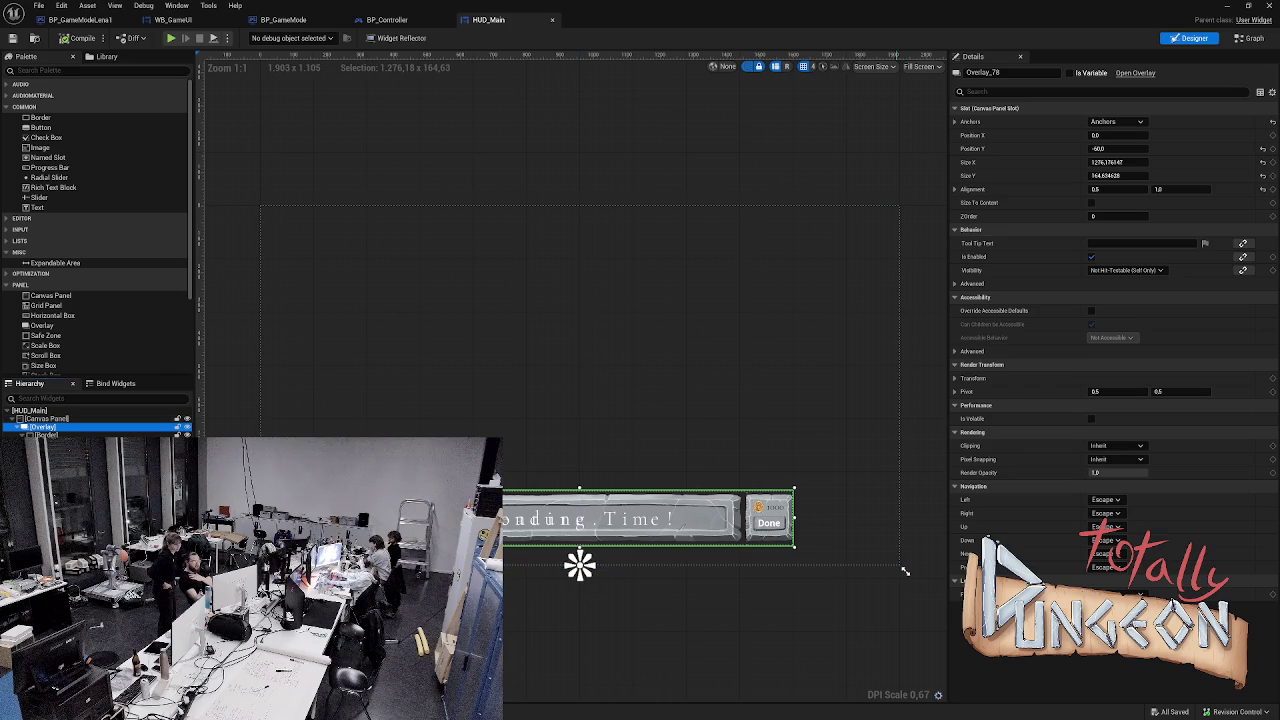
left_click_drag(905, 571, 907, 573)
left_click(908, 574)
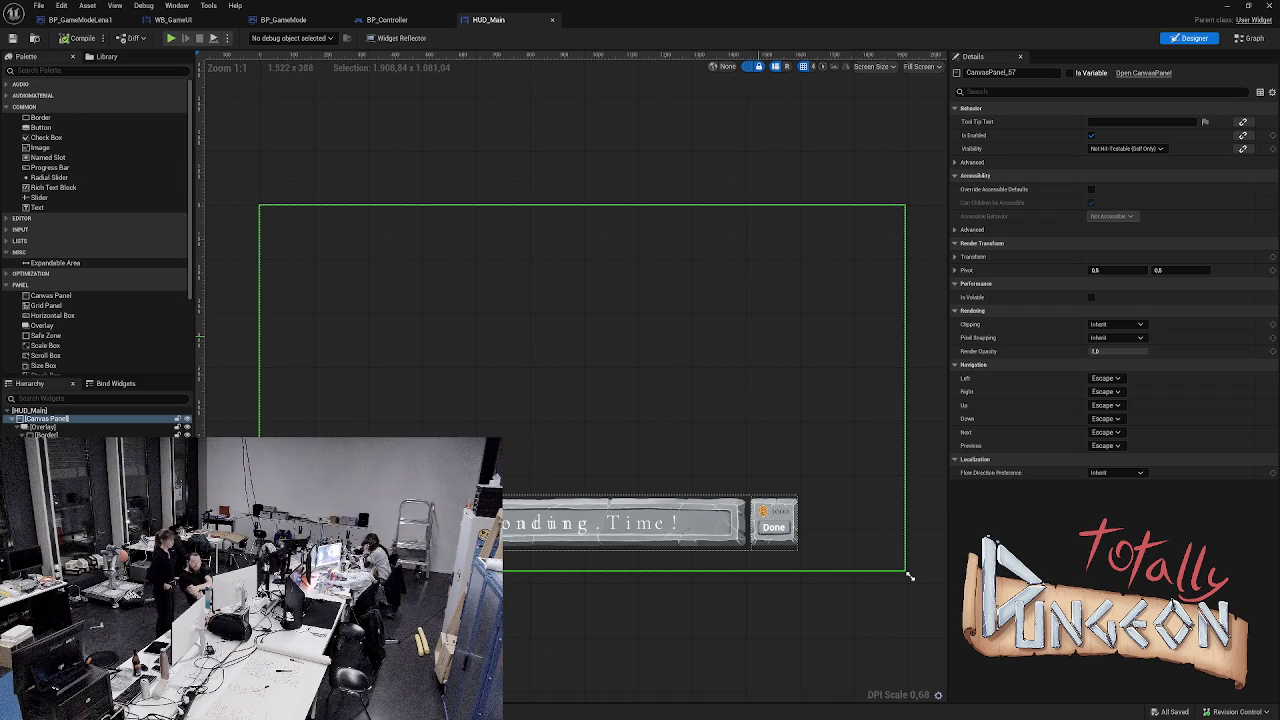
scroll(100, 300, "down", 2)
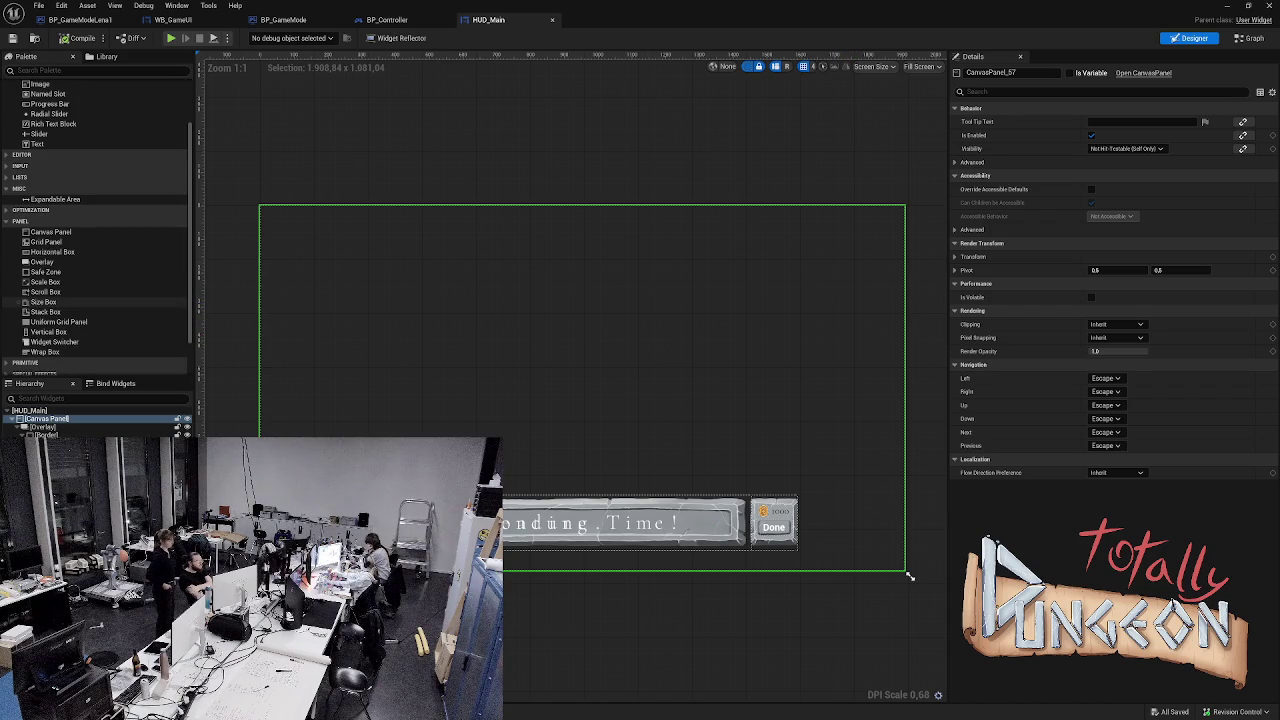
- Add a Scale Box from the Palette to the HUD_Main hierarchy
left_click_drag(45, 282, 60, 429)
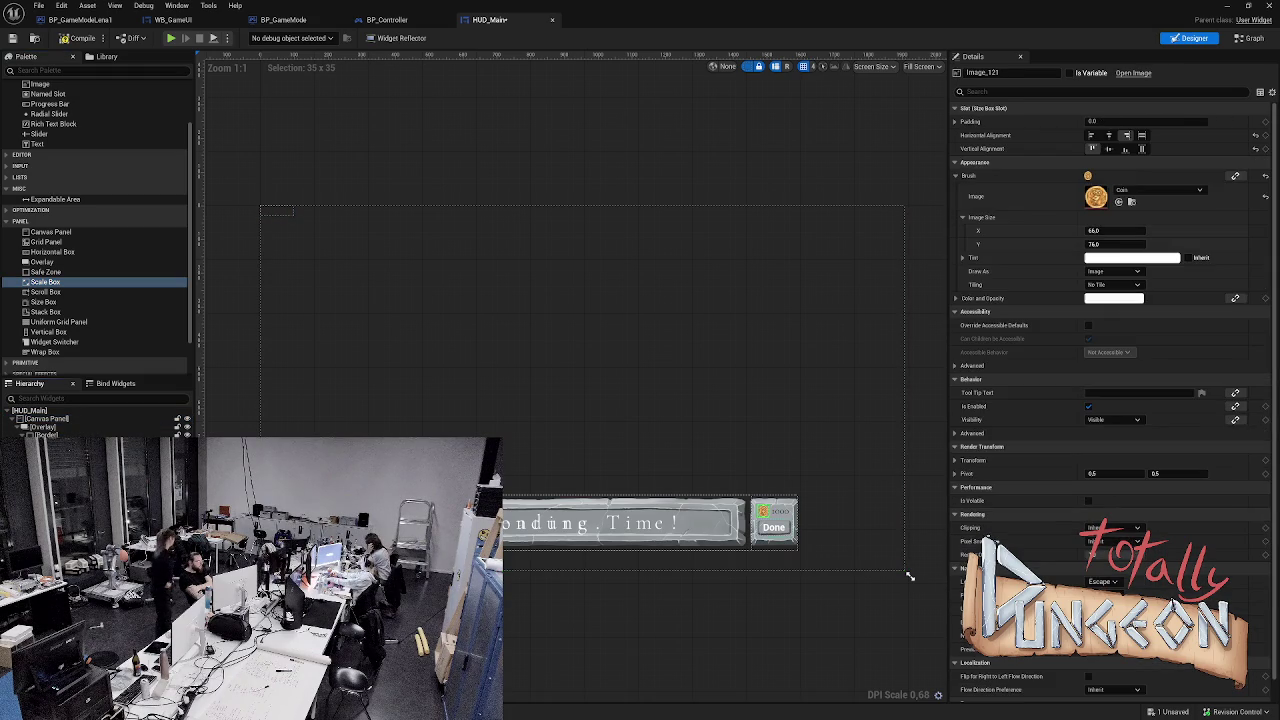
left_click(42, 427, "shift")
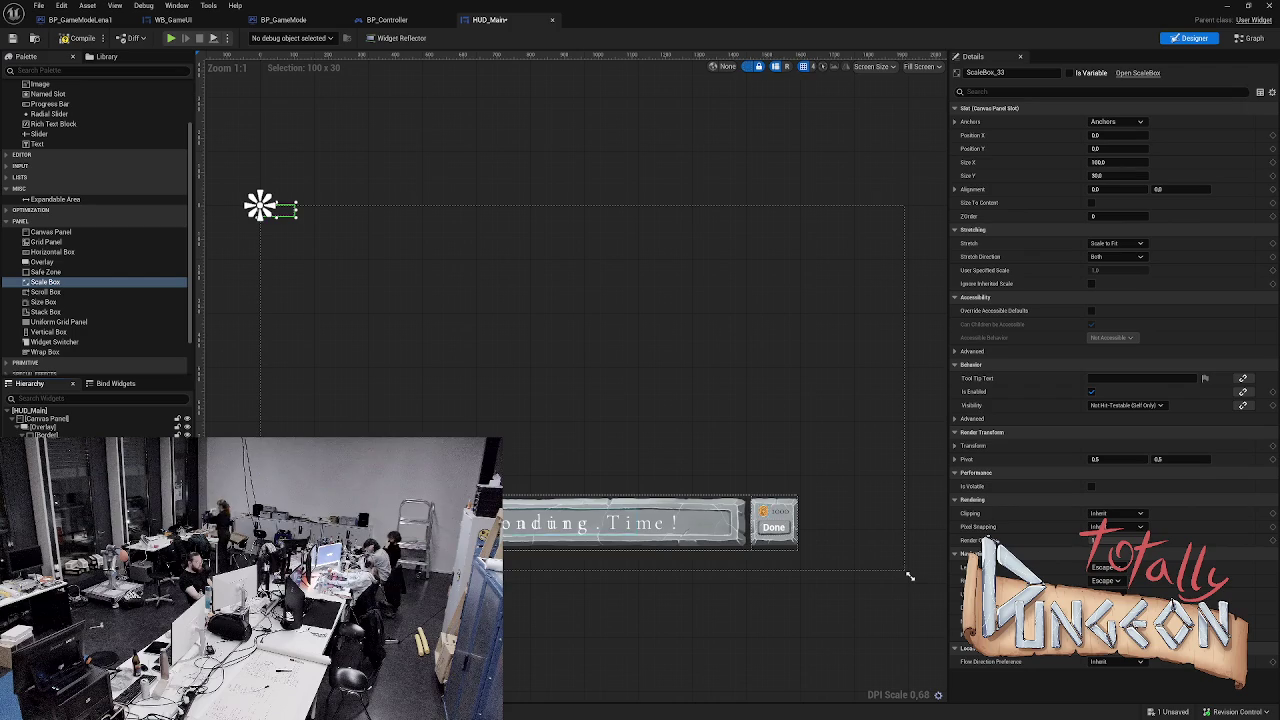
left_click(42, 427)
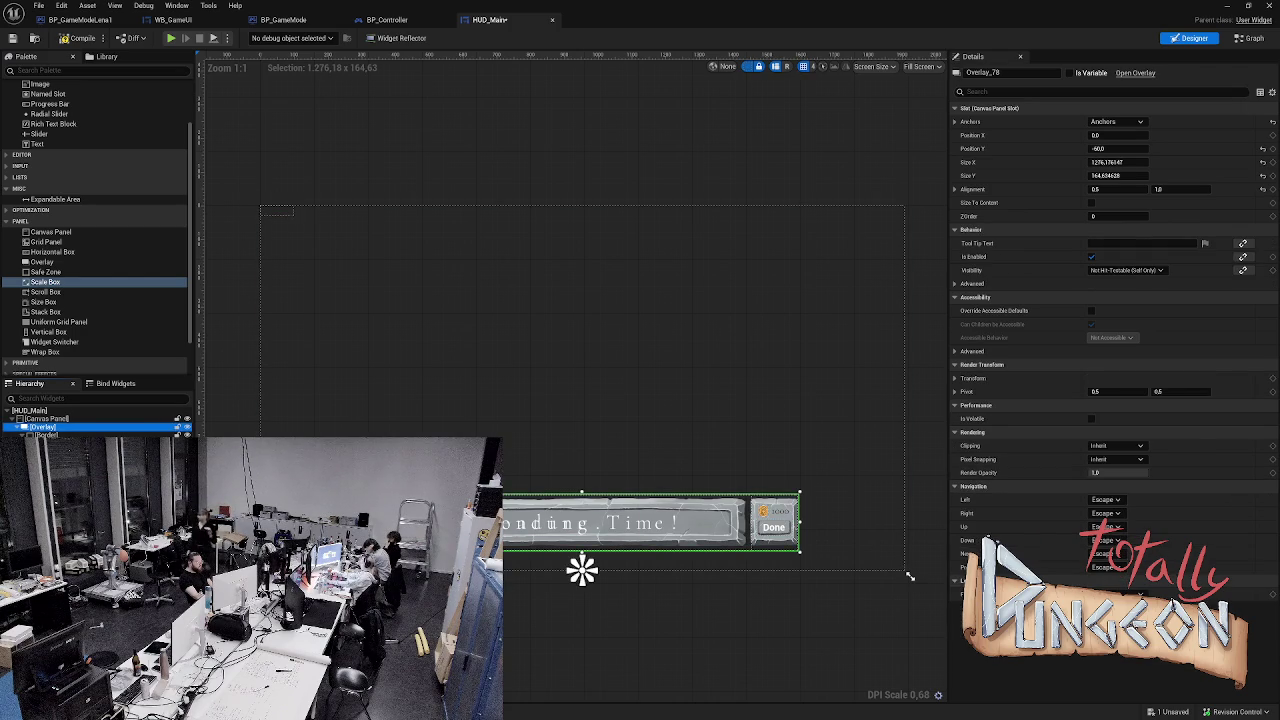
left_click(45, 435, "ctrl")
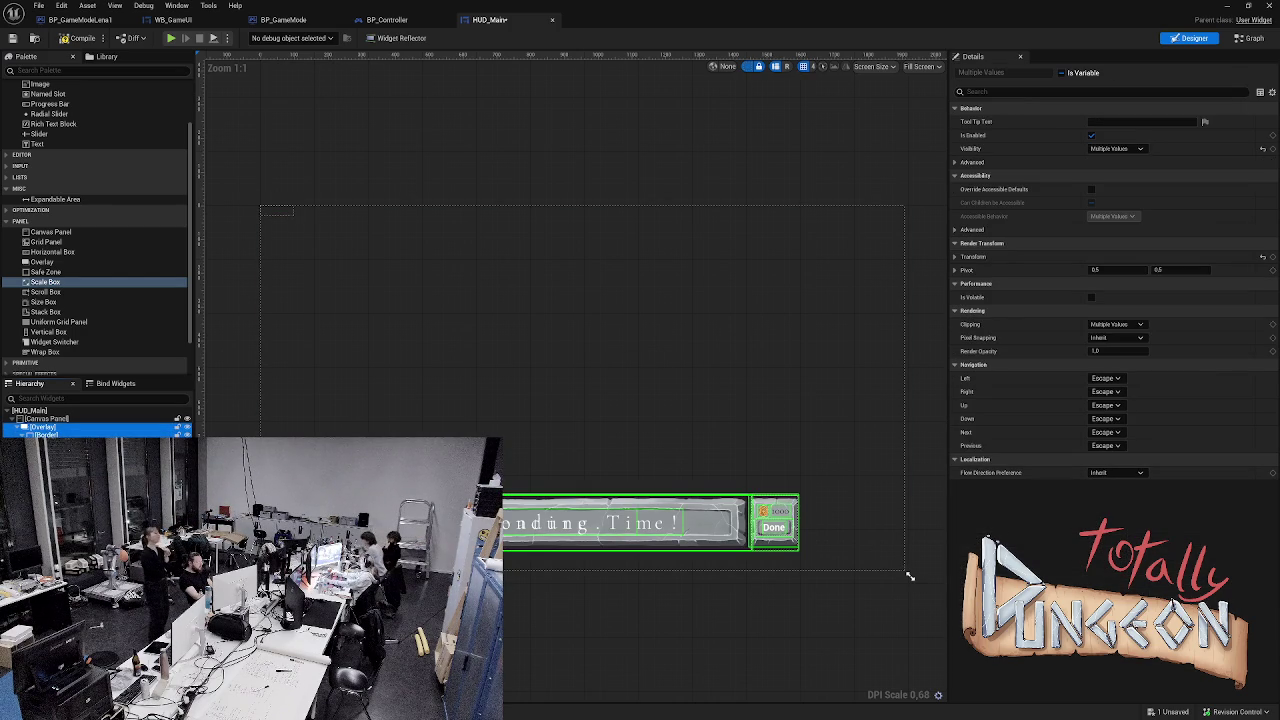
left_click(265, 207)
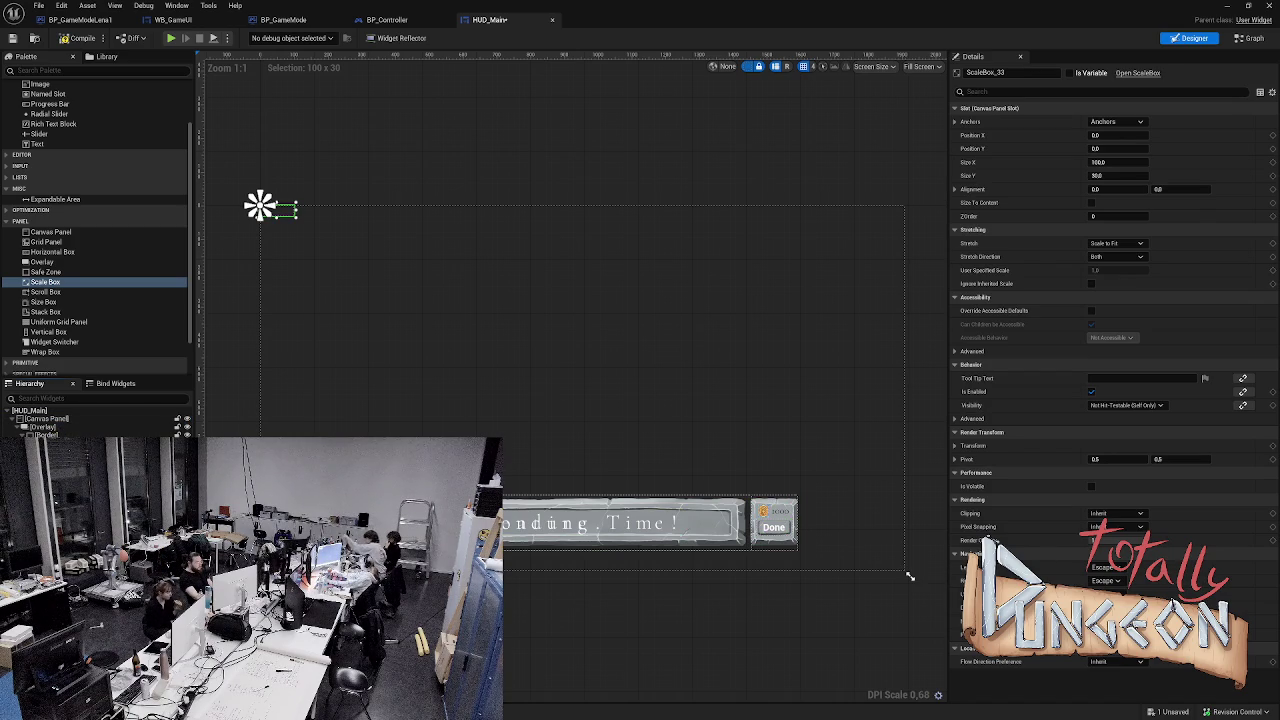
left_click(272, 209)
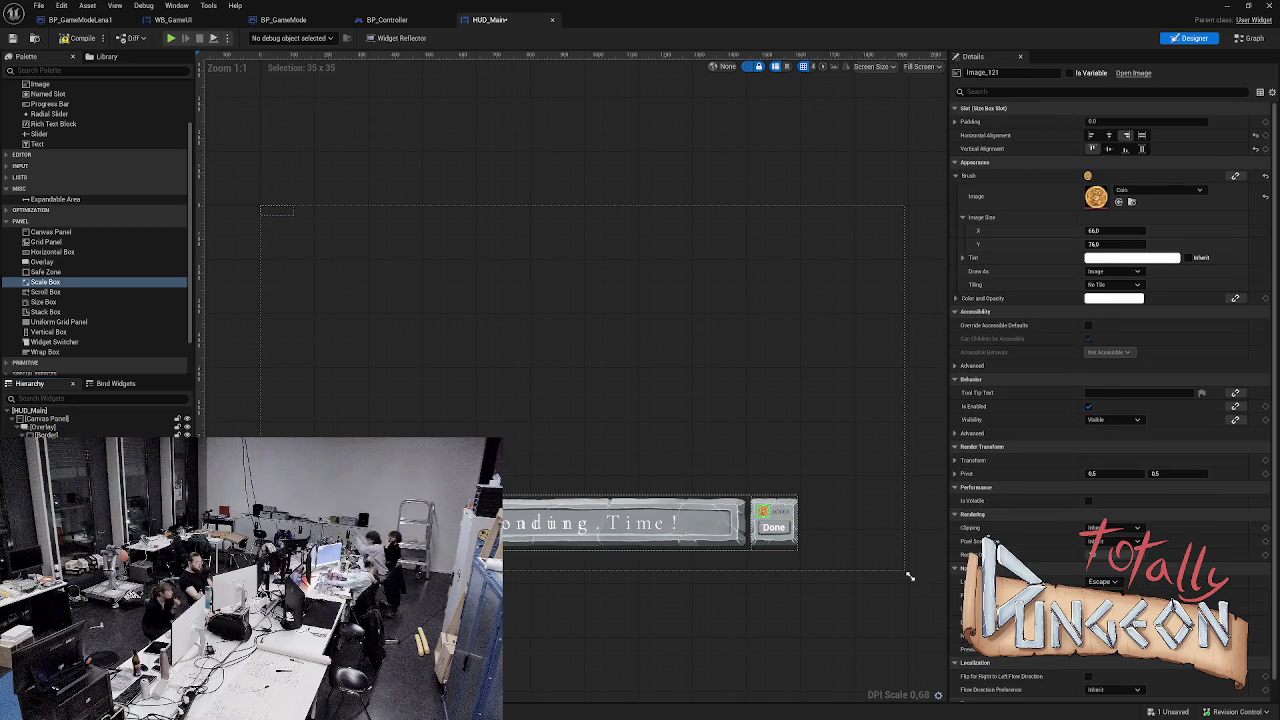
left_click(278, 209)
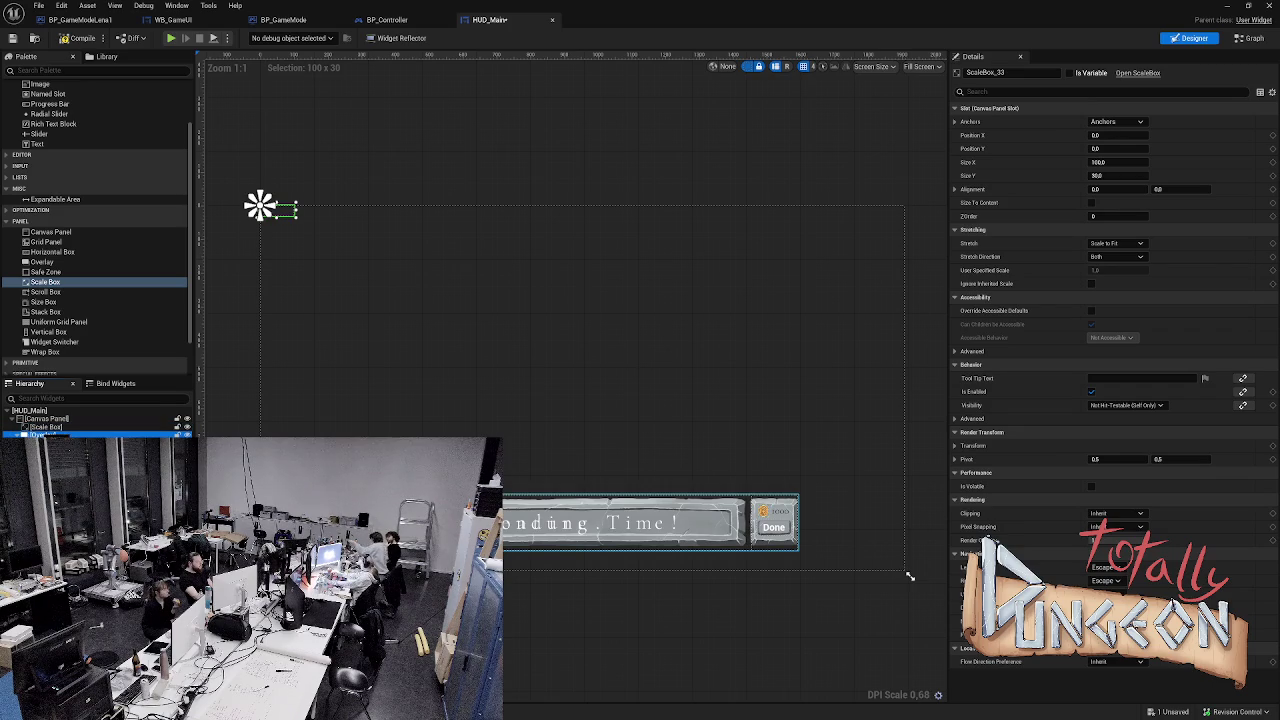
- Move the loading bar's Overlay inside the Scale Box and save HUD_Main
left_click(650, 522)
left_click_drag(582, 570, 45, 427)
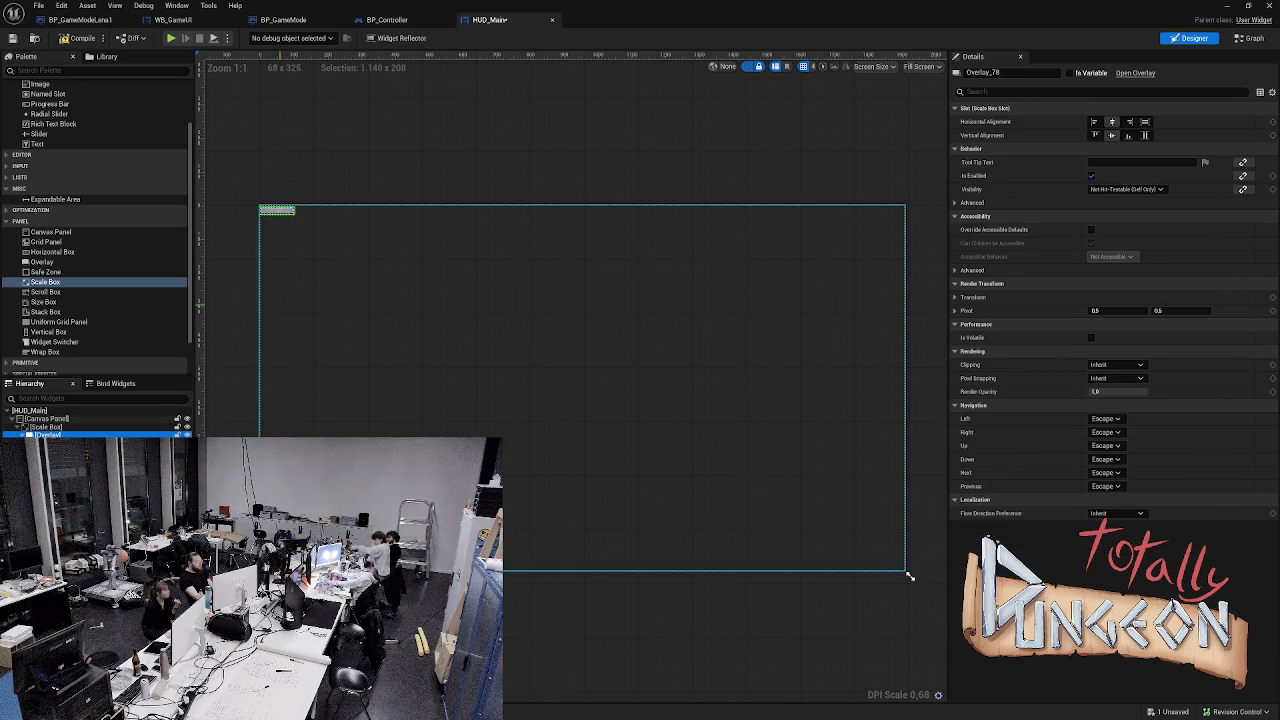
key("ctrl+s")
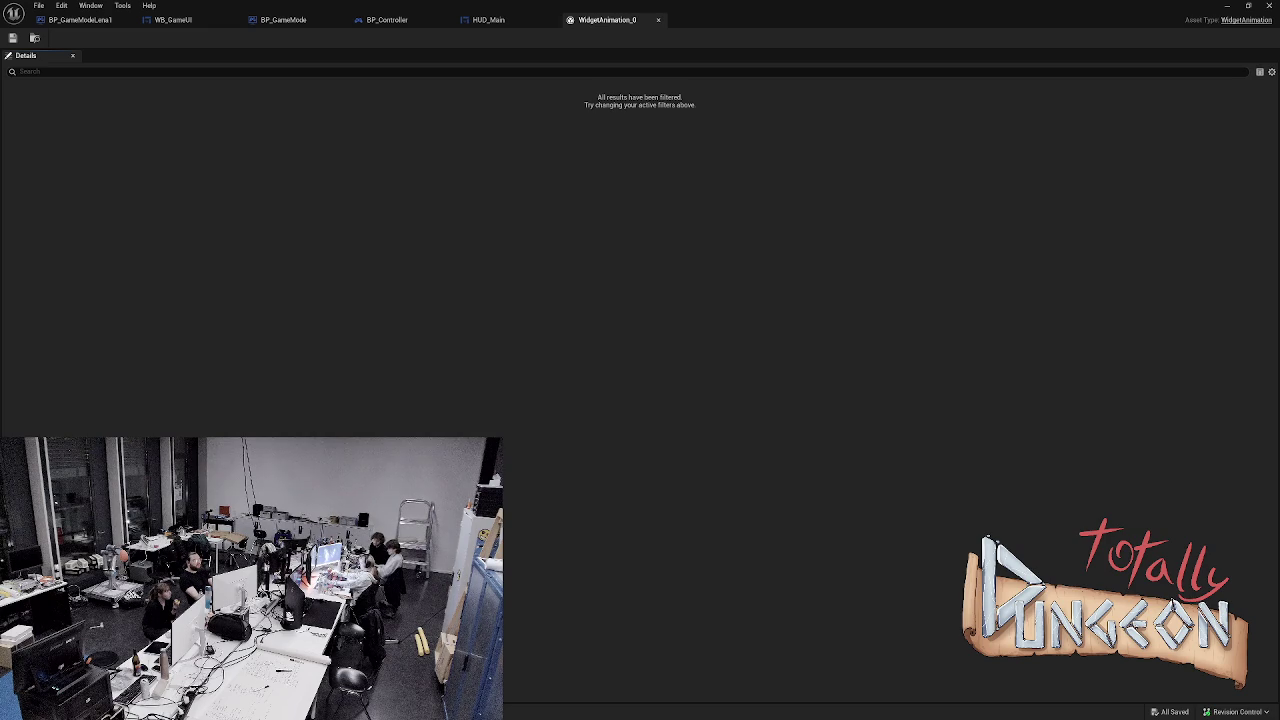
- In HUD_Main, anchor the Scale Box with the full-screen stretch preset
left_click(488, 19)
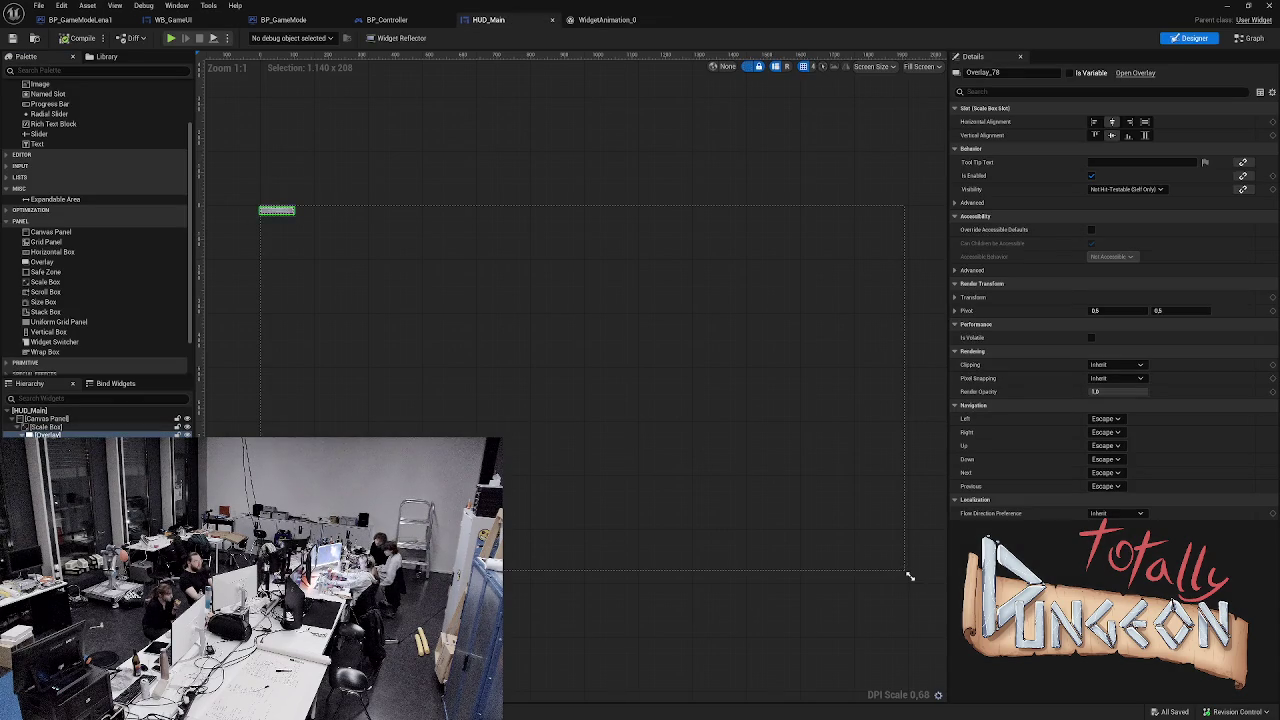
left_click(45, 427)
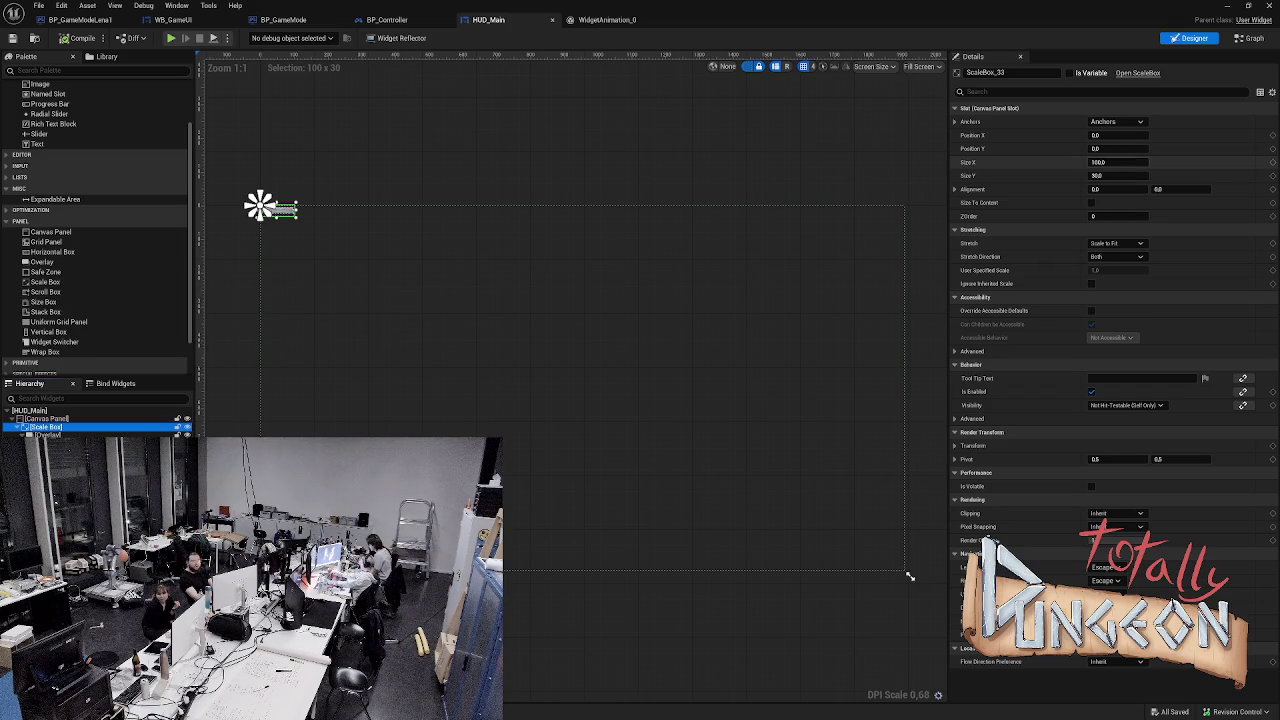
left_click(1116, 121)
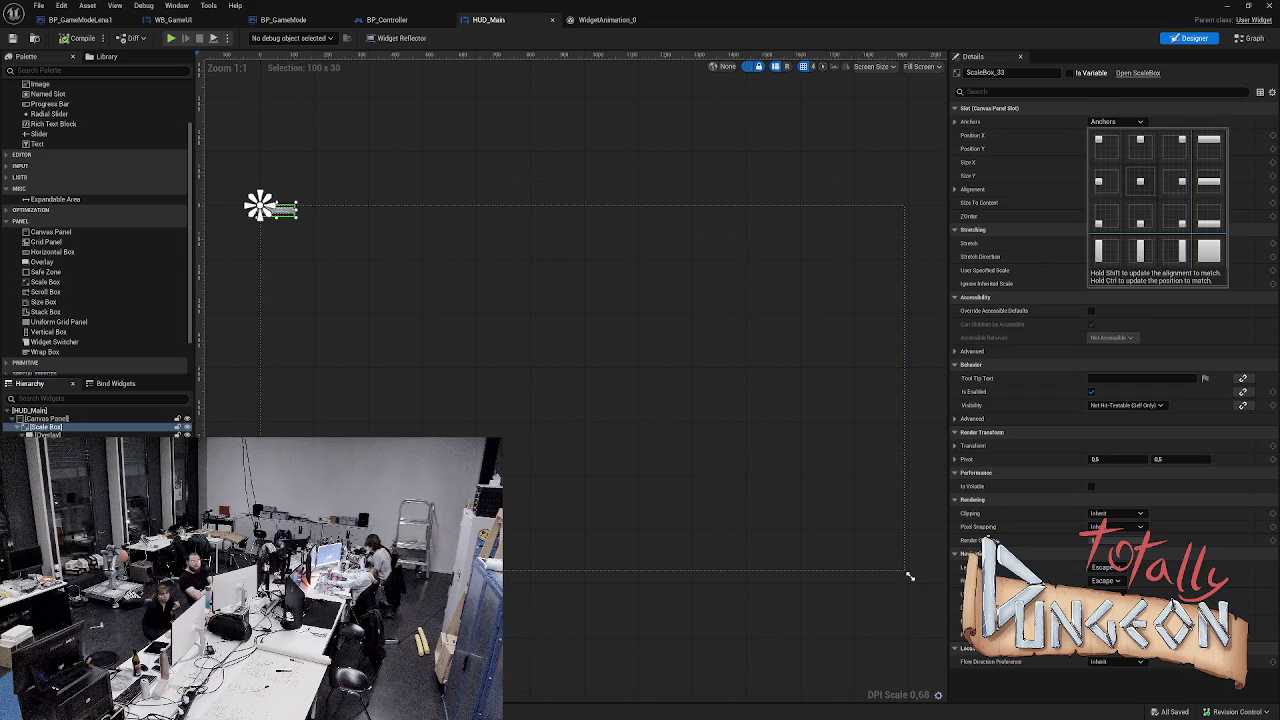
left_click(1208, 250)
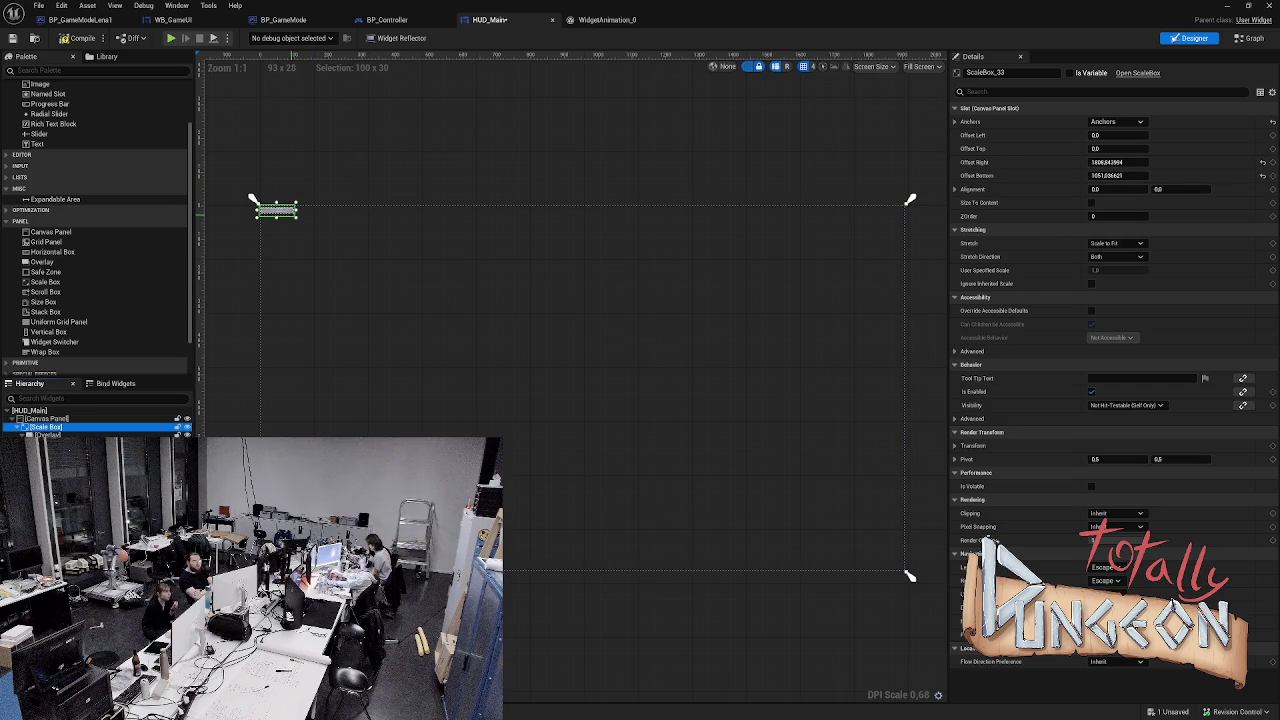
- Set the Scale Box's Offset Right and Offset Bottom to 0, then start Play-in-Editor
left_click(1107, 162)
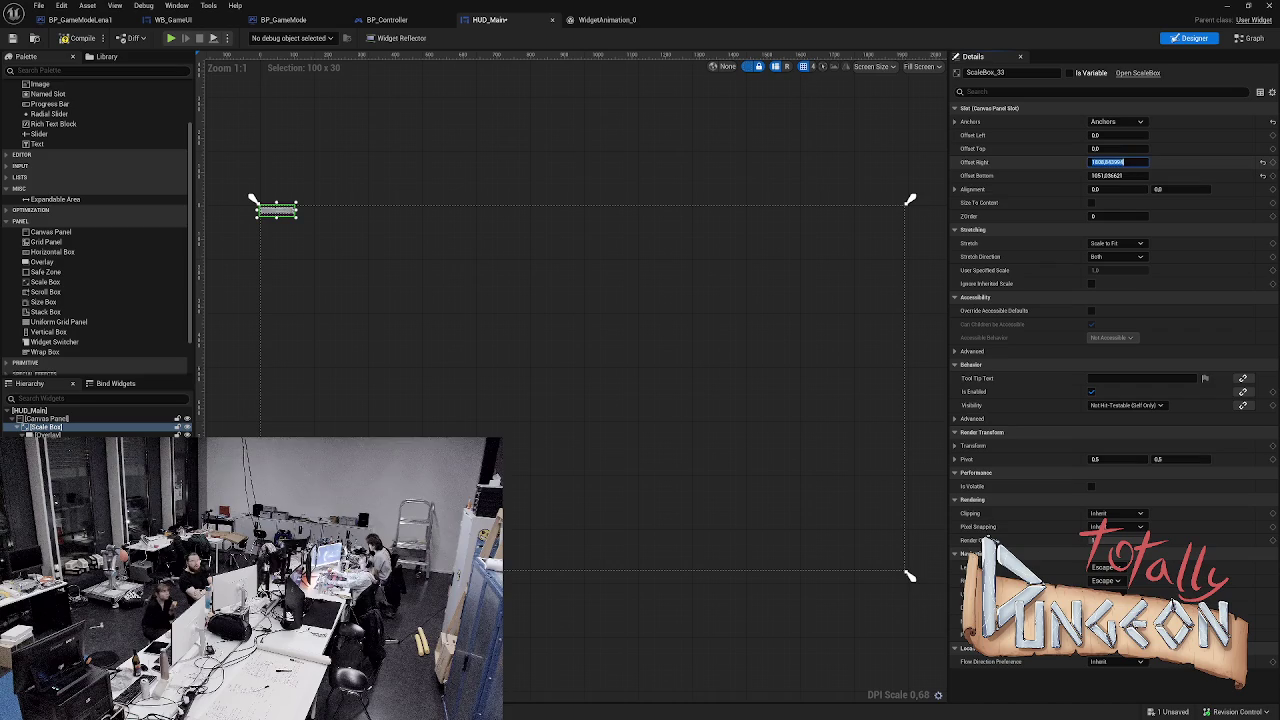
type("0")
key("Tab")
type("0")
key("Return")
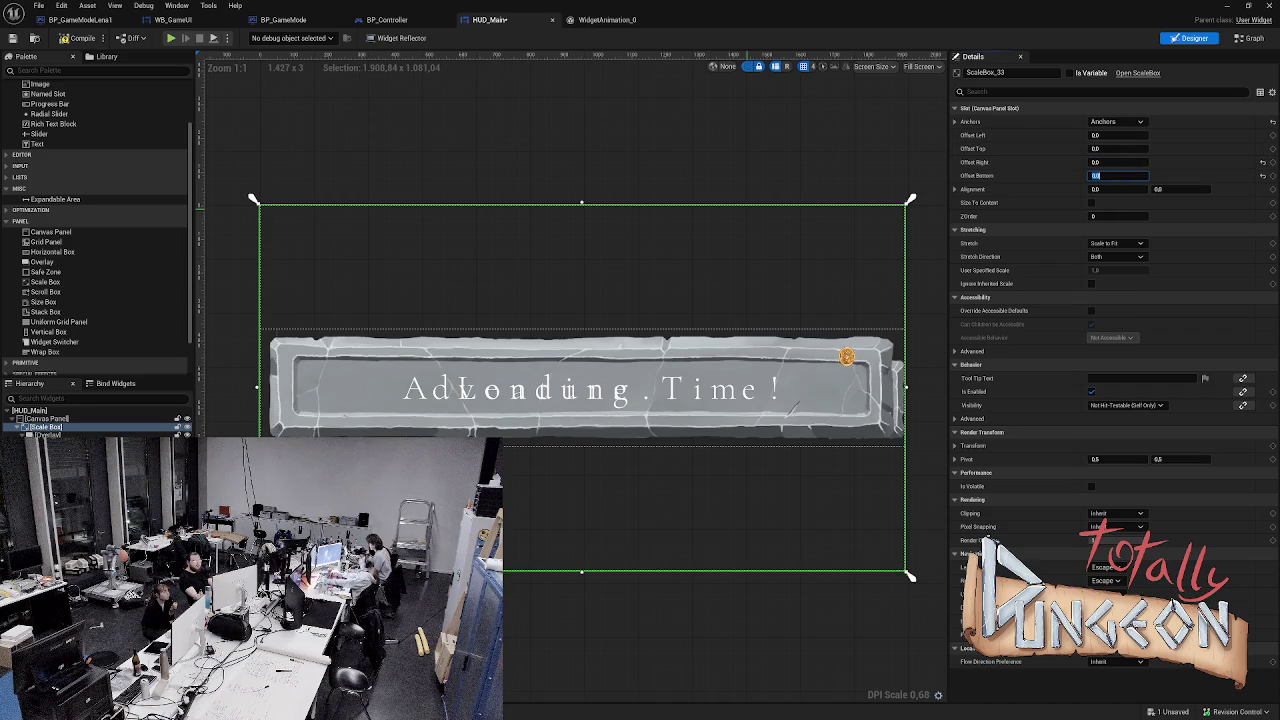
left_click(910, 577)
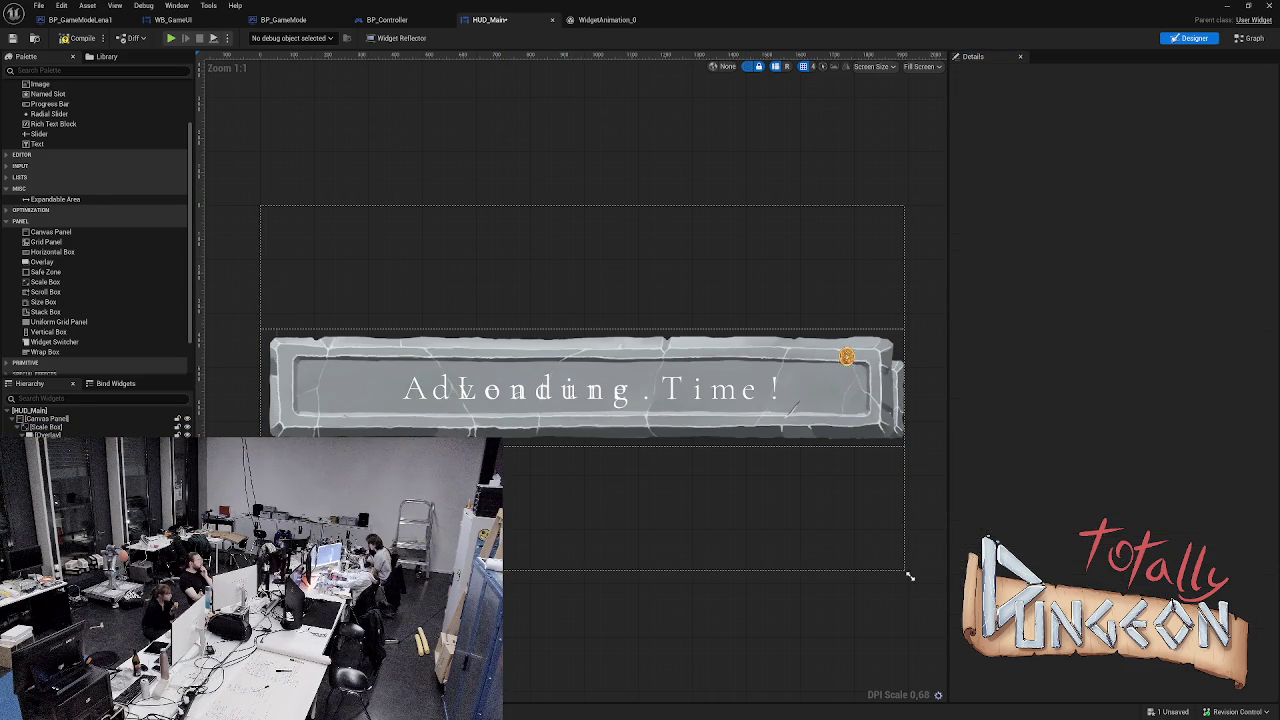
key("alt+p")
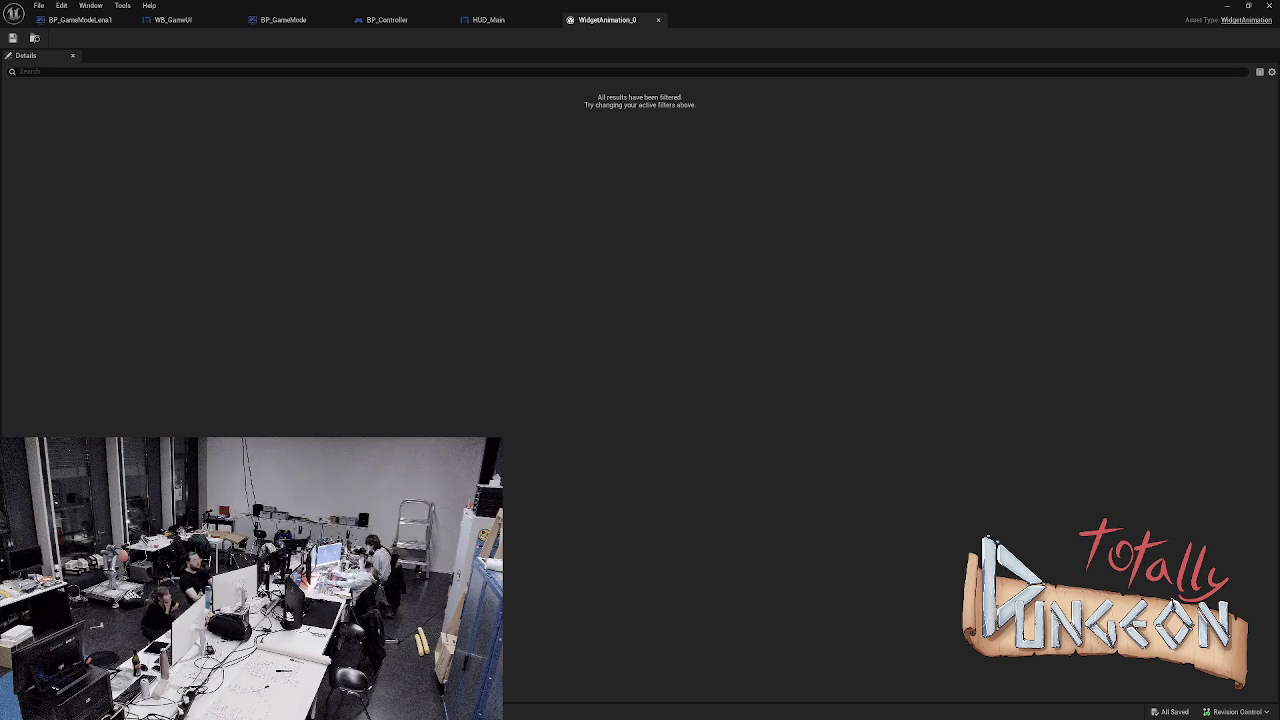
- Close the WidgetAnimation_0 tab with Ctrl+W to get back to HUD_Main's Designer
key("ctrl+w")
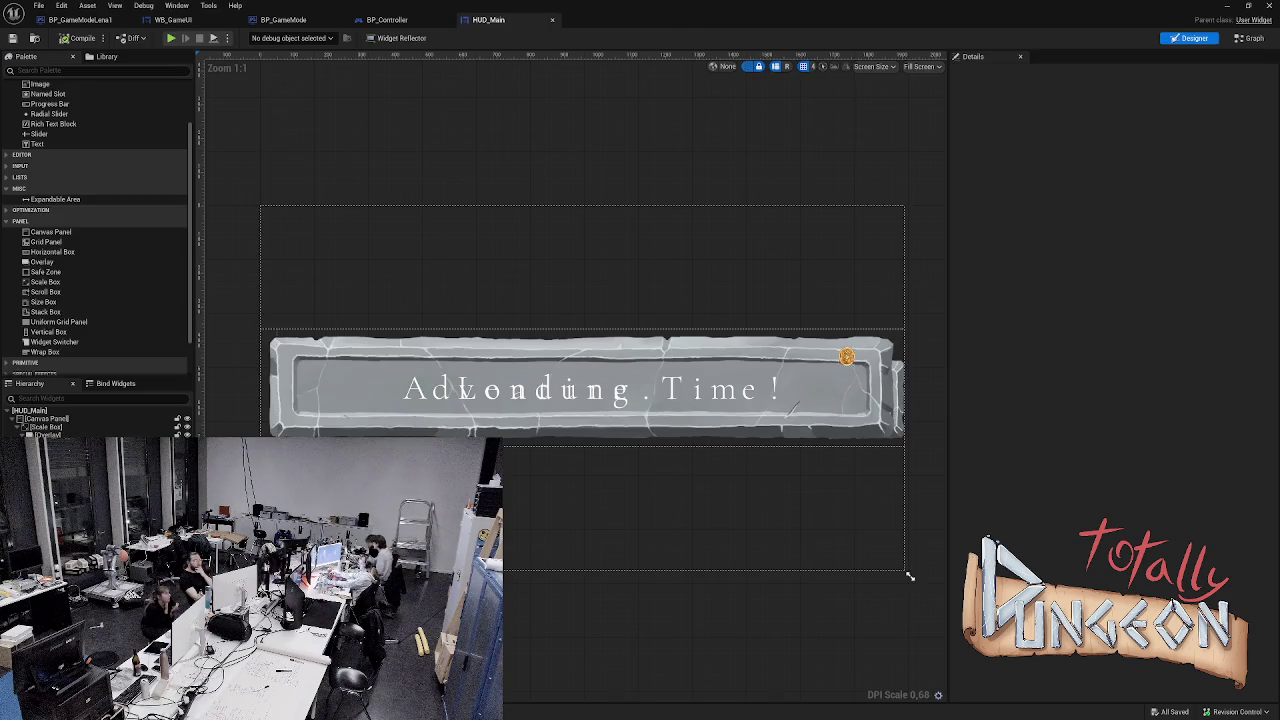
- Set the banner overlay's Vertical Alignment to Bottom and wrap it in a Size Box from the Palette
key("Up")
key("Up")
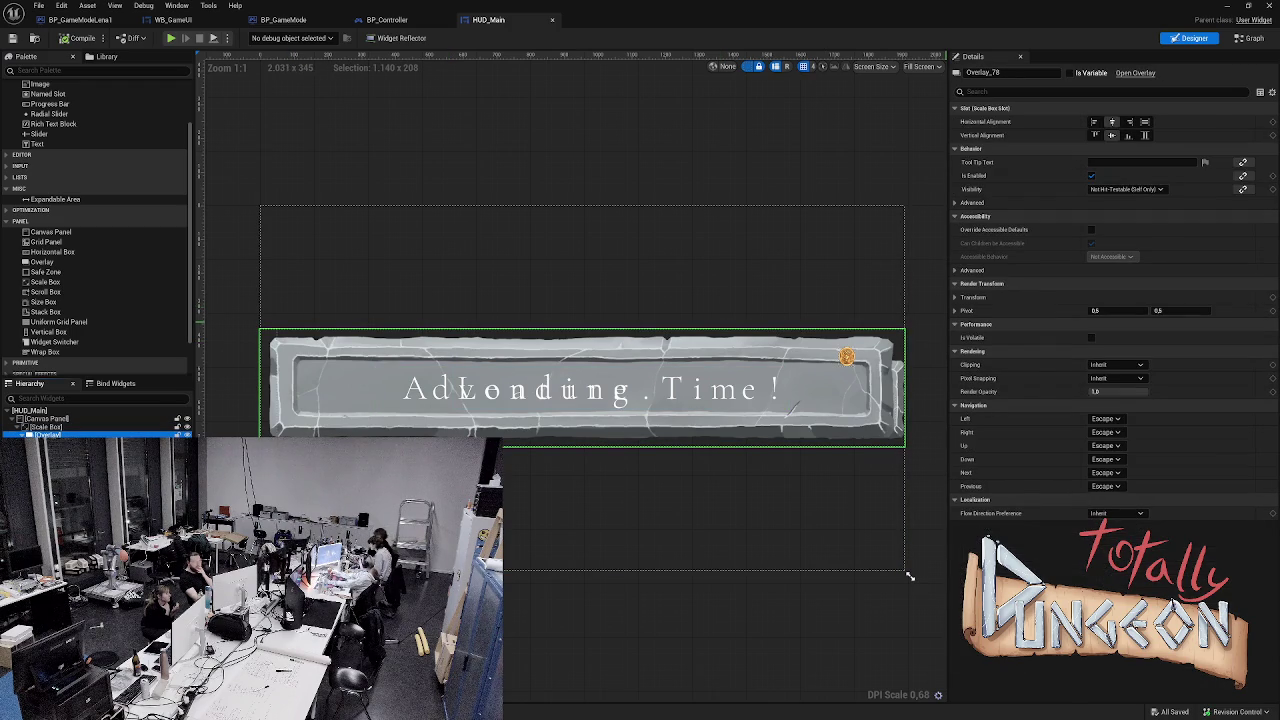
left_click(1128, 135)
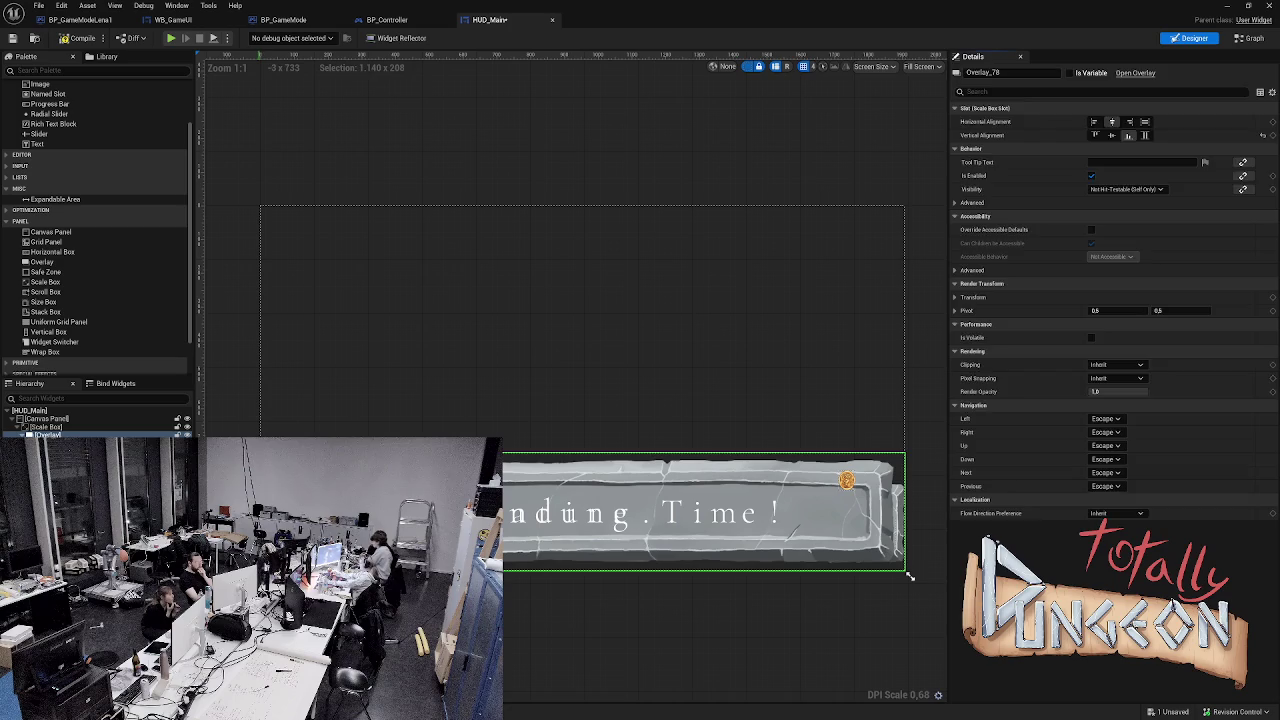
left_click(910, 576)
left_click(910, 576)
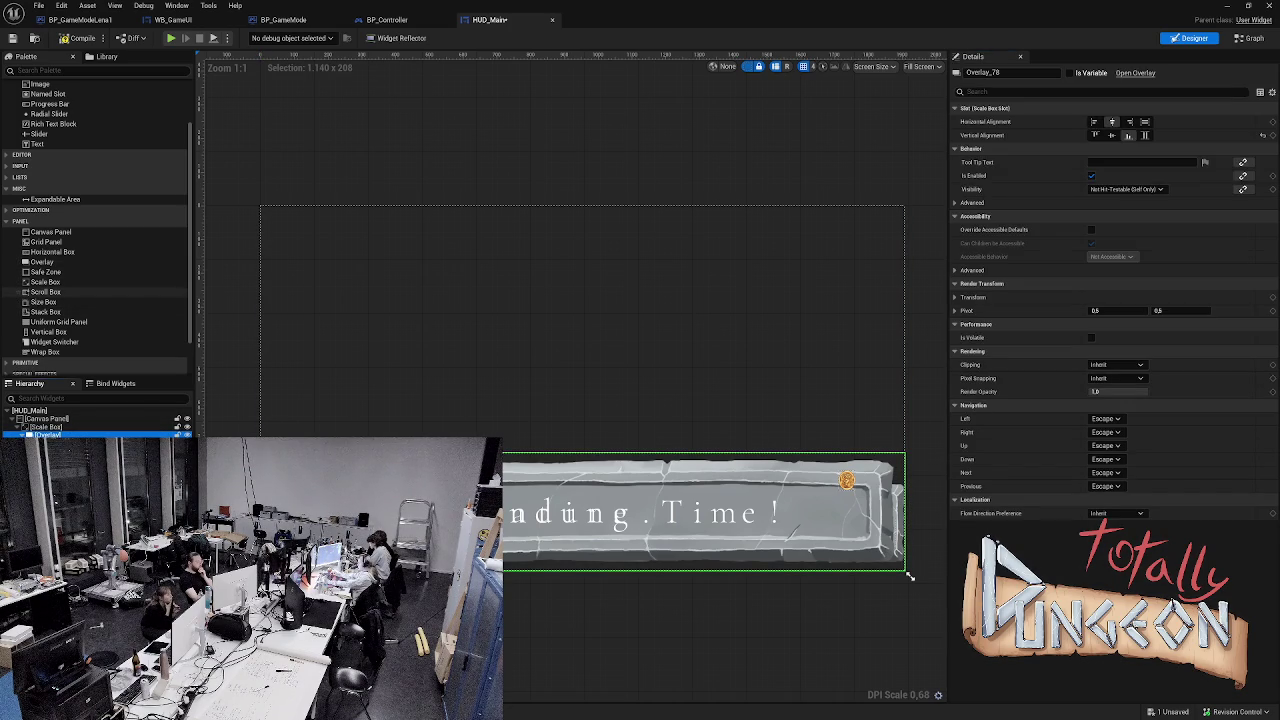
left_click_drag(43, 302, 56, 434)
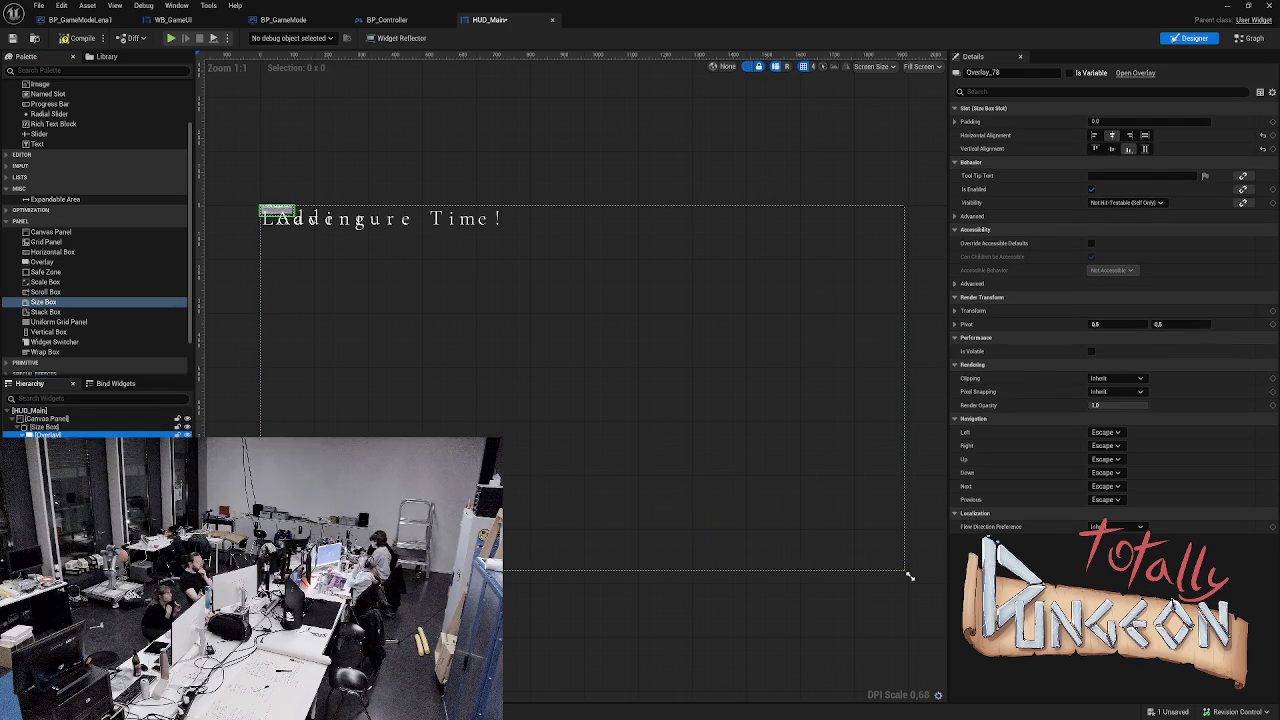
- Move the Size Box under the Scale Box, bottom-align it, and shrink the preview area
left_click(44, 427)
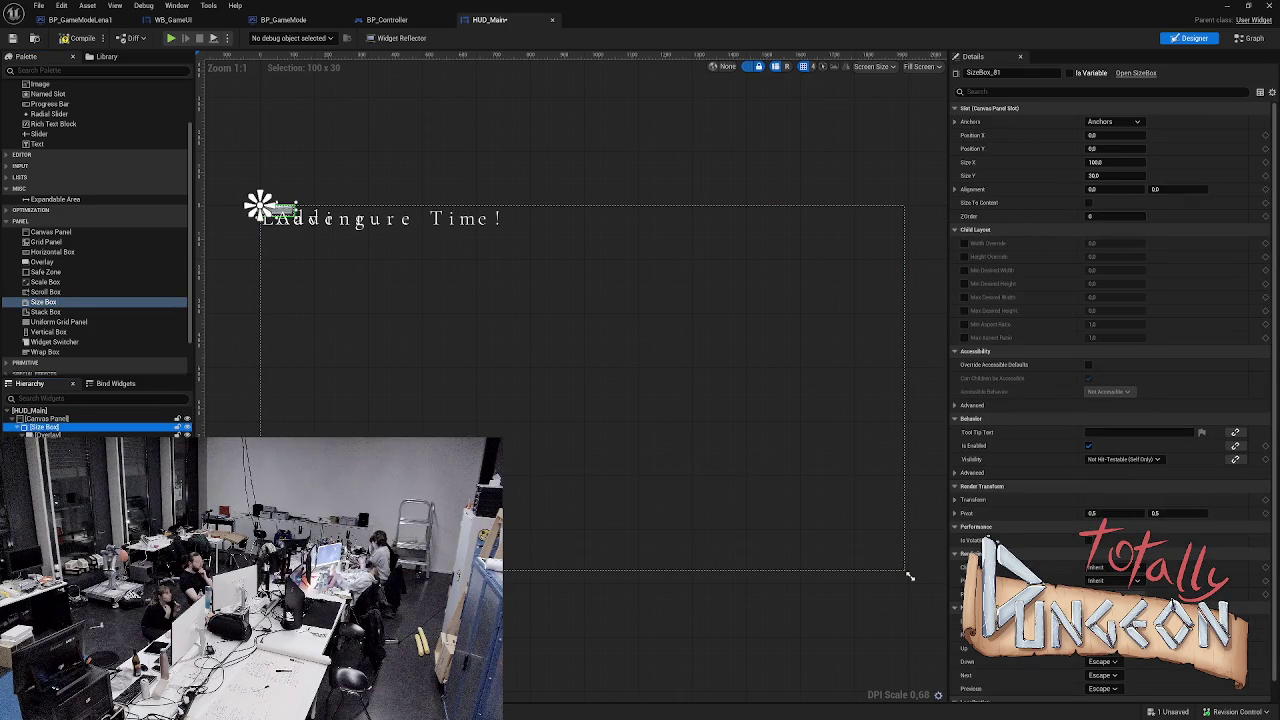
left_click_drag(44, 427, 44, 443)
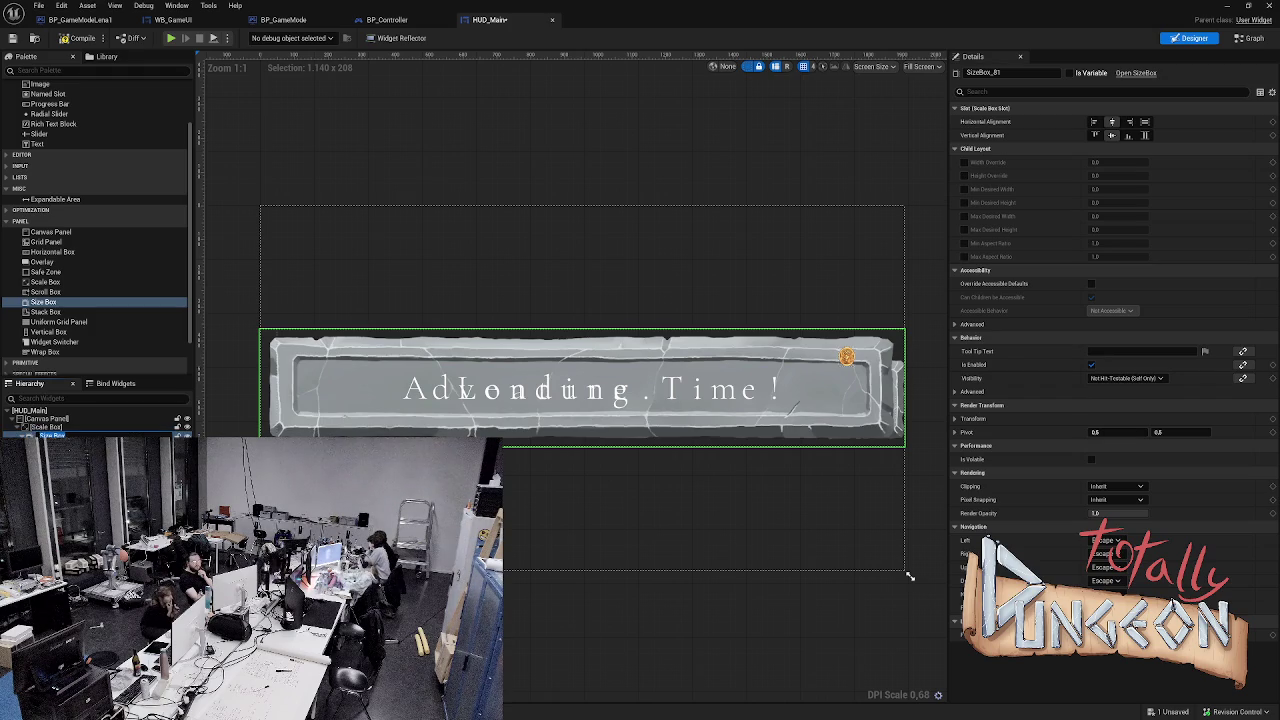
left_click(1128, 135)
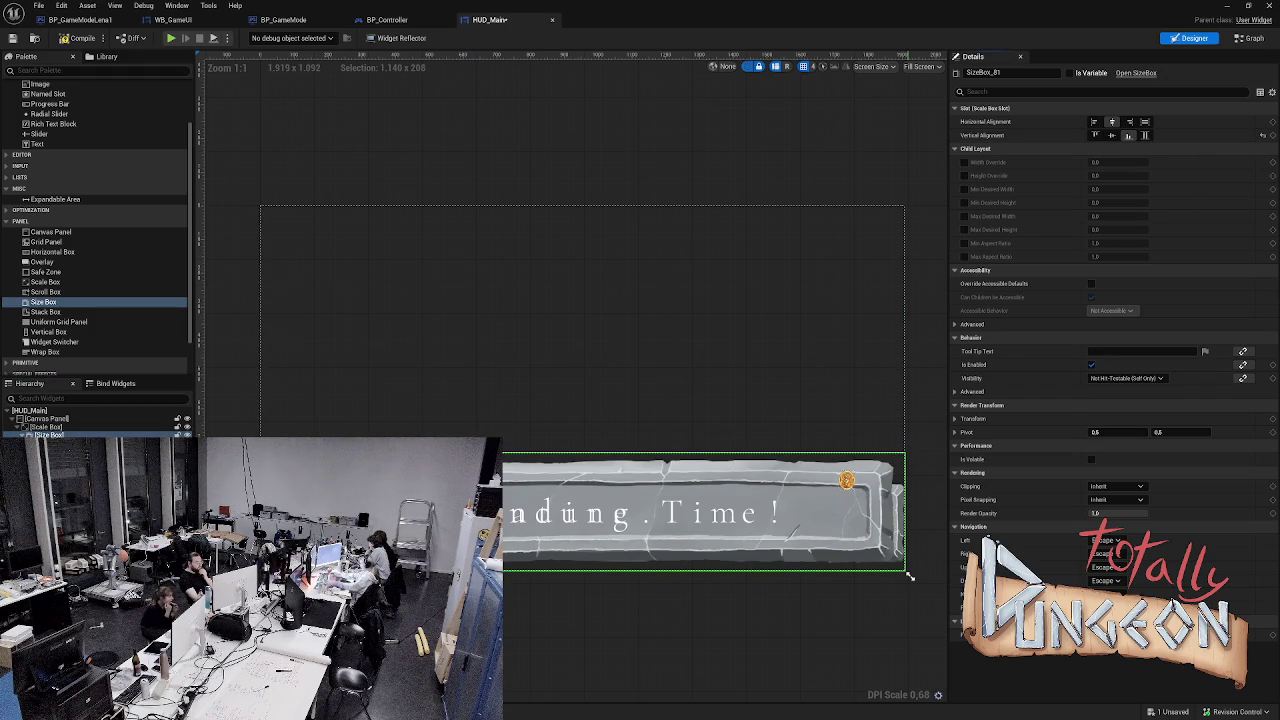
mouse_move(910, 577)
left_mouse_down()
mouse_move(560, 478)
mouse_move(360, 398)
mouse_move(416, 437)
mouse_move(484, 440)
mouse_move(508, 464)
left_mouse_up()
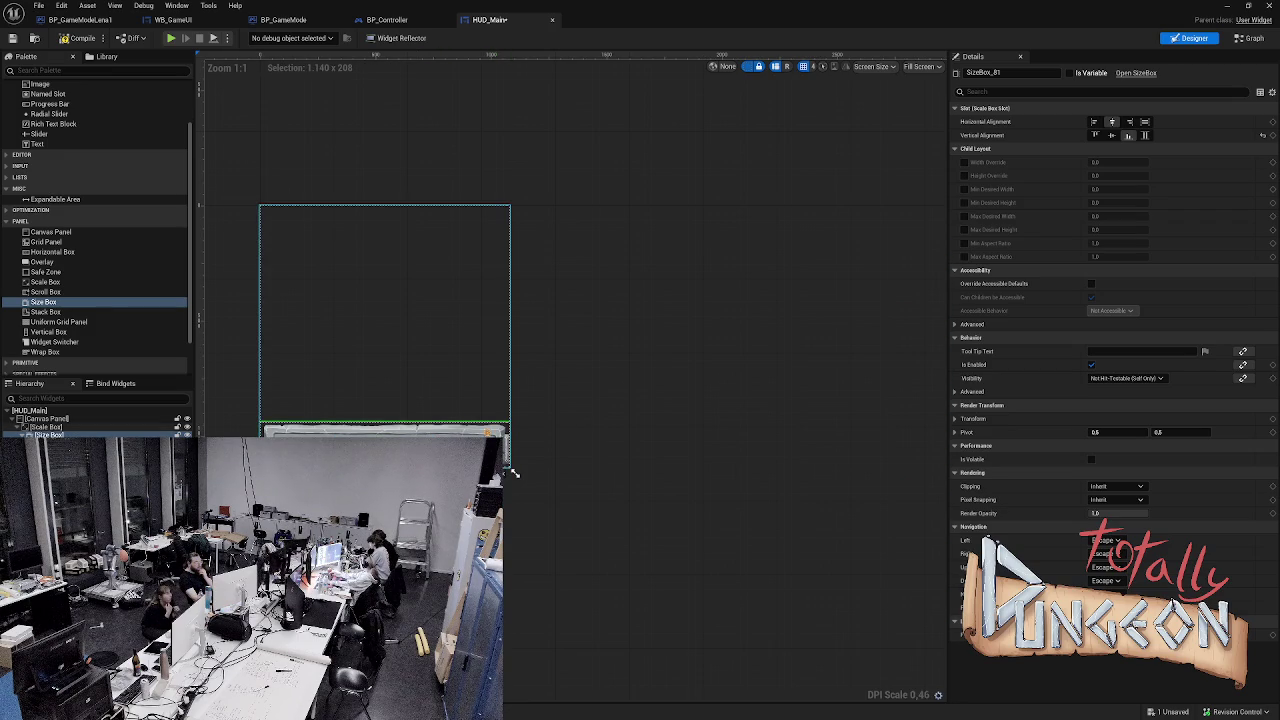
- Undo the hierarchy changes step by step and review the Scale Box anchor presets unchanged
left_click(514, 473)
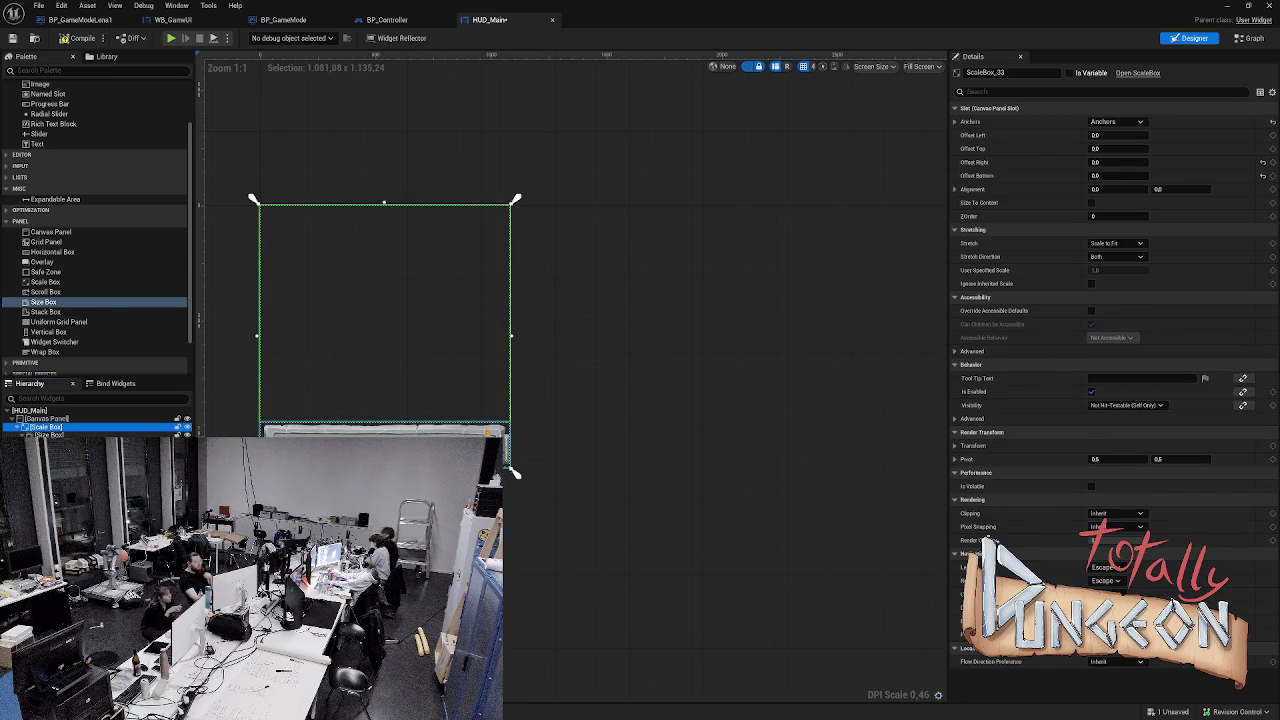
key("ctrl+z")
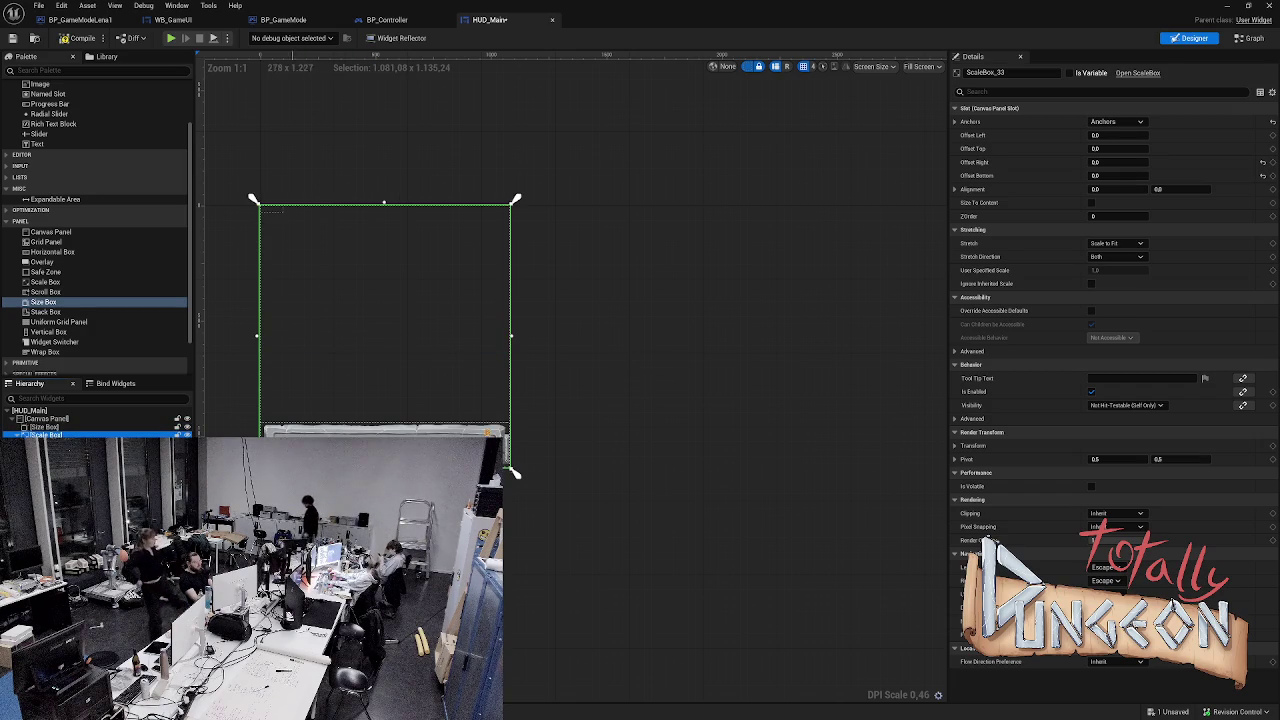
key("ctrl+z")
key("ctrl+z")
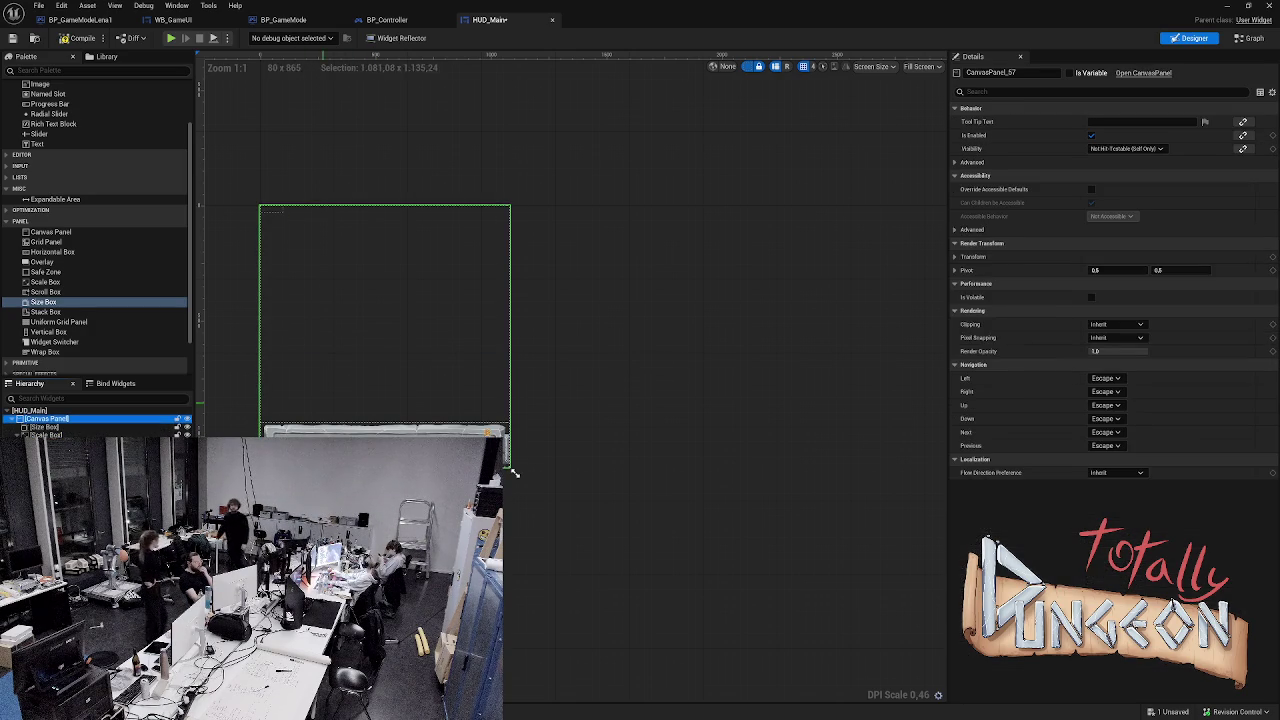
key("ctrl+z")
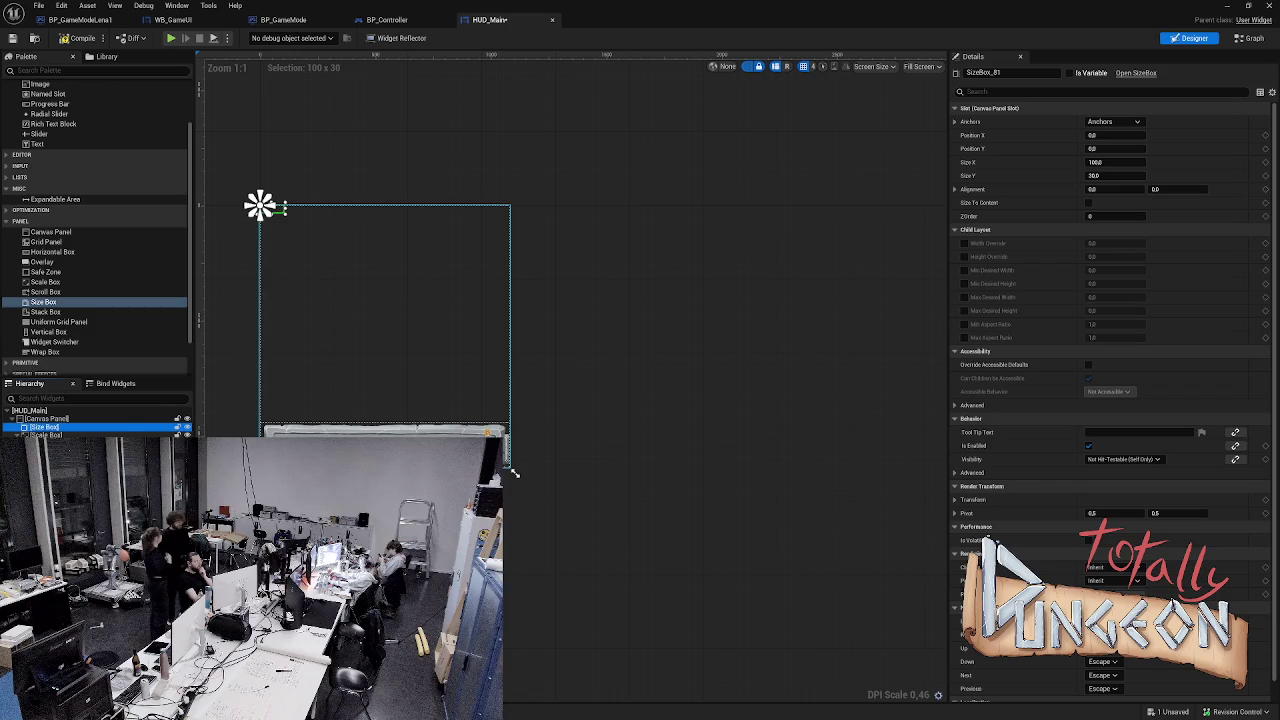
key("ctrl+y")
left_click(1117, 121)
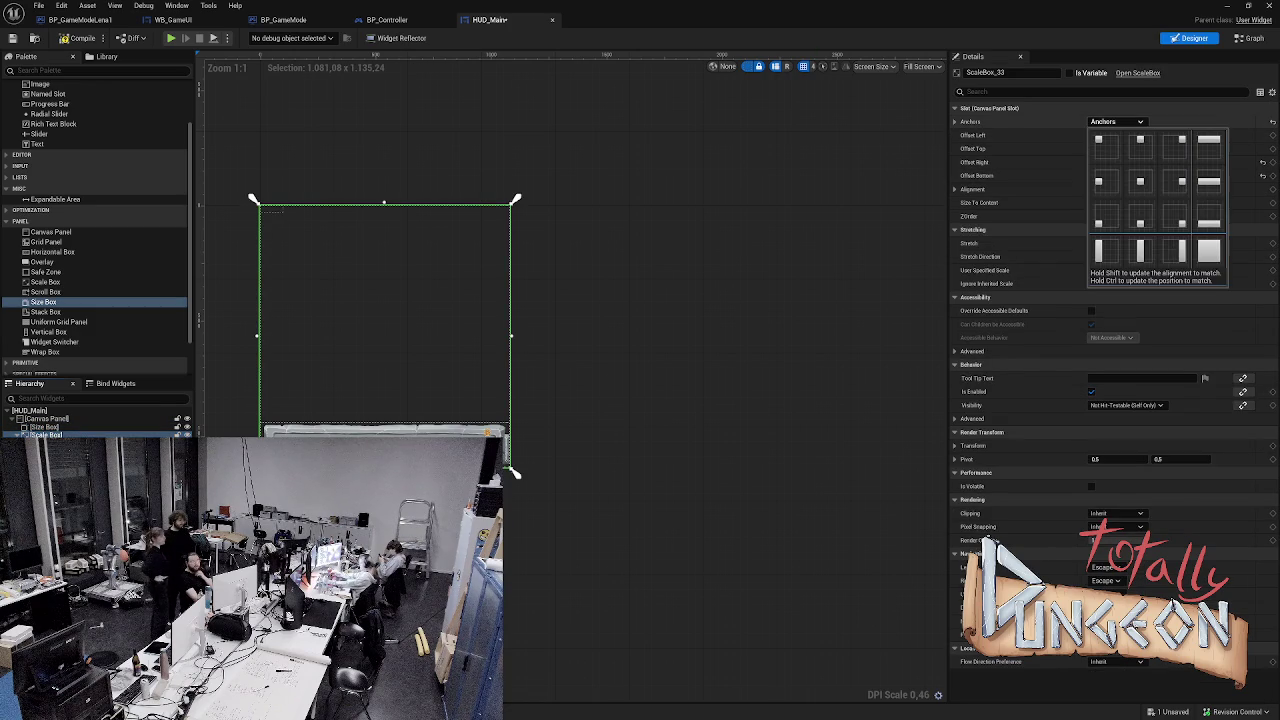
left_click(1210, 266)
left_click(514, 473)
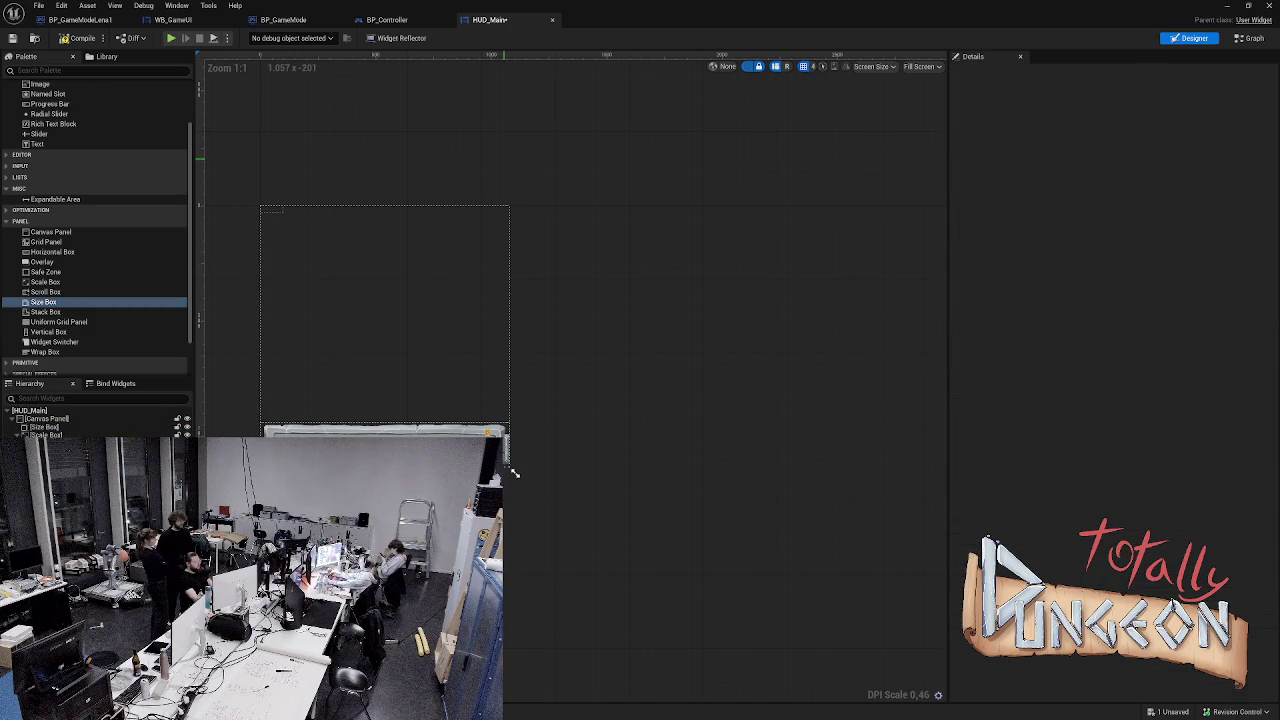
- Undo back to the Overlay-and-Border banner, restore the full-size preview, and save HUD_Main
key("ctrl+z")
key("ctrl+z")
key("ctrl+z")
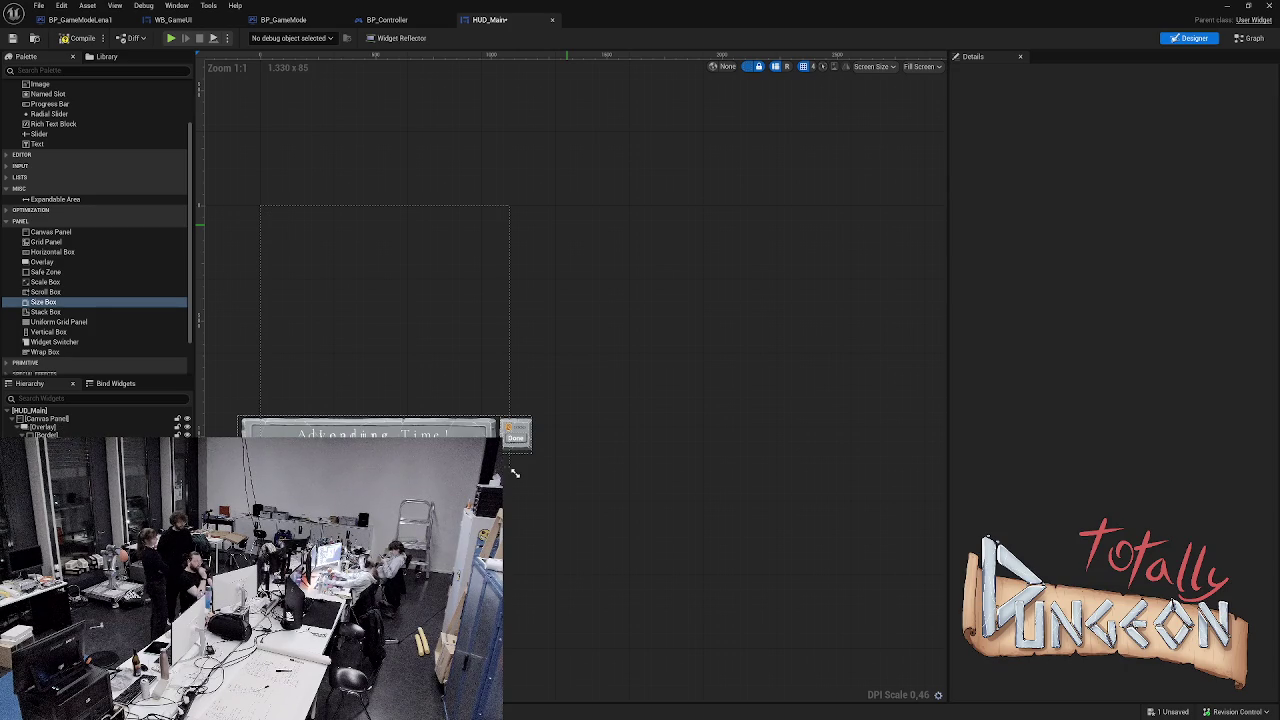
left_click(514, 473)
mouse_move(514, 473)
left_mouse_down()
mouse_move(880, 548)
mouse_move(903, 569)
left_mouse_up()
left_click(905, 571)
key("ctrl+s")
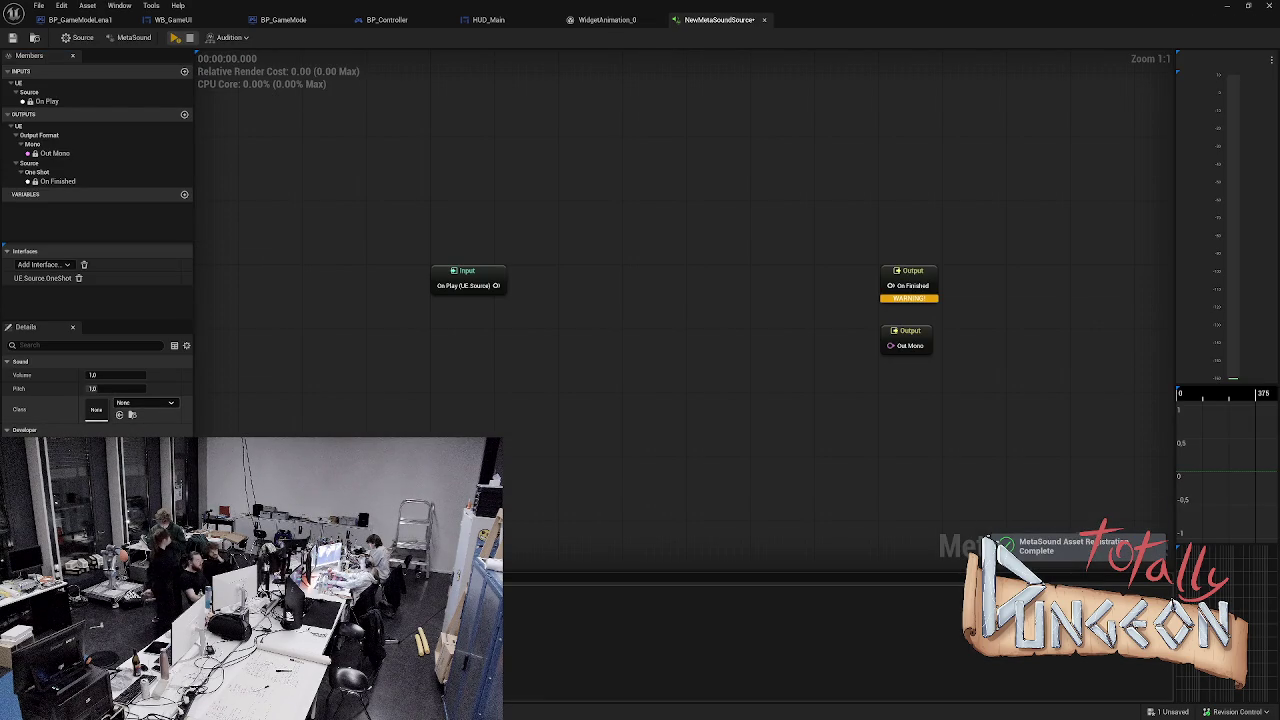
- Set NewMetaSoundSource's Sound Class to Music and close its editor
left_click(145, 402)
left_click(150, 444)
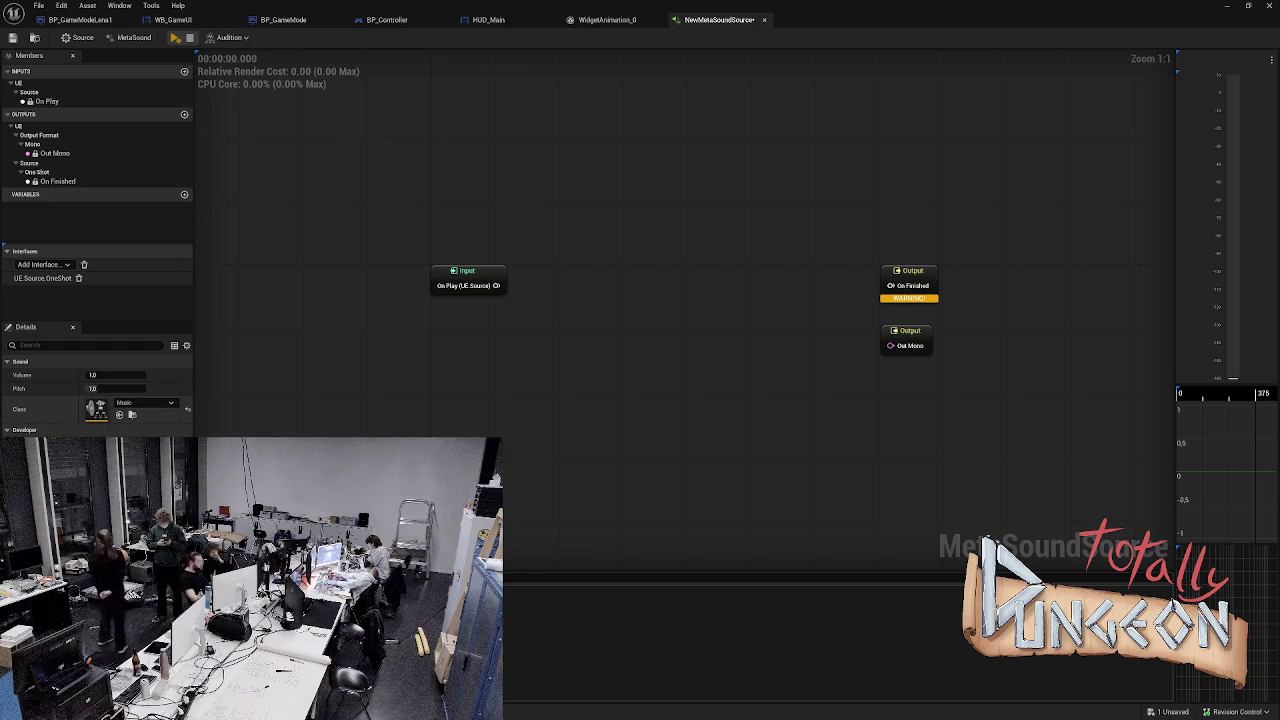
left_click(145, 402)
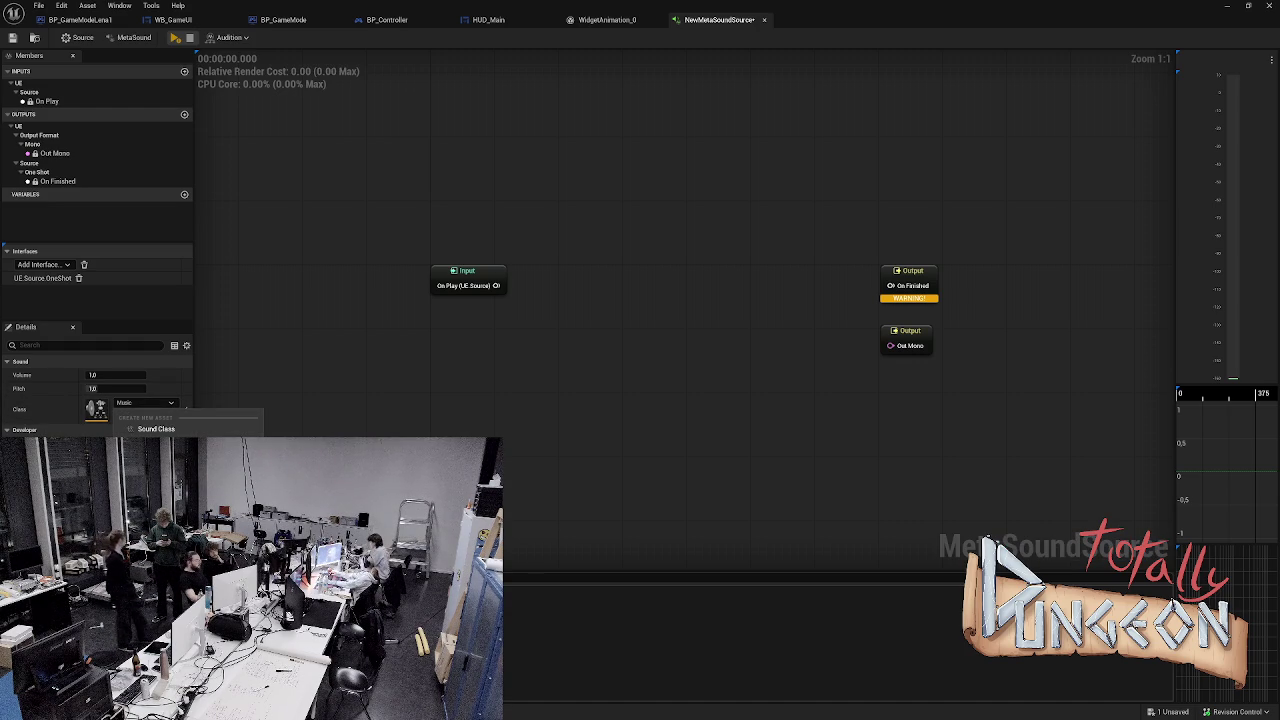
key("Escape")
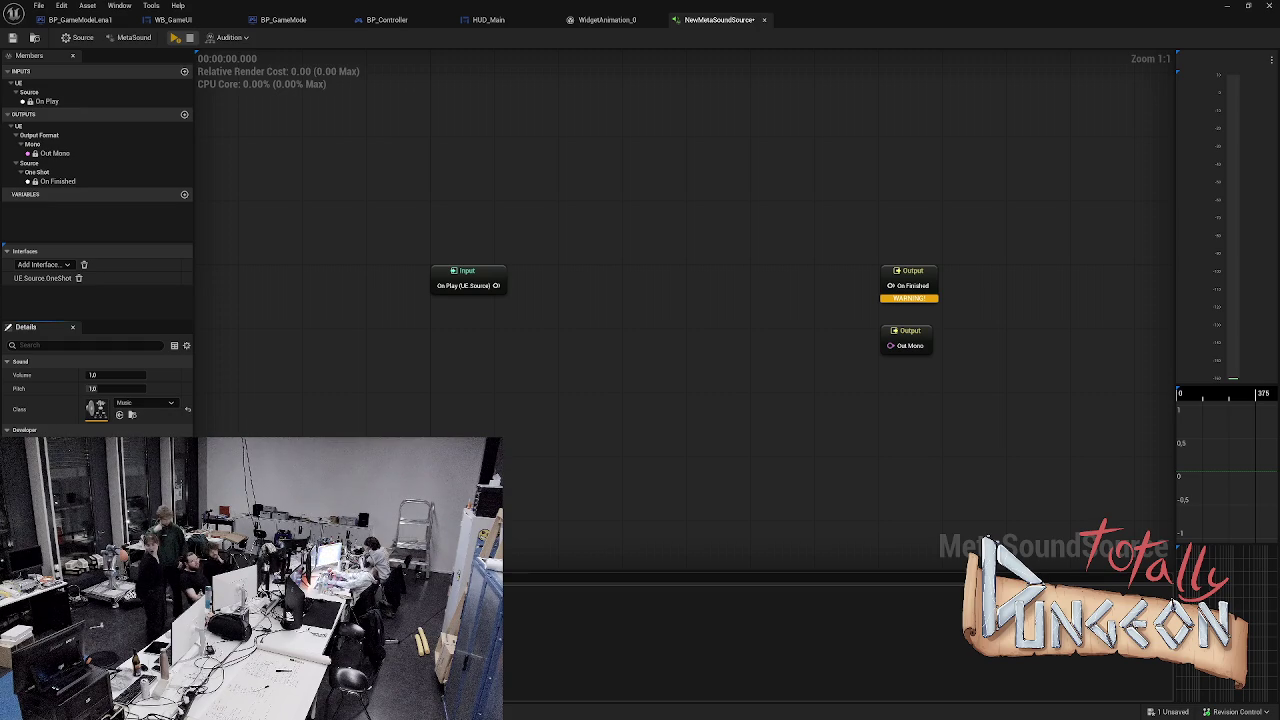
key("ctrl+w")
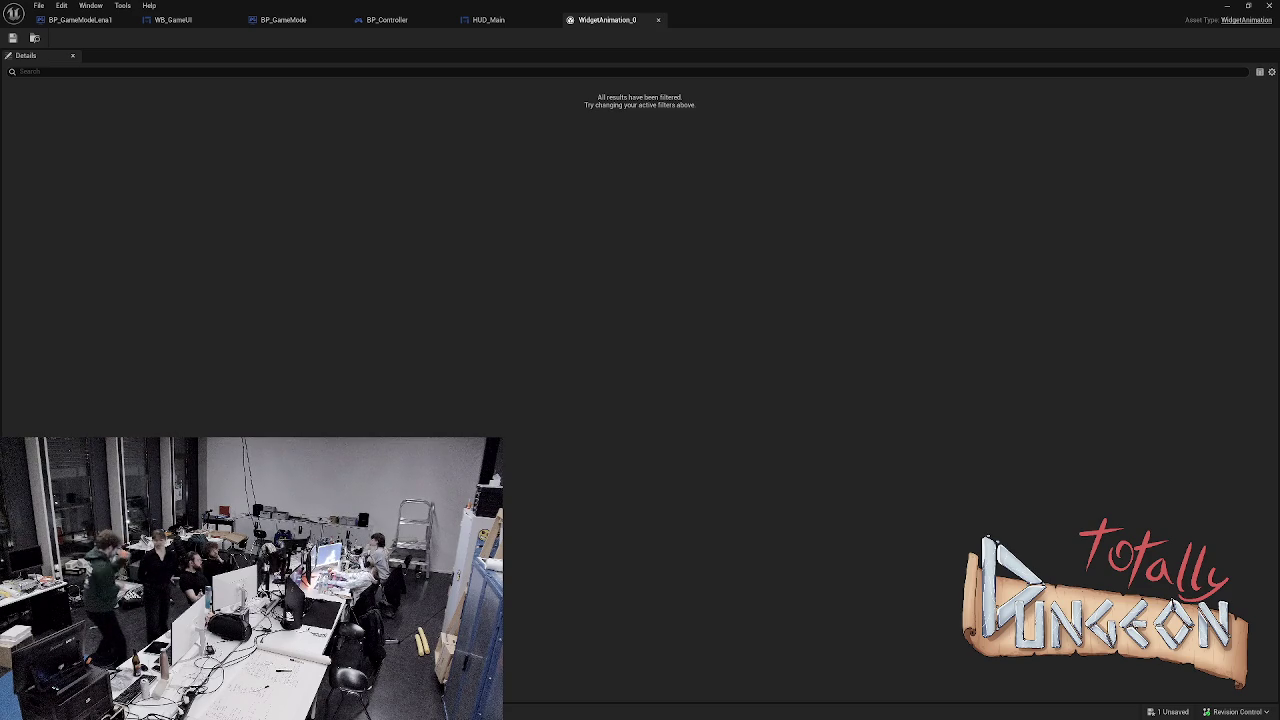
- Save all assets, close the WidgetAnimation_0 editor, and select HUD_Main's Canvas Panel
key("ctrl+s")
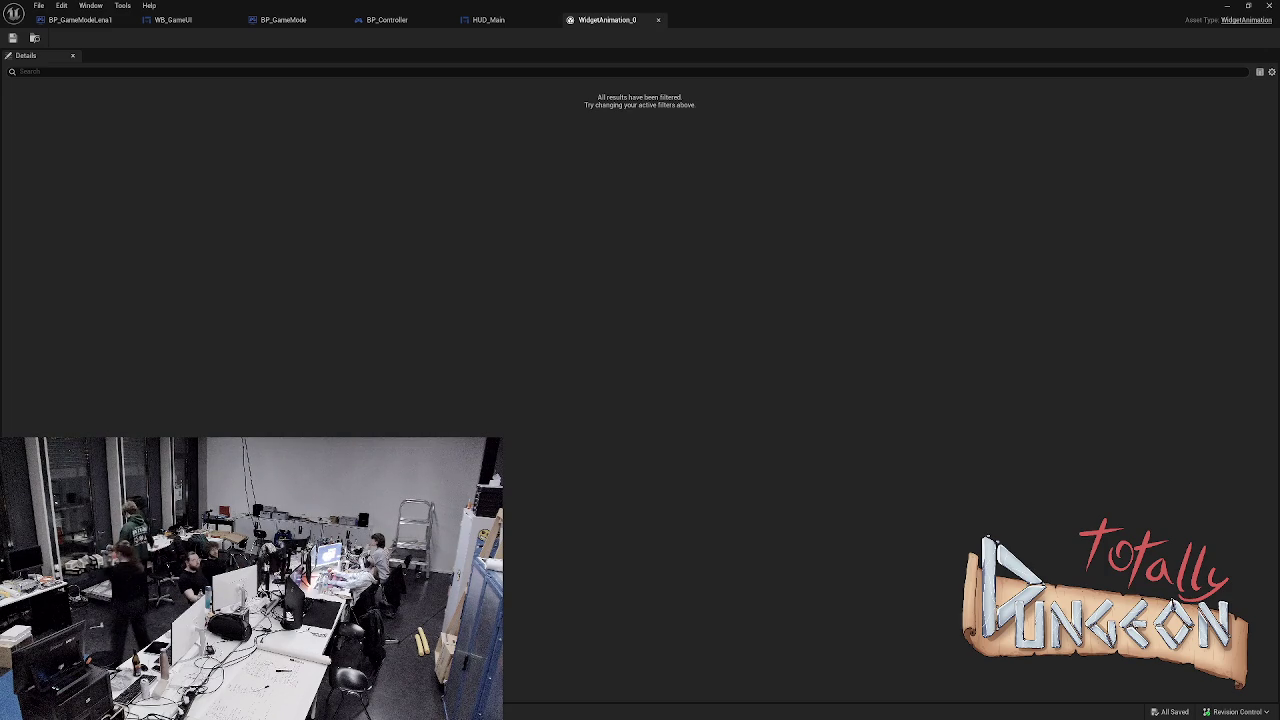
left_click(658, 20)
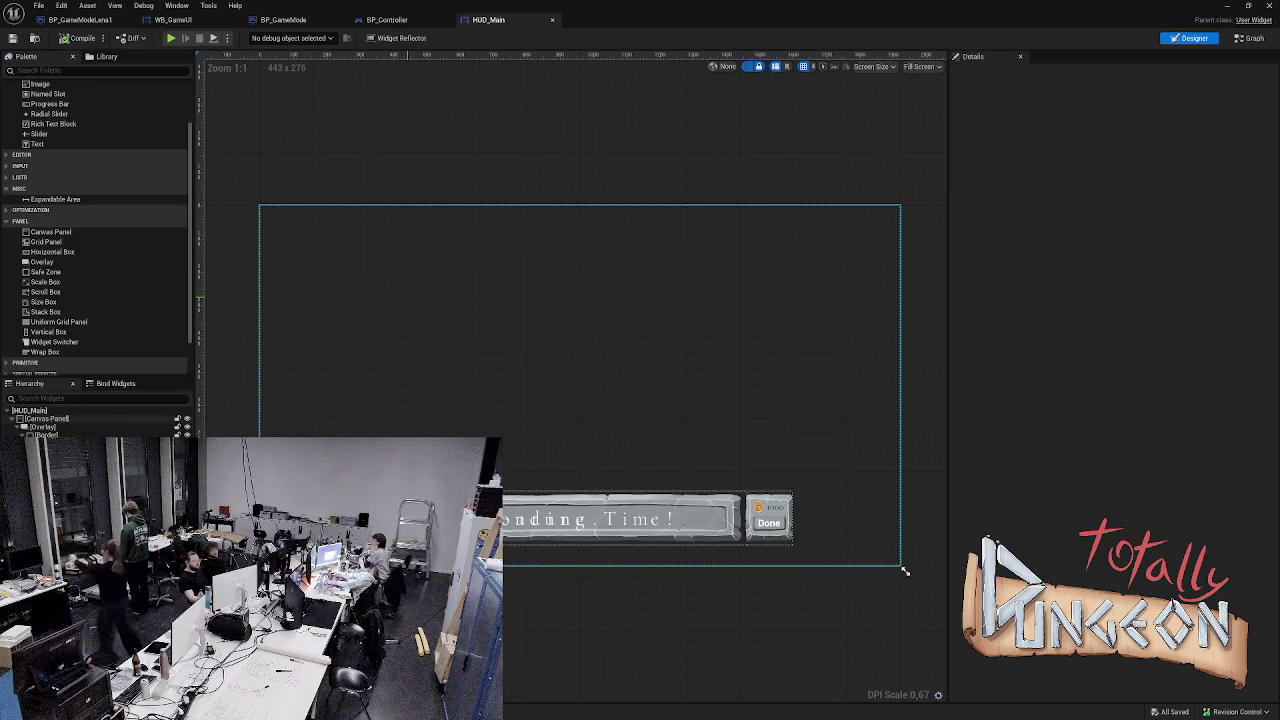
left_click(640, 518)
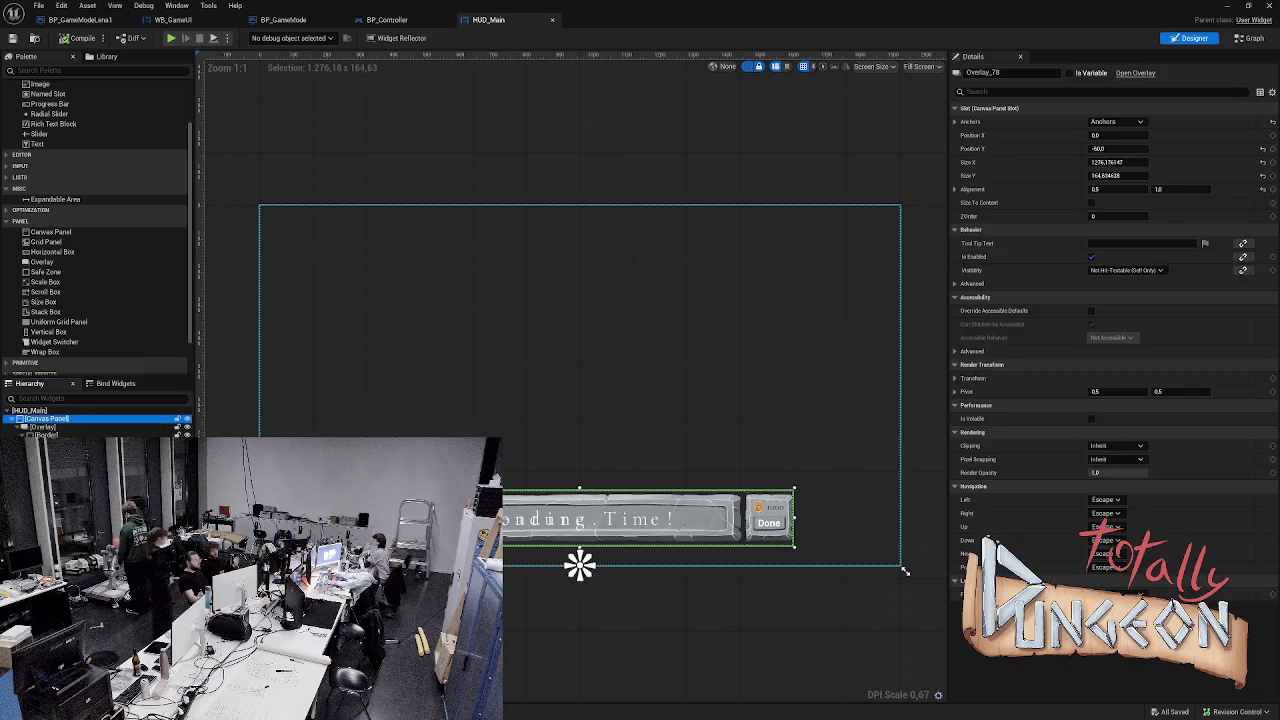
left_click(905, 571)
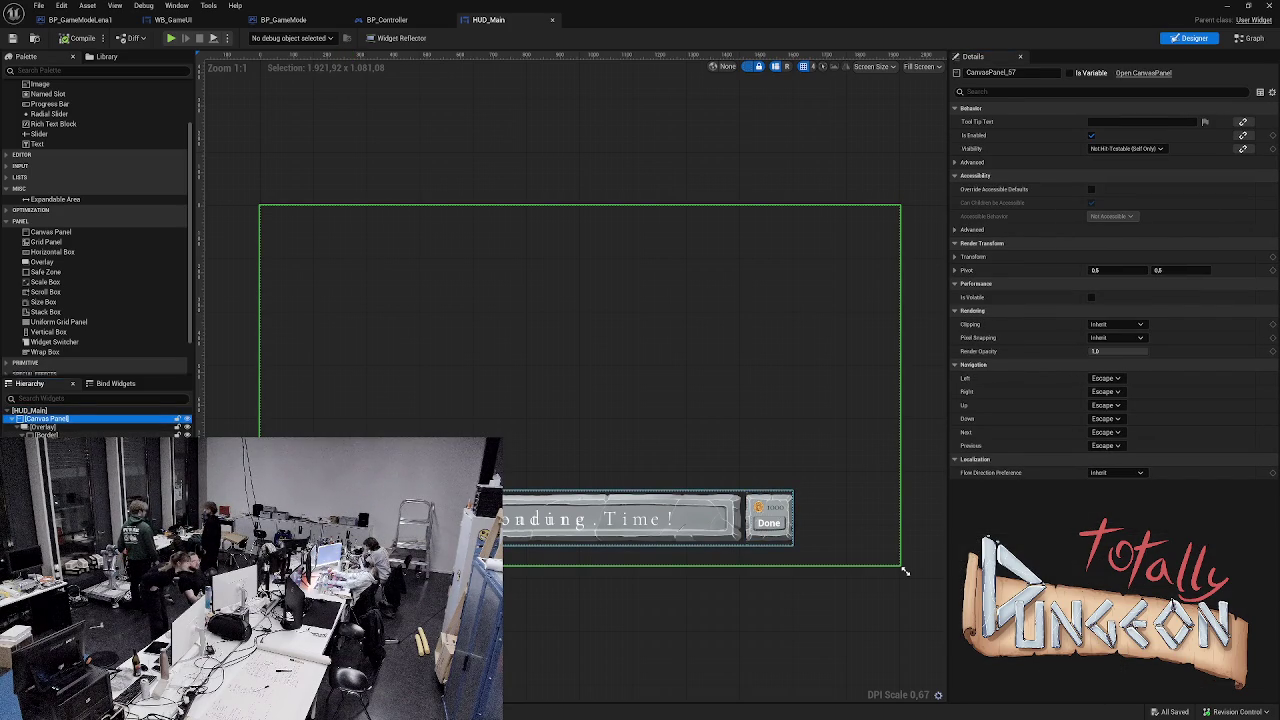
- Resize the HUD_Main preview area to about 1920 × 1106 to check the banner
left_click(42, 427)
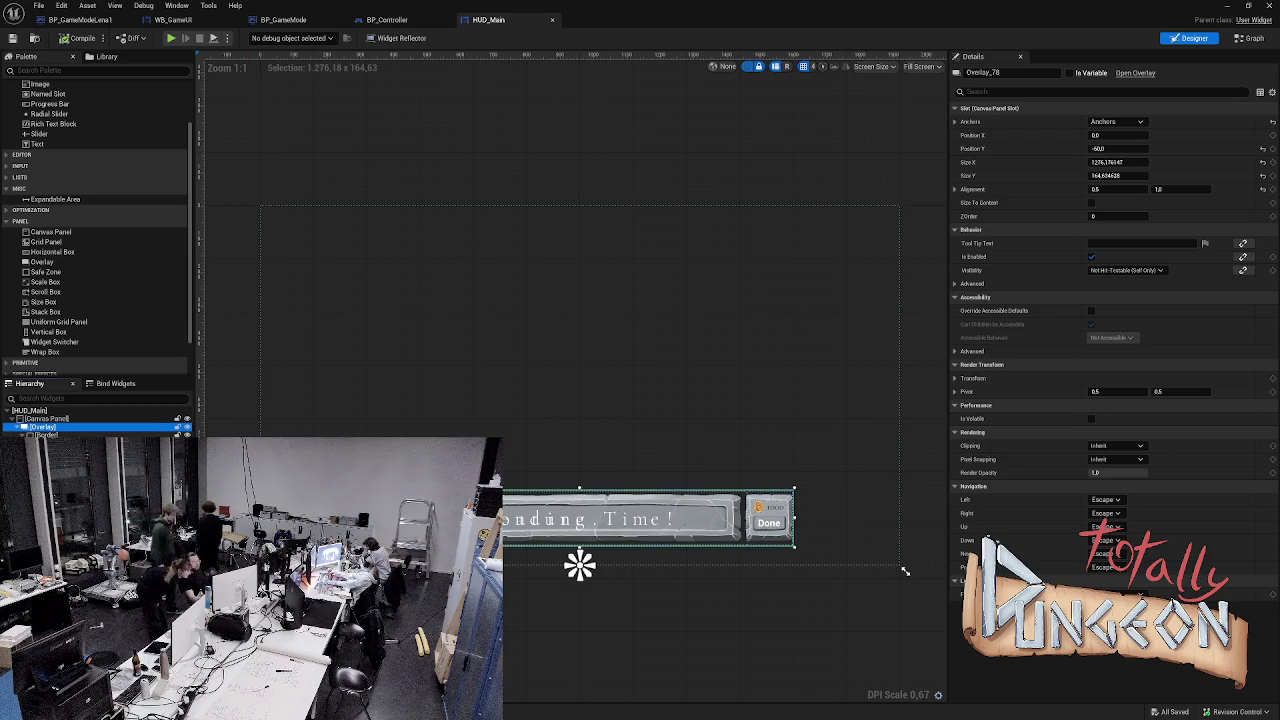
key("Up")
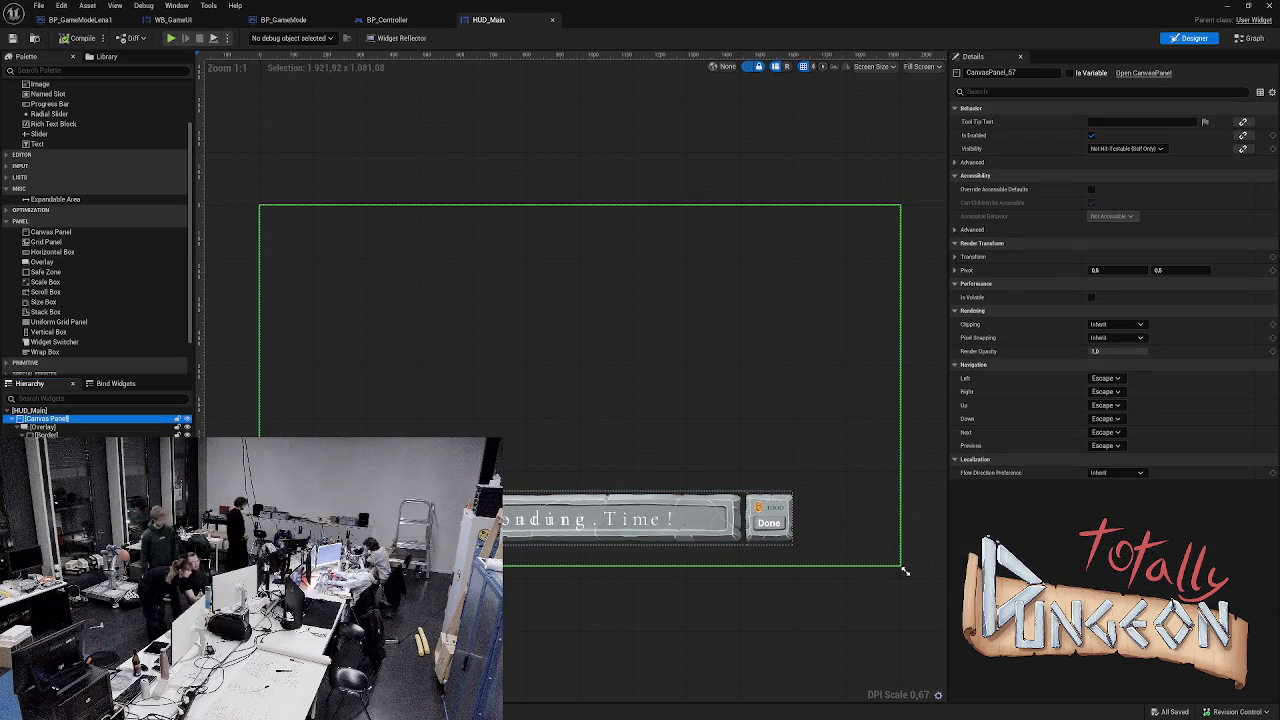
left_click_drag(905, 571, 905, 571)
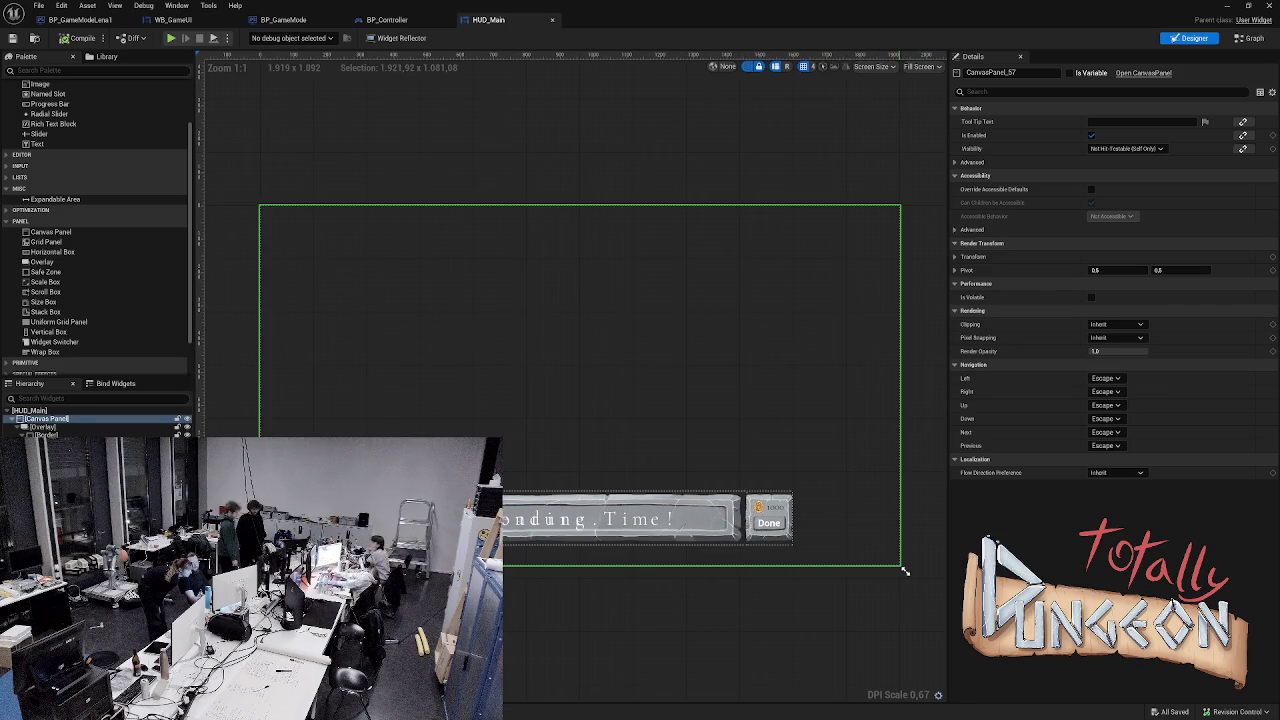
left_click(45, 427)
left_click_drag(905, 571, 905, 571)
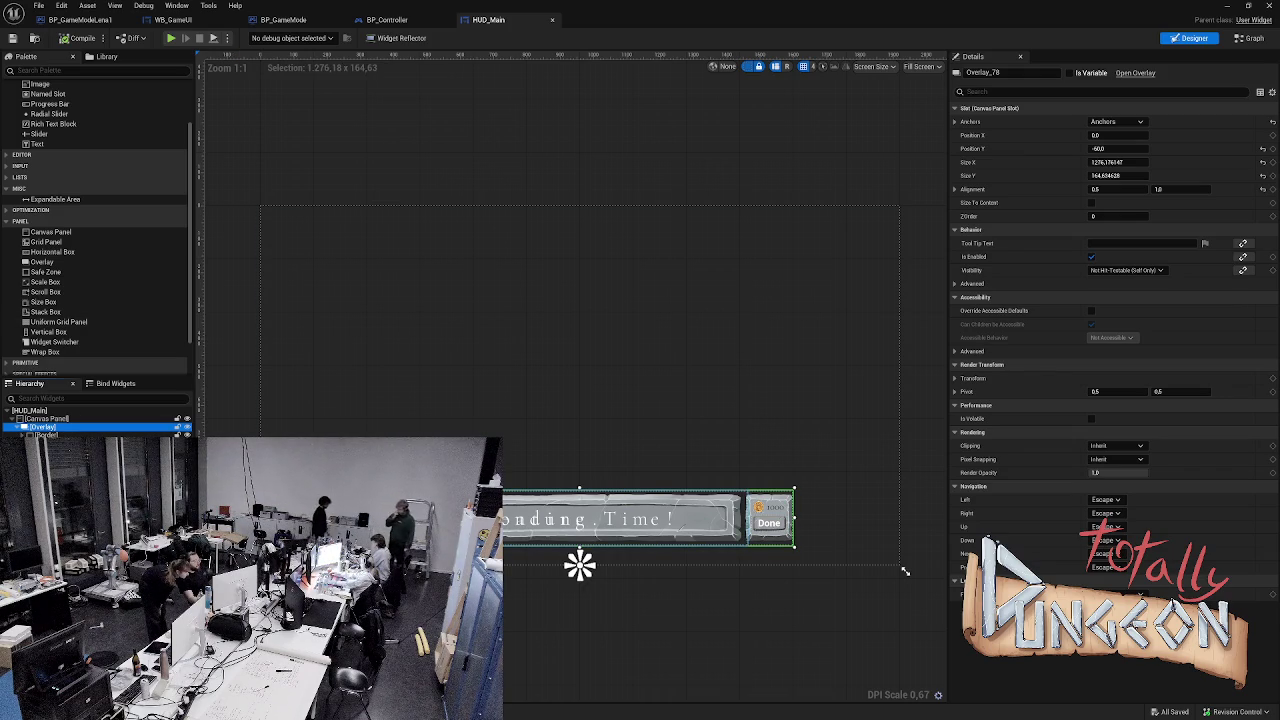
- Inspect the overlay, Border, money size box and text widgets, then switch to BP_Controller's EventGraph
key("Down")
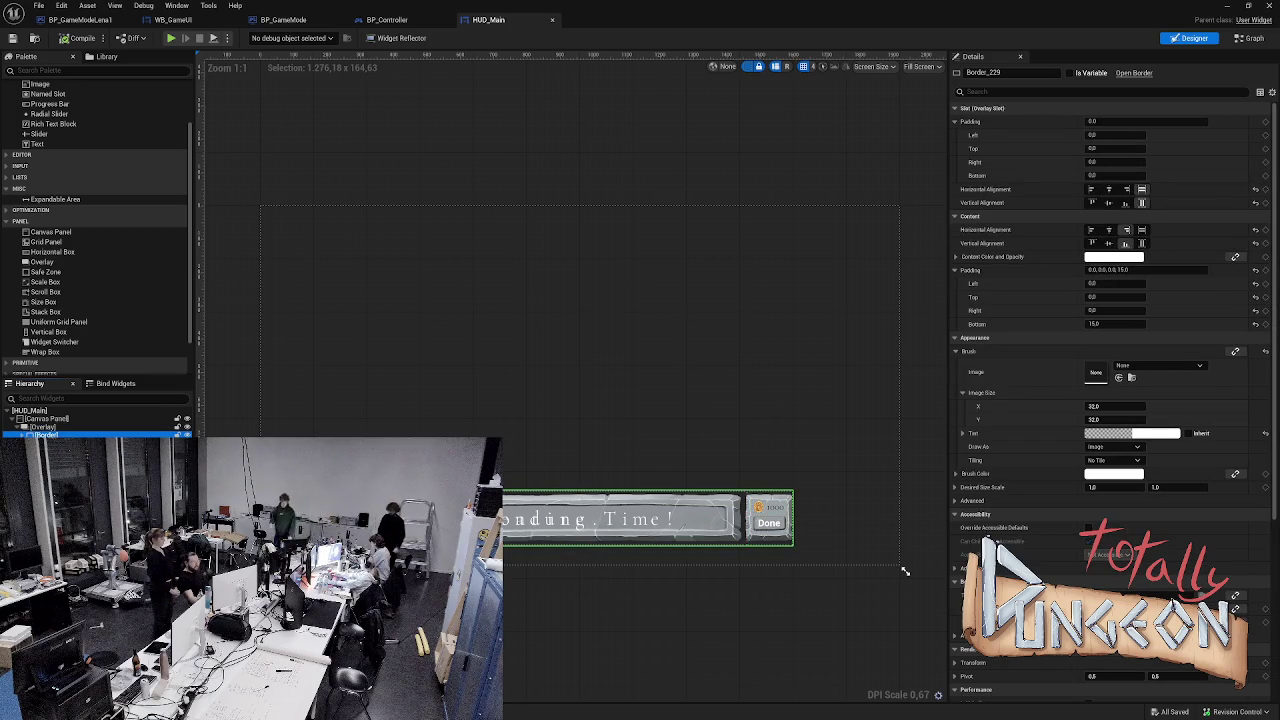
key("Up")
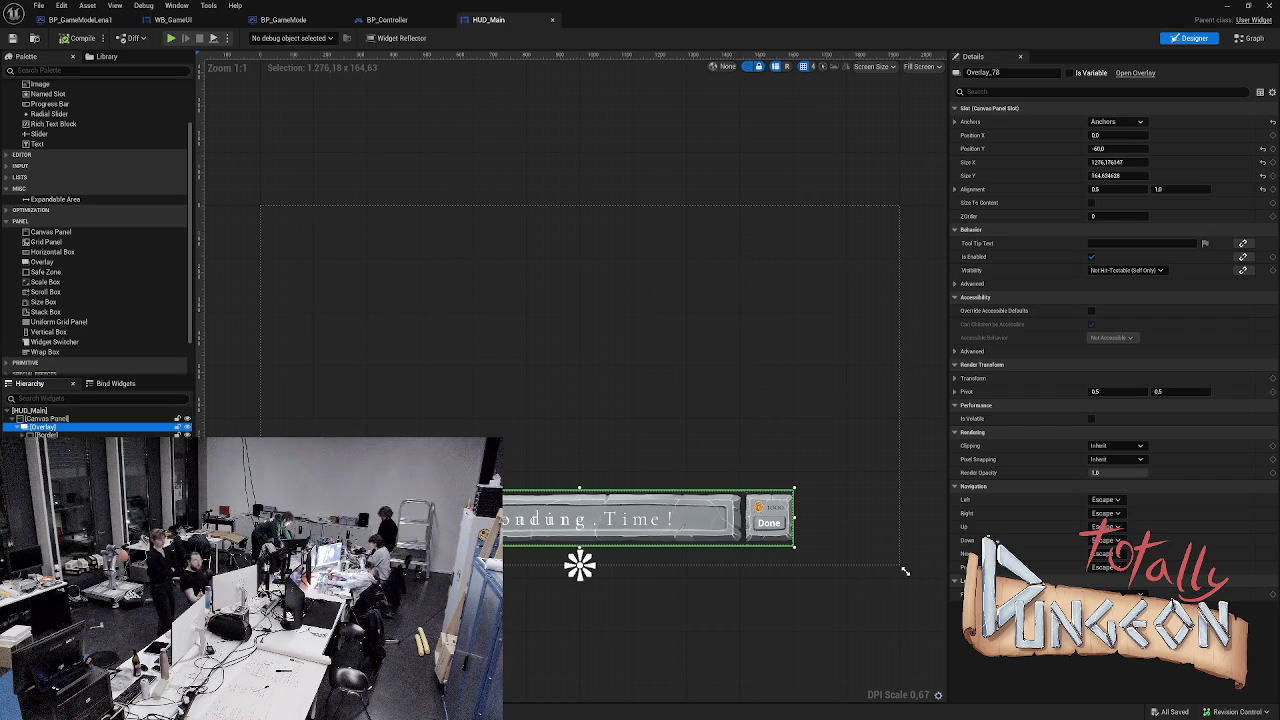
left_click(45, 435)
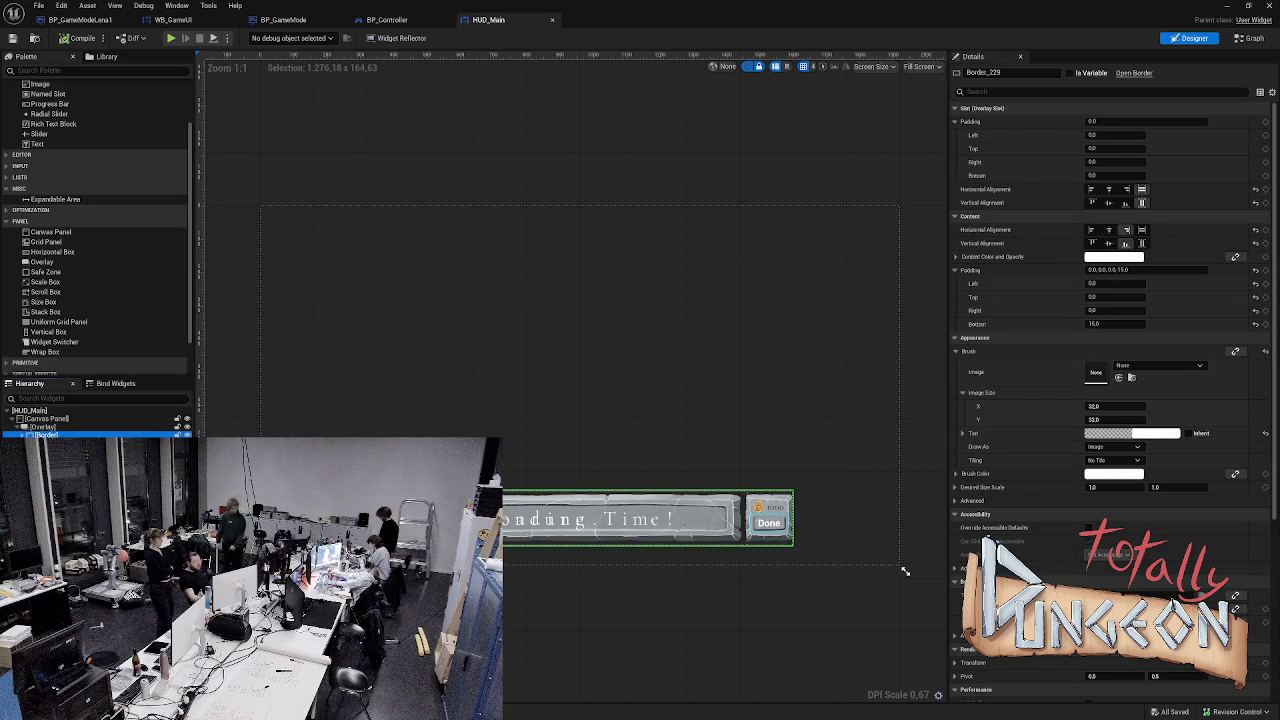
key("Down")
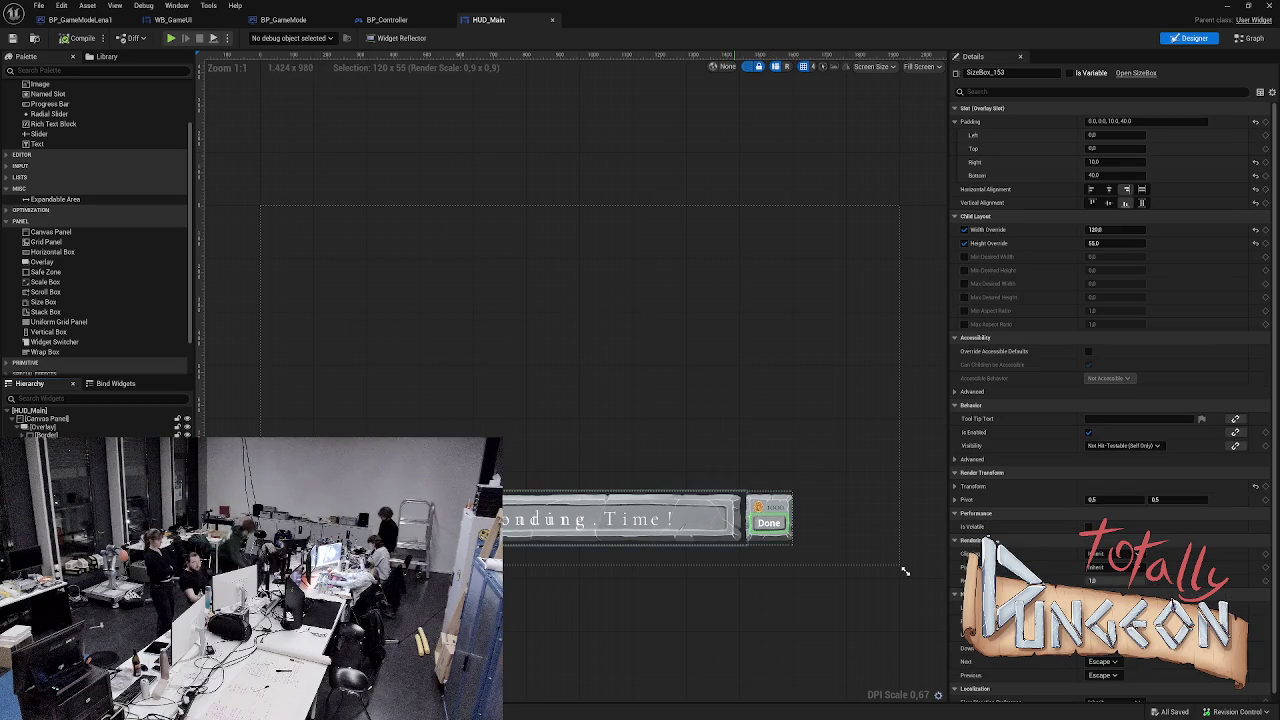
key("Down")
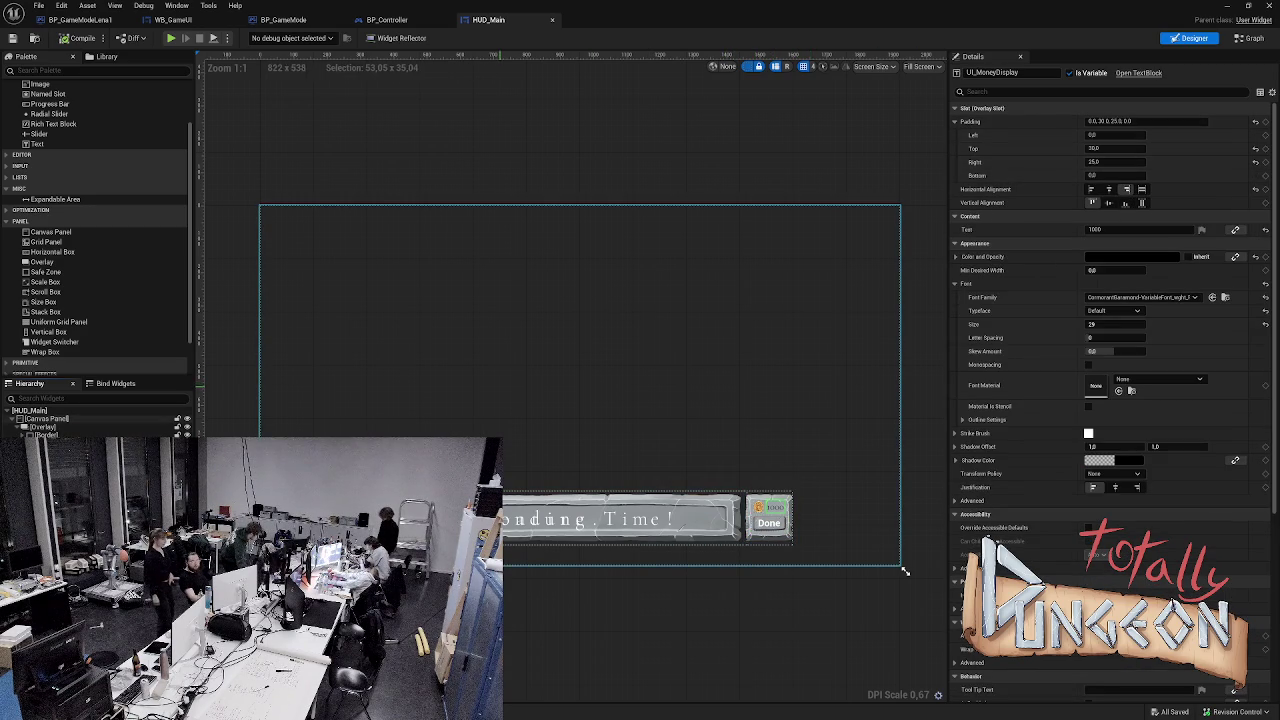
key("Up")
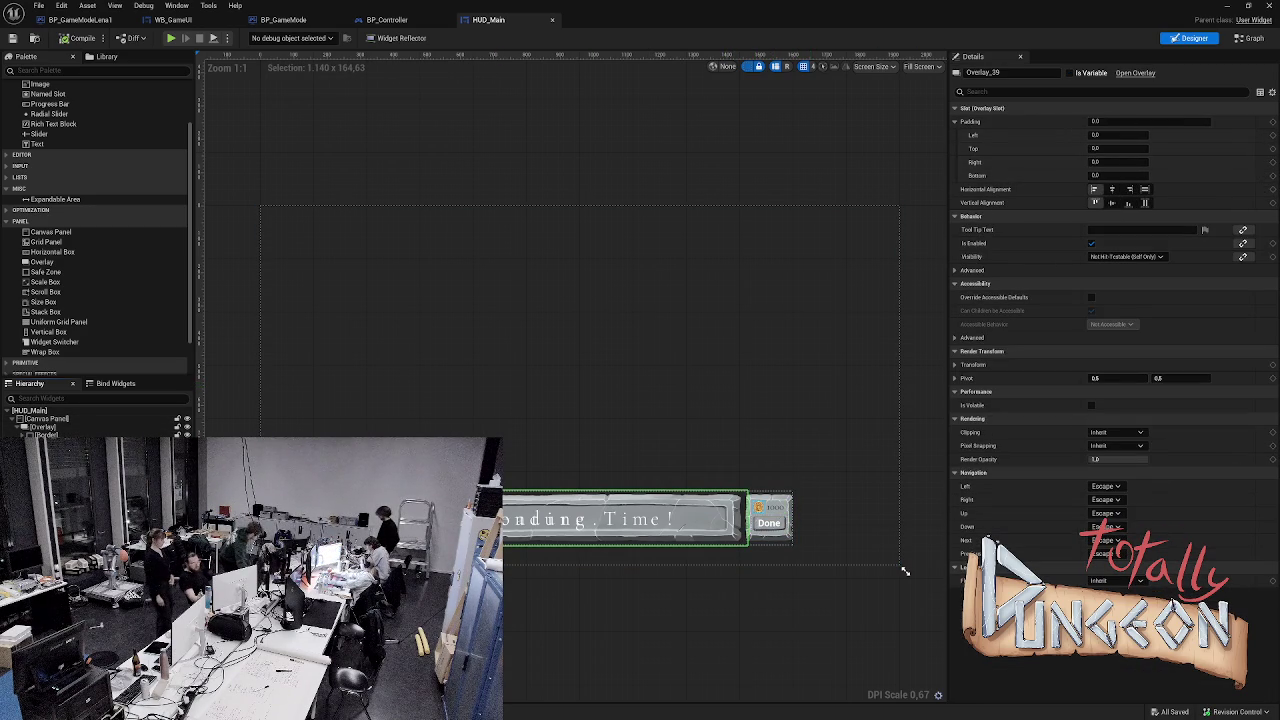
key("Down")
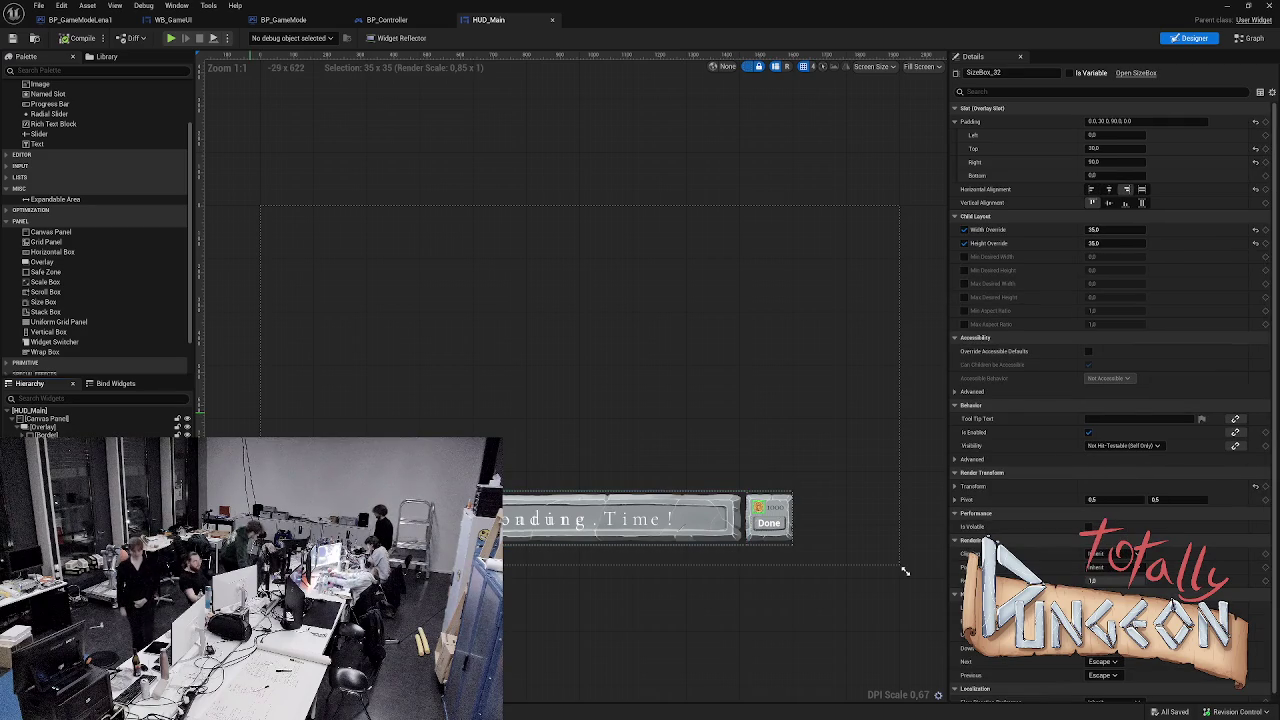
scroll(905, 571, "up", 14)
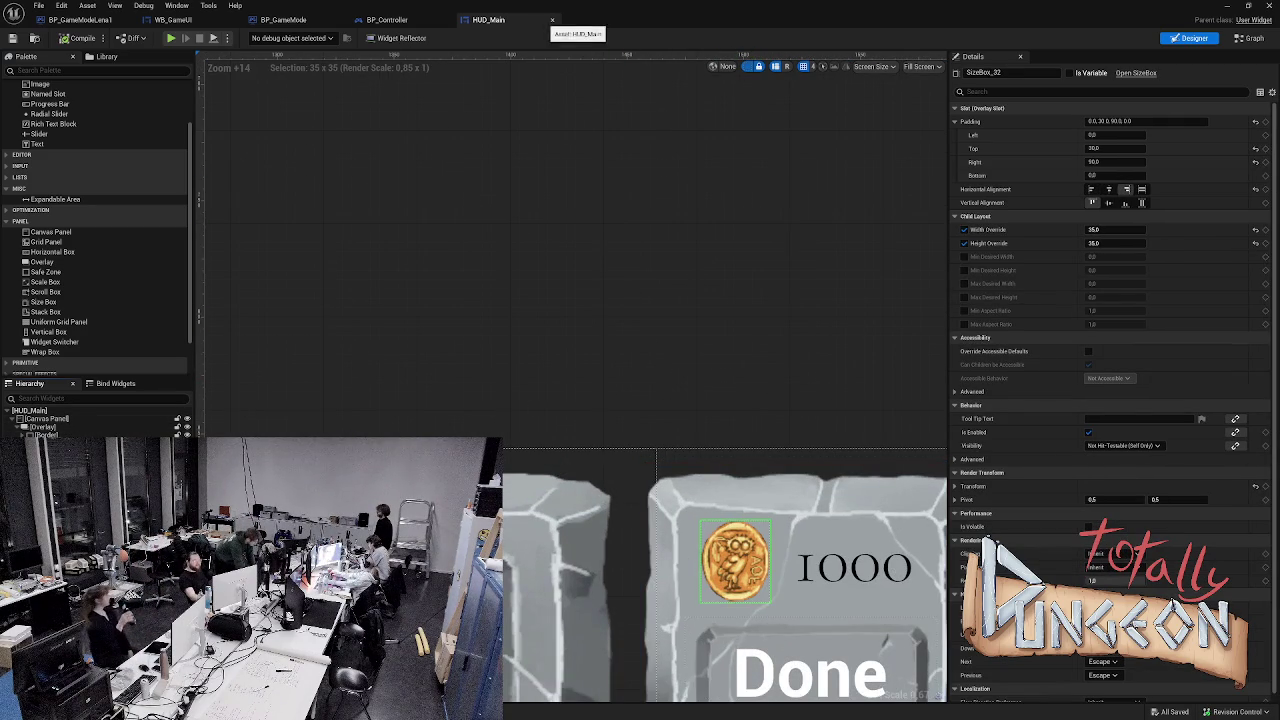
left_click(387, 19)
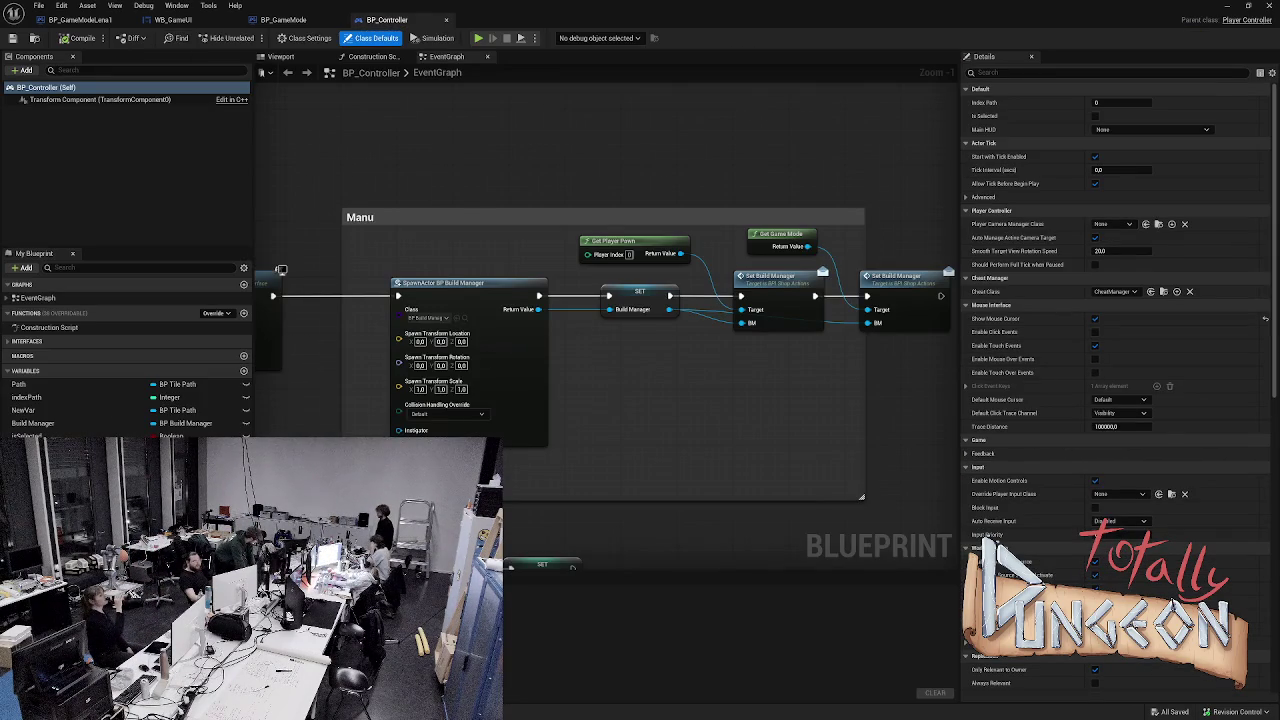
- Switch to BP_GameMode, glance at GenerateStartAndEnd, and return to its EventGraph
scroll(497, 360, "down", 2)
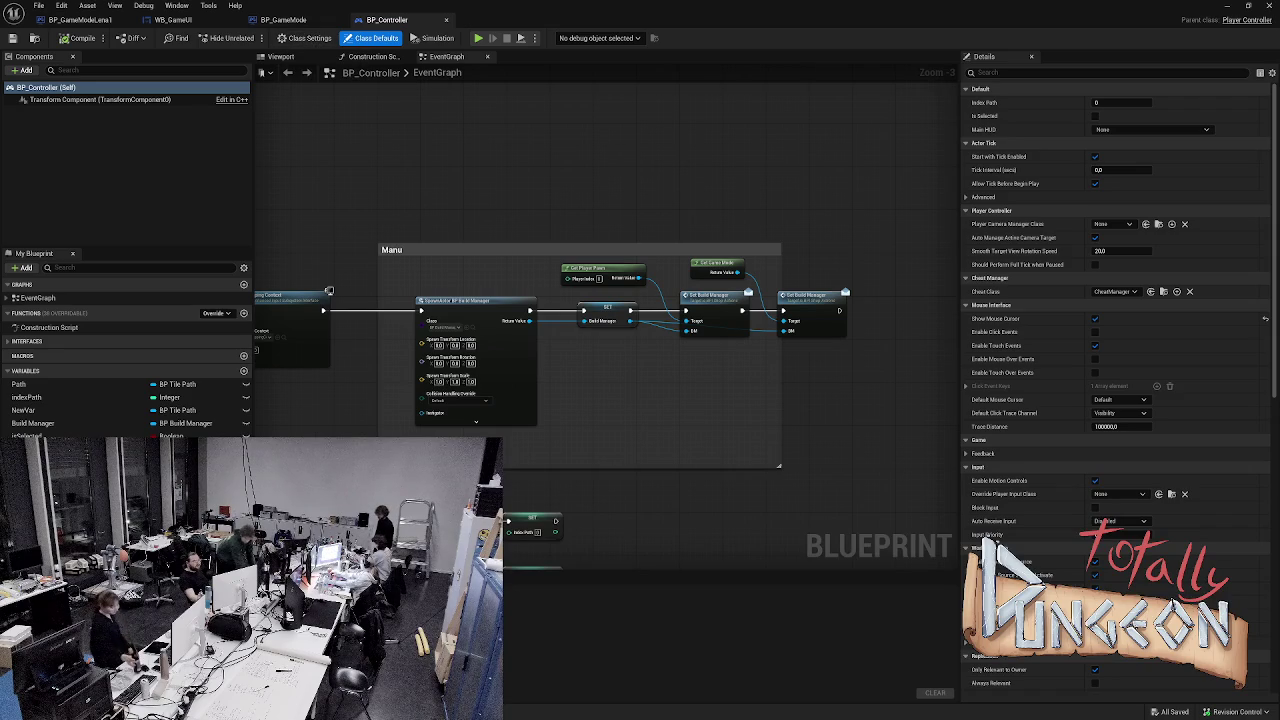
left_click(283, 19)
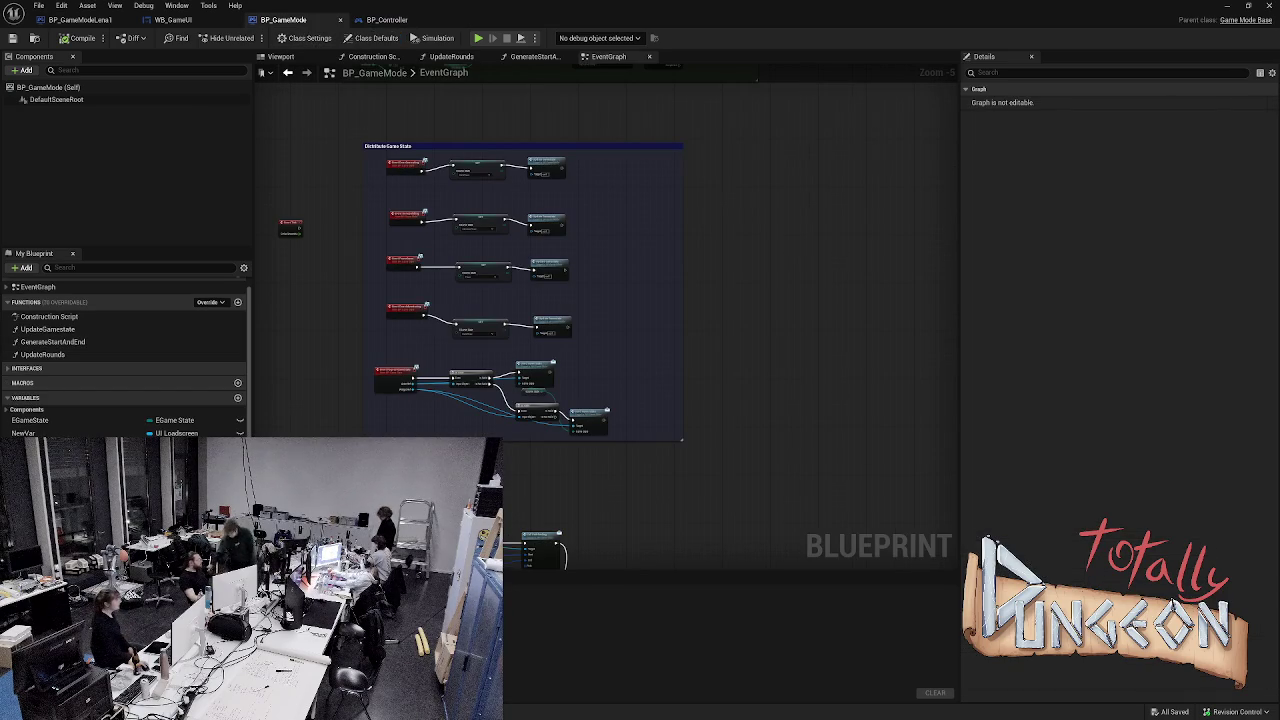
left_click(534, 56)
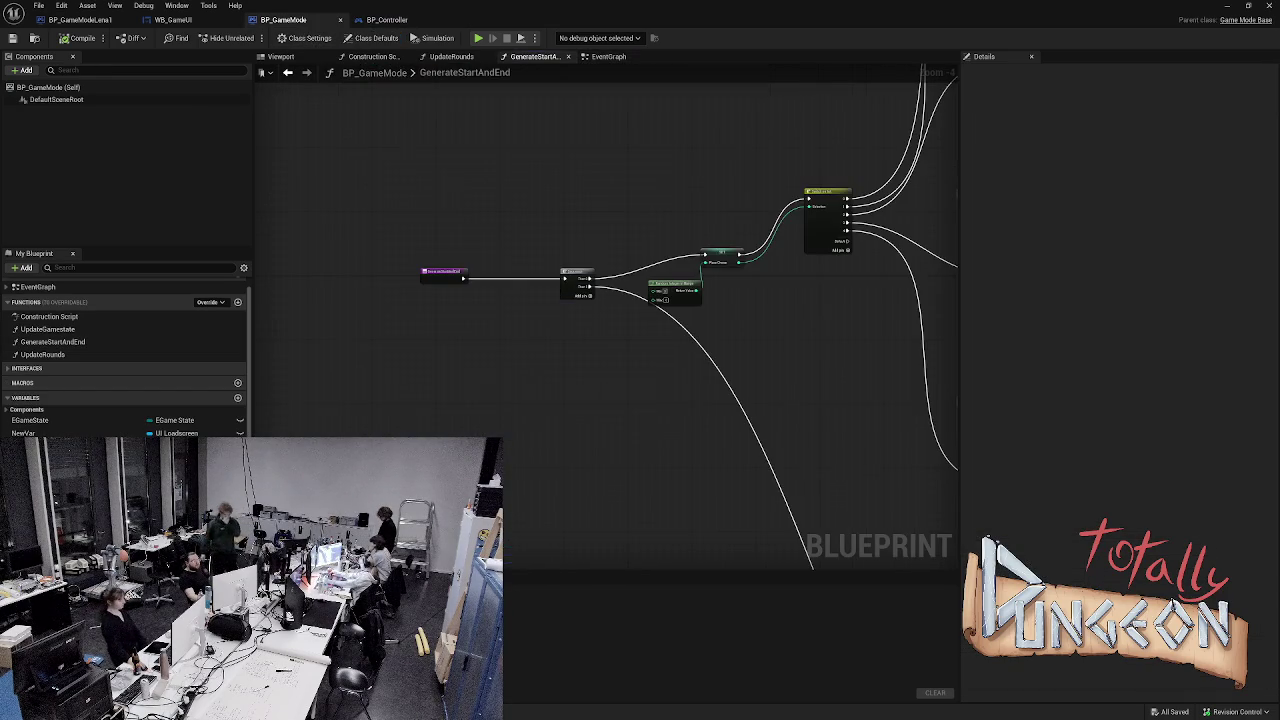
left_click(608, 56)
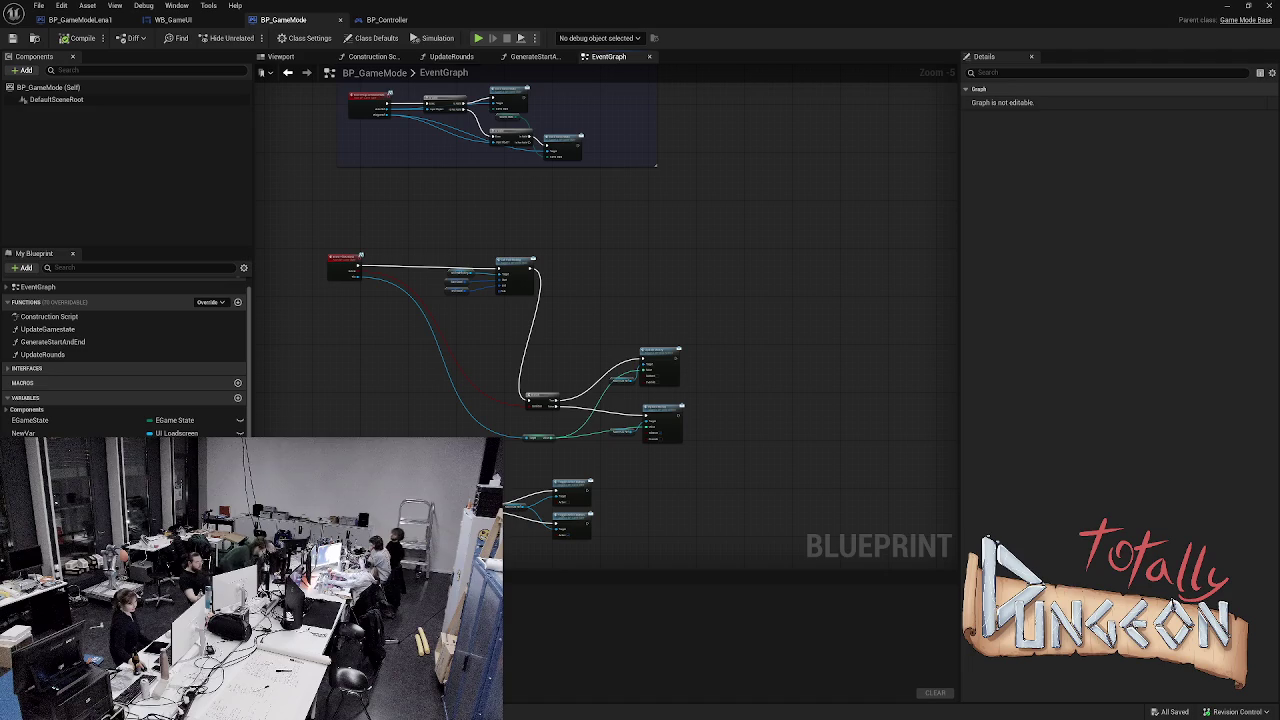
left_click(25, 447)
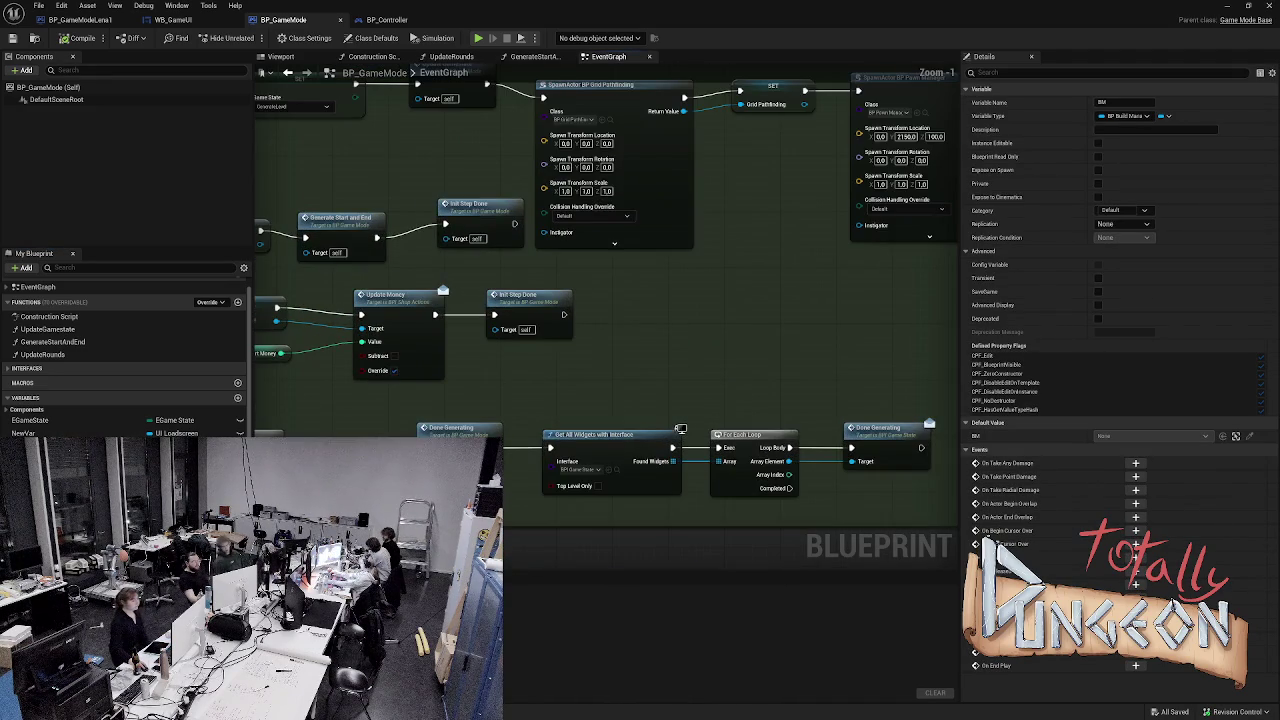
- Browse the EventGraph's Distribute Game State and Update Gamestate event rows
scroll(683, 125, "down", 2)
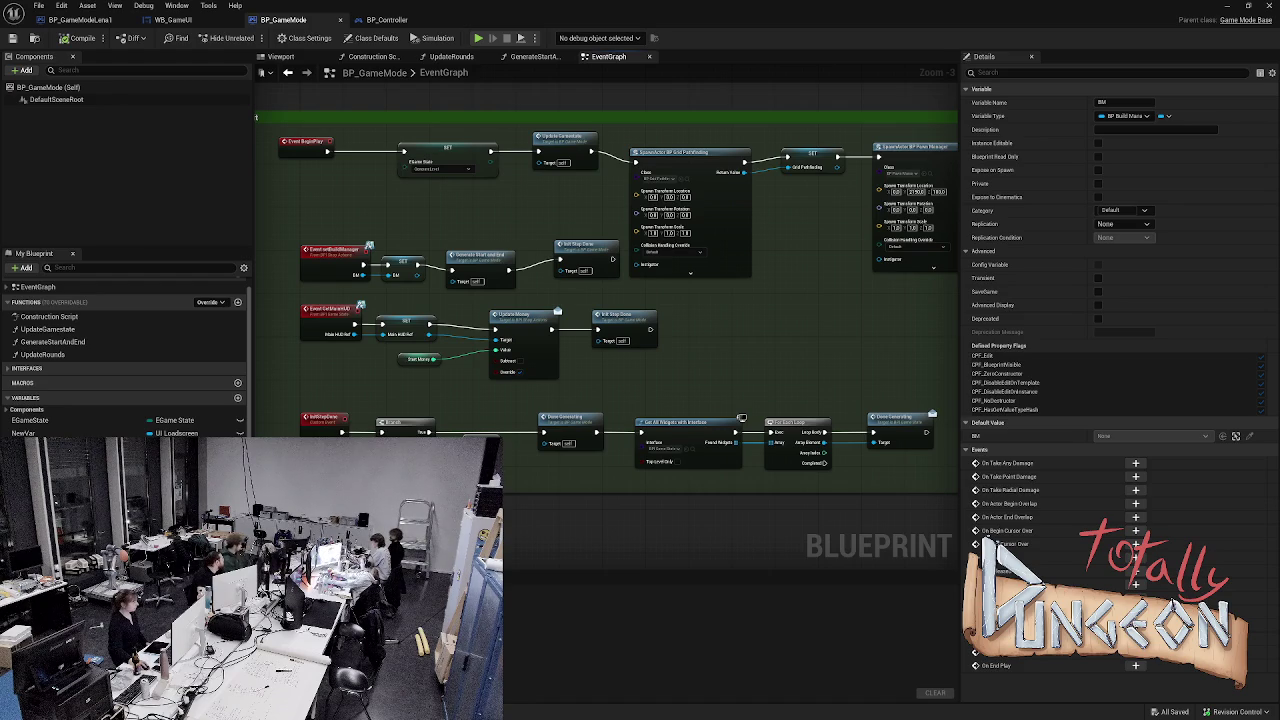
scroll(606, 280, "down", 1)
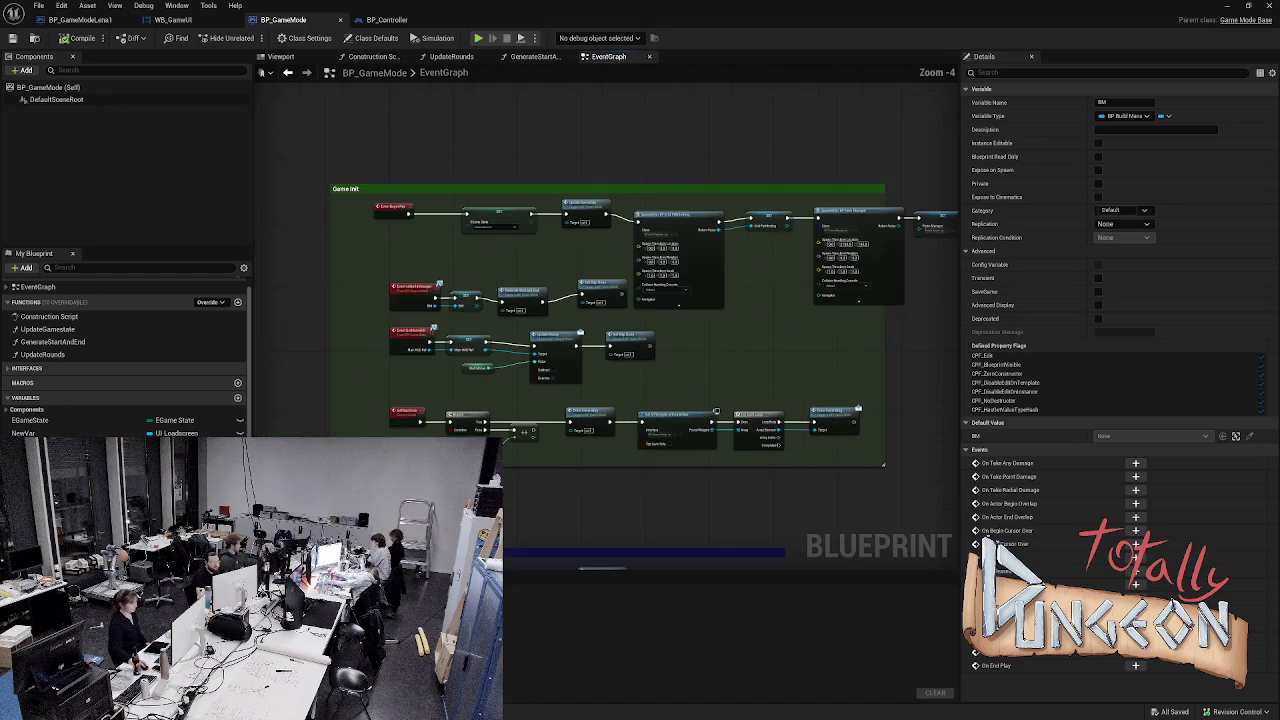
scroll(606, 280, "up", 2)
left_click_drag(606, 380, 566, 176)
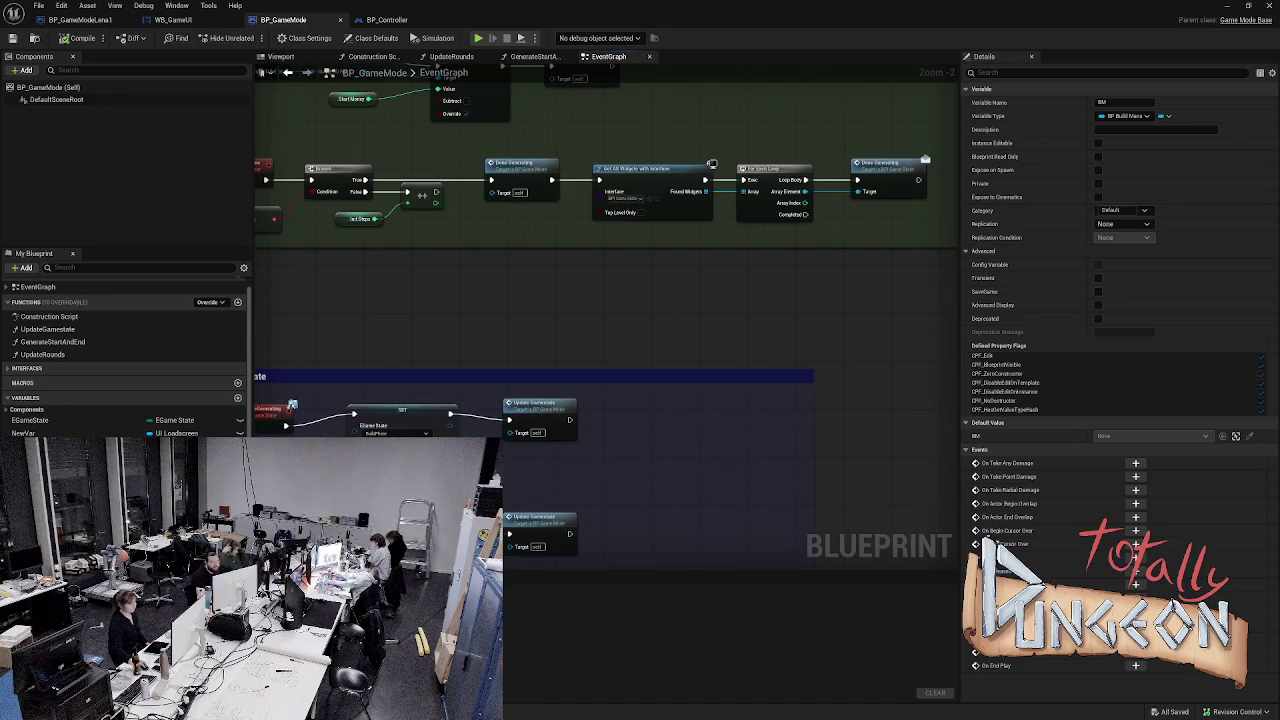
mouse_move(550, 302)
left_mouse_down()
mouse_move(601, 246)
mouse_move(635, 252)
mouse_move(635, 228)
left_mouse_up()
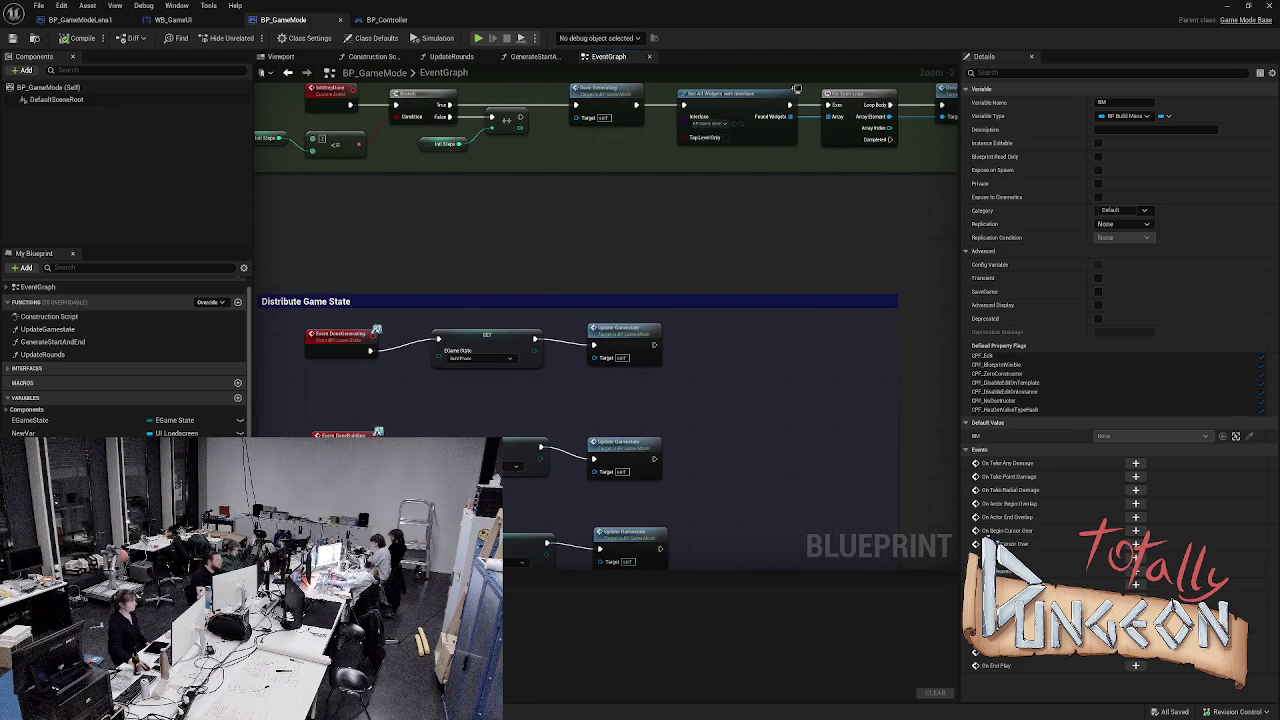
scroll(265, 400, "down", 1)
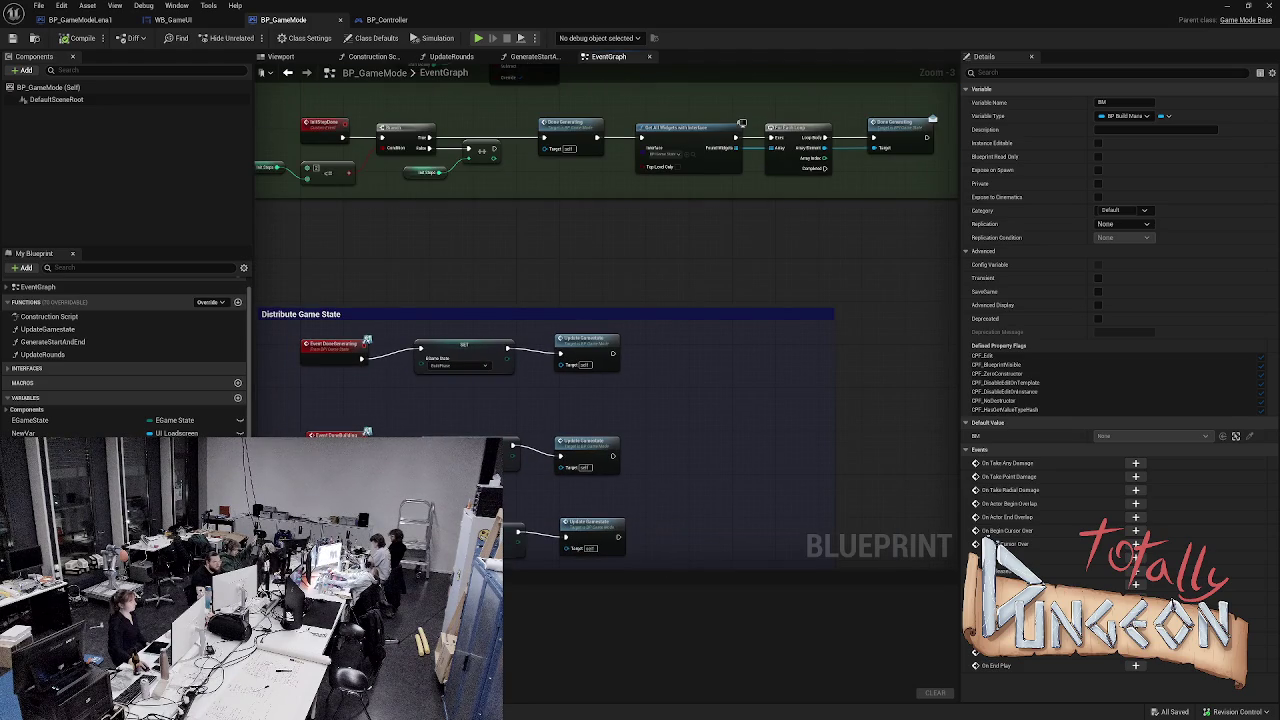
mouse_move(763, 371)
left_mouse_down()
mouse_move(763, 130)
mouse_move(763, 200)
mouse_move(740, 280)
mouse_move(700, 200)
mouse_move(680, 260)
left_mouse_up()
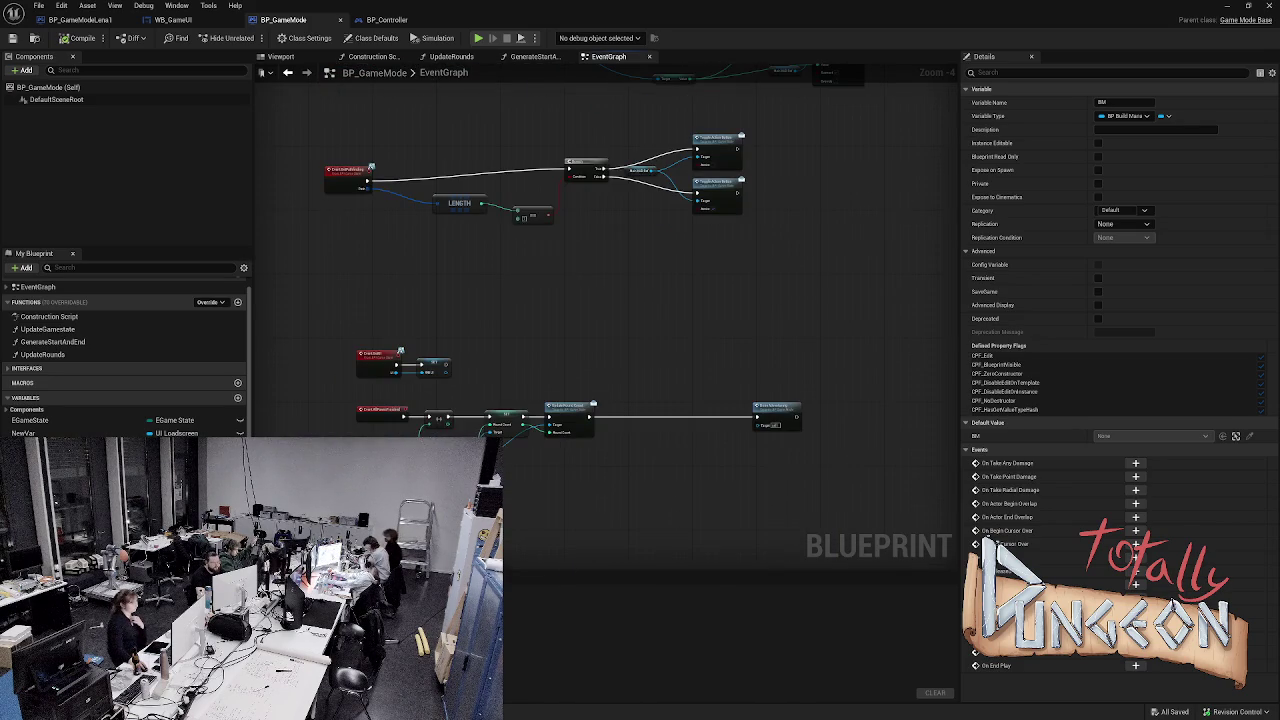
scroll(380, 548, "up", 1)
scroll(380, 548, "up", 1)
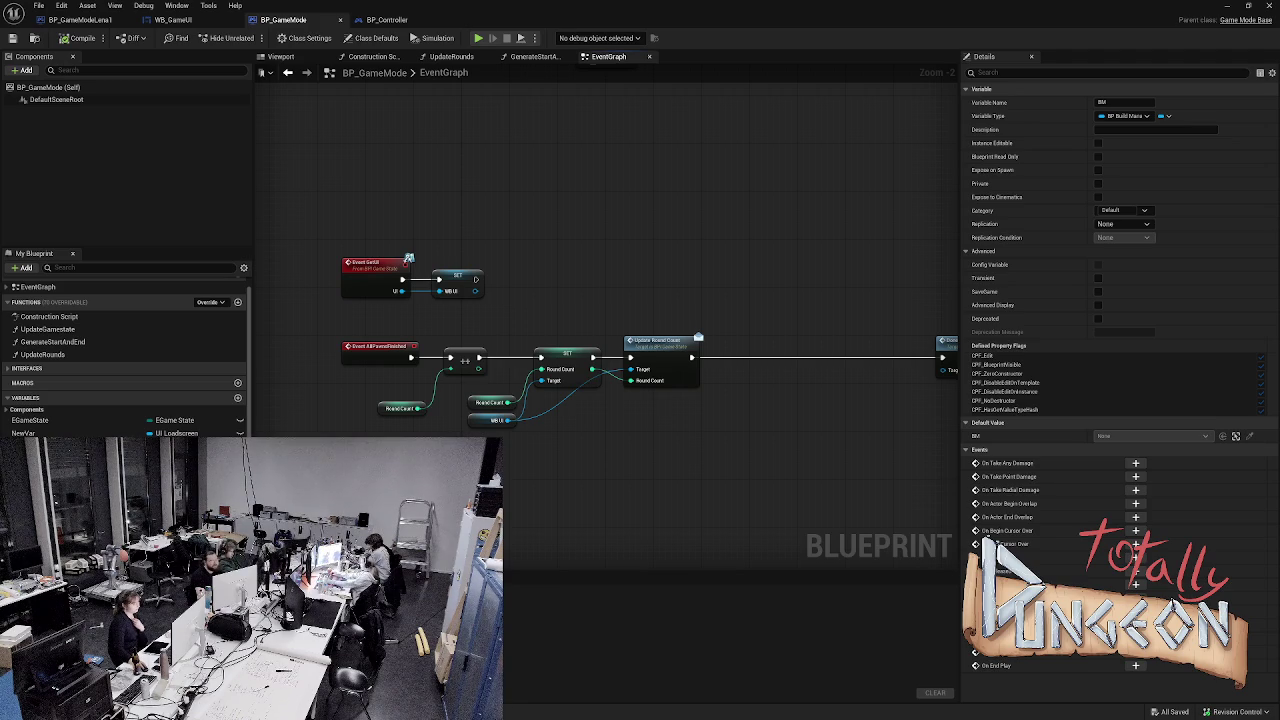
scroll(592, 512, "down", 1)
scroll(589, 414, "down", 2)
scroll(520, 414, "up", 3)
scroll(600, 400, "down", 2)
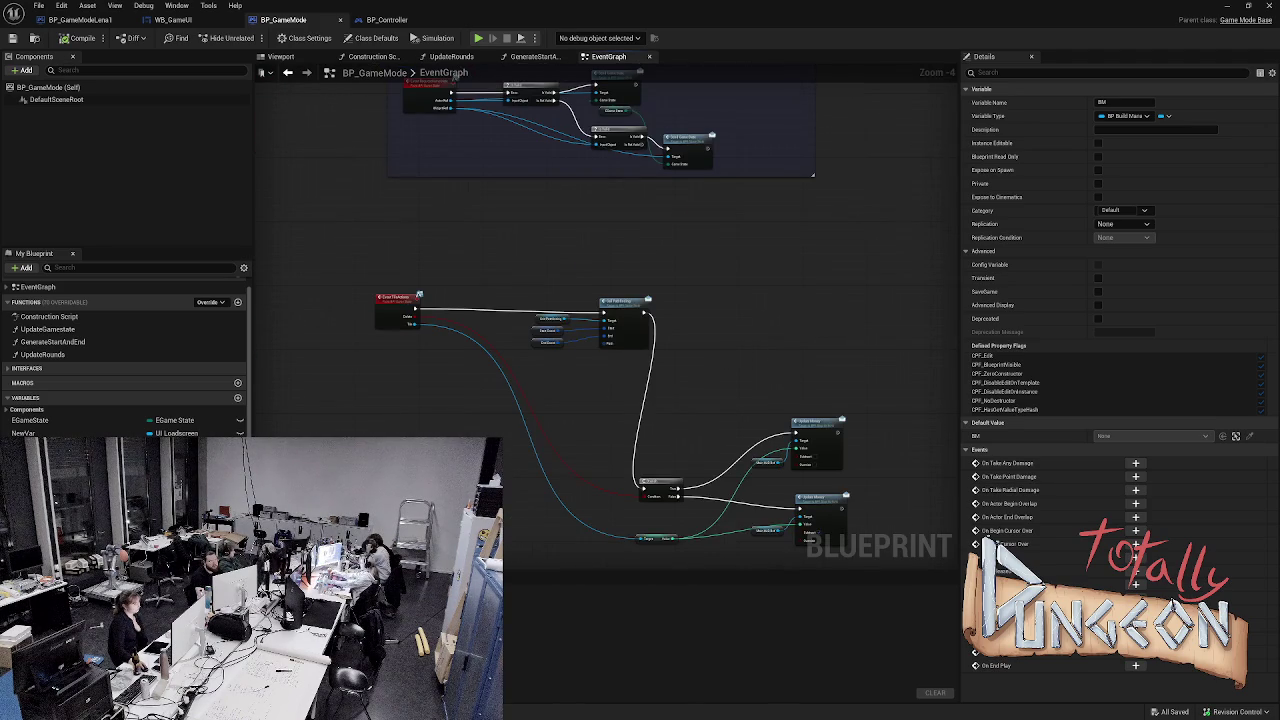
scroll(445, 339, "up", 2)
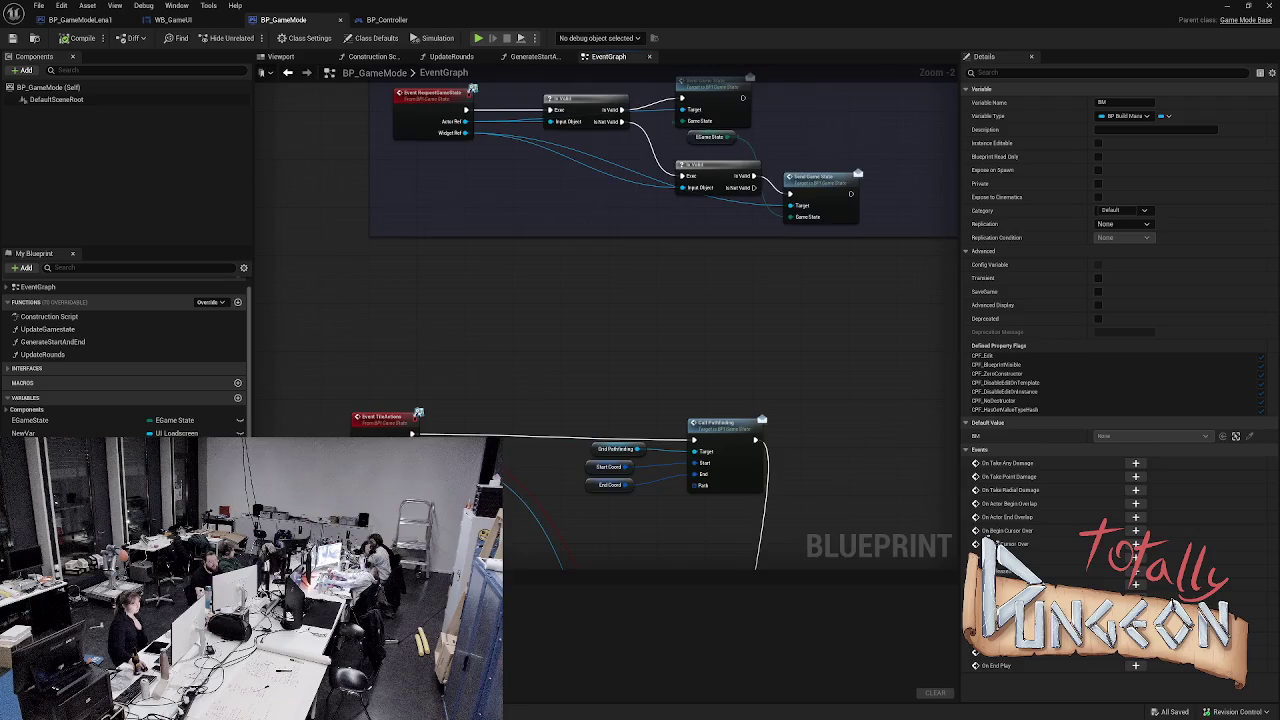
- Frame the green Game Init comment with its BeginPlay, Call Pathfinding and SpawnActor nodes
mouse_move(594, 399)
left_mouse_down()
mouse_move(474, 423)
mouse_move(369, 110)
mouse_move(400, 470)
left_mouse_up()
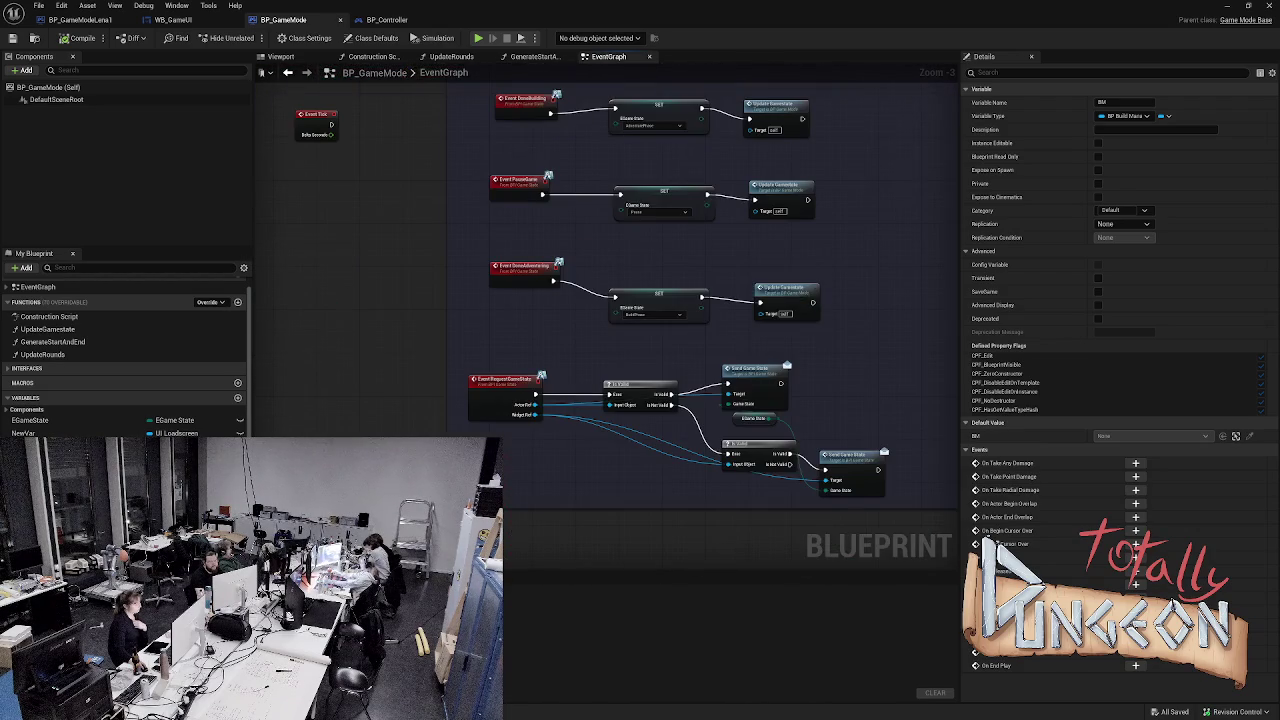
left_click_drag(394, 60, 394, 440)
mouse_move(755, 434)
left_mouse_down()
mouse_move(625, 457)
mouse_move(588, 501)
left_mouse_up()
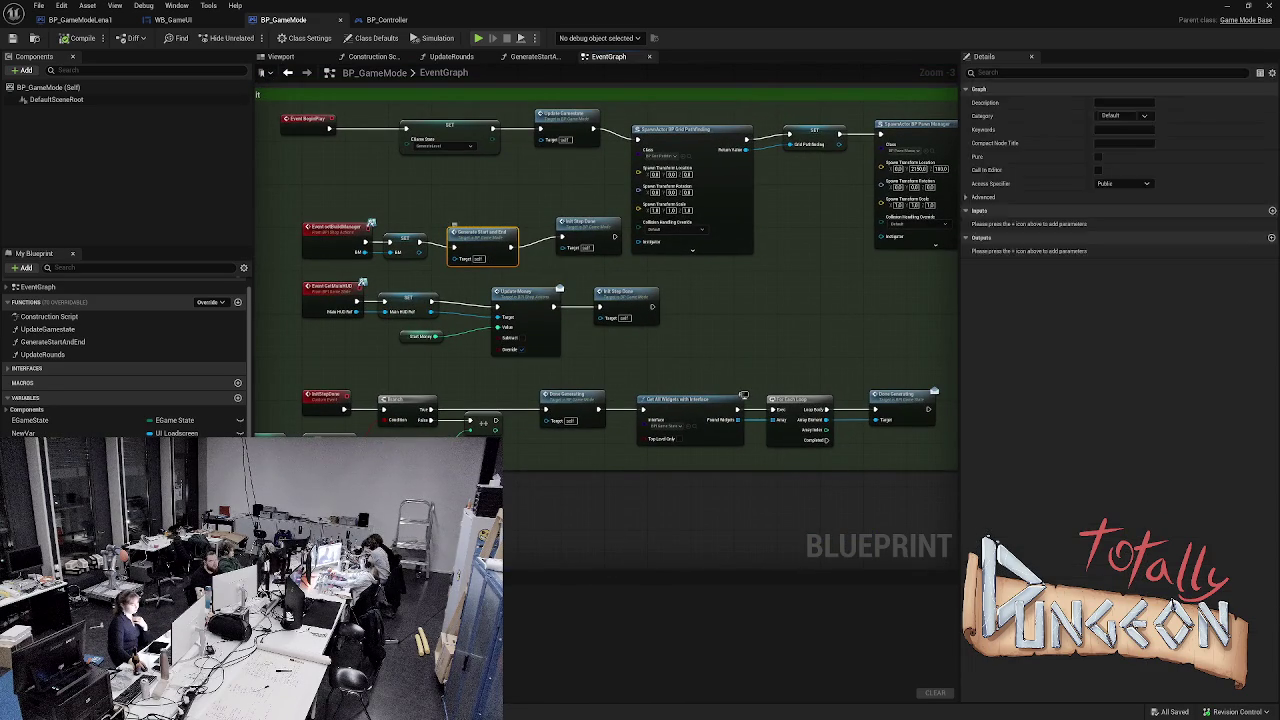
double_click(492, 246)
left_click(443, 272)
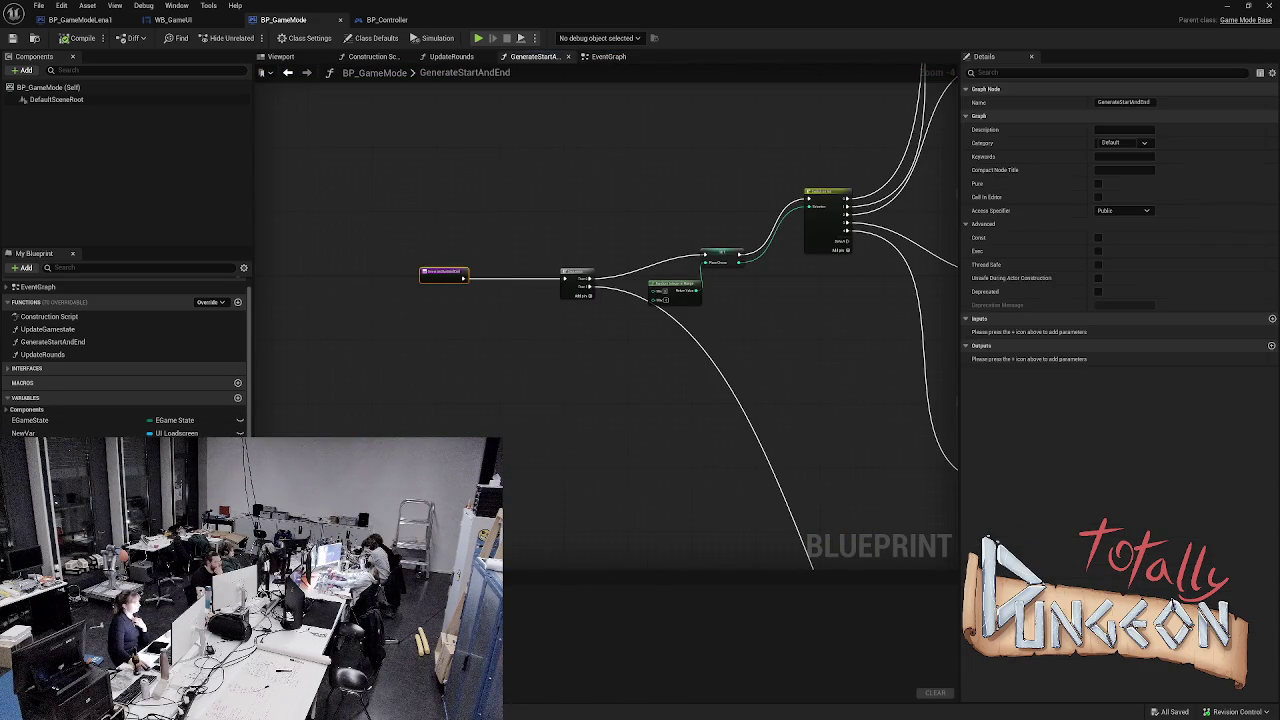
scroll(130, 398, "down", 1)
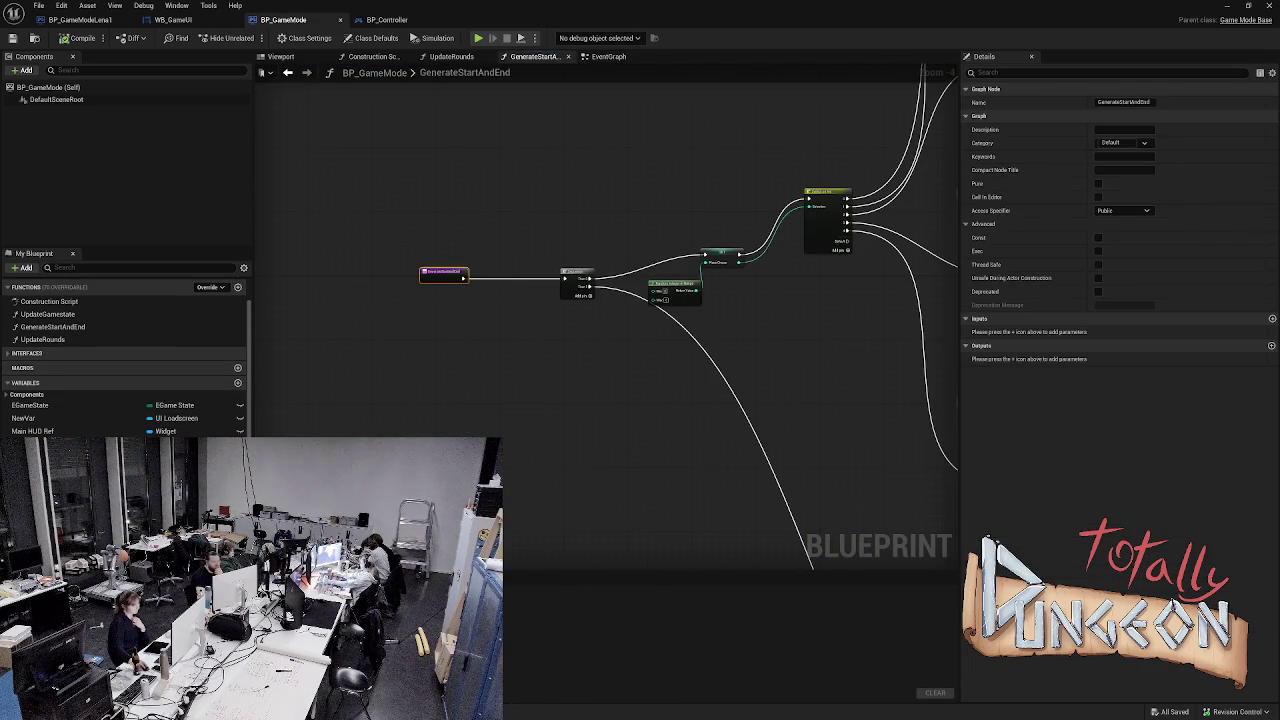
left_click(1272, 318)
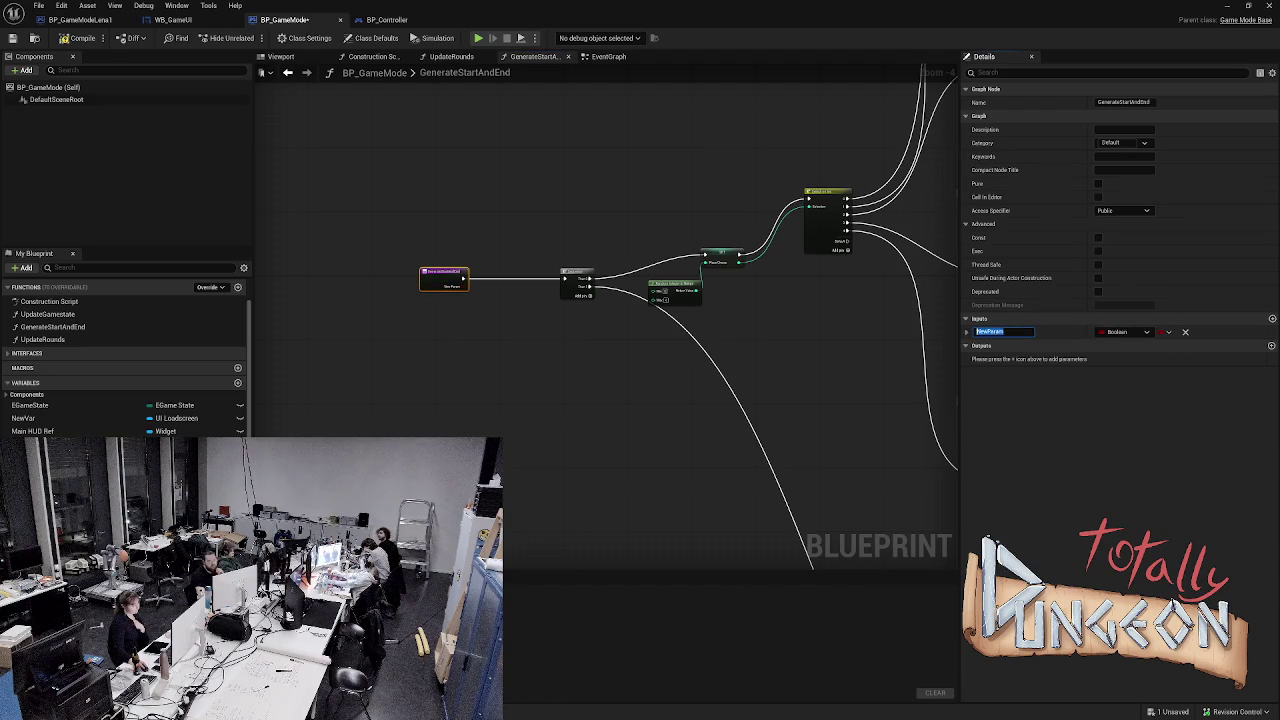
type("BM")
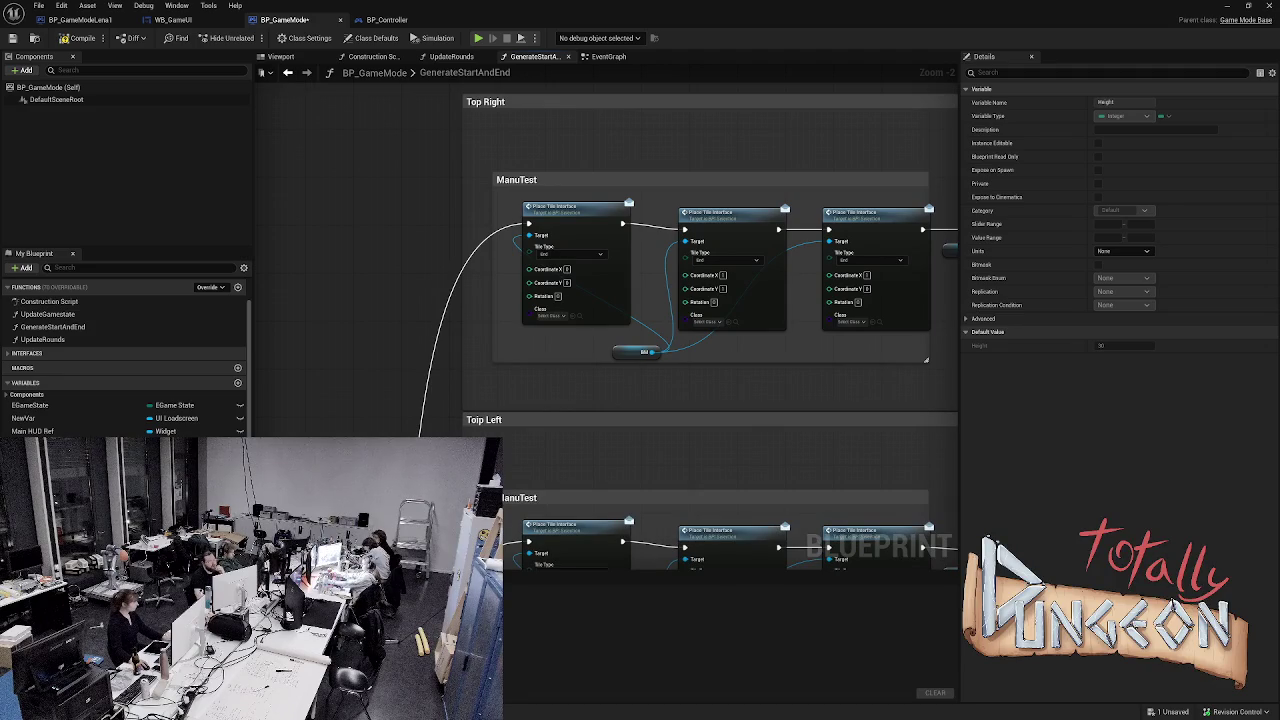
left_click_drag(350, 414, 380, 108)
left_click_drag(393, 289, 384, 245)
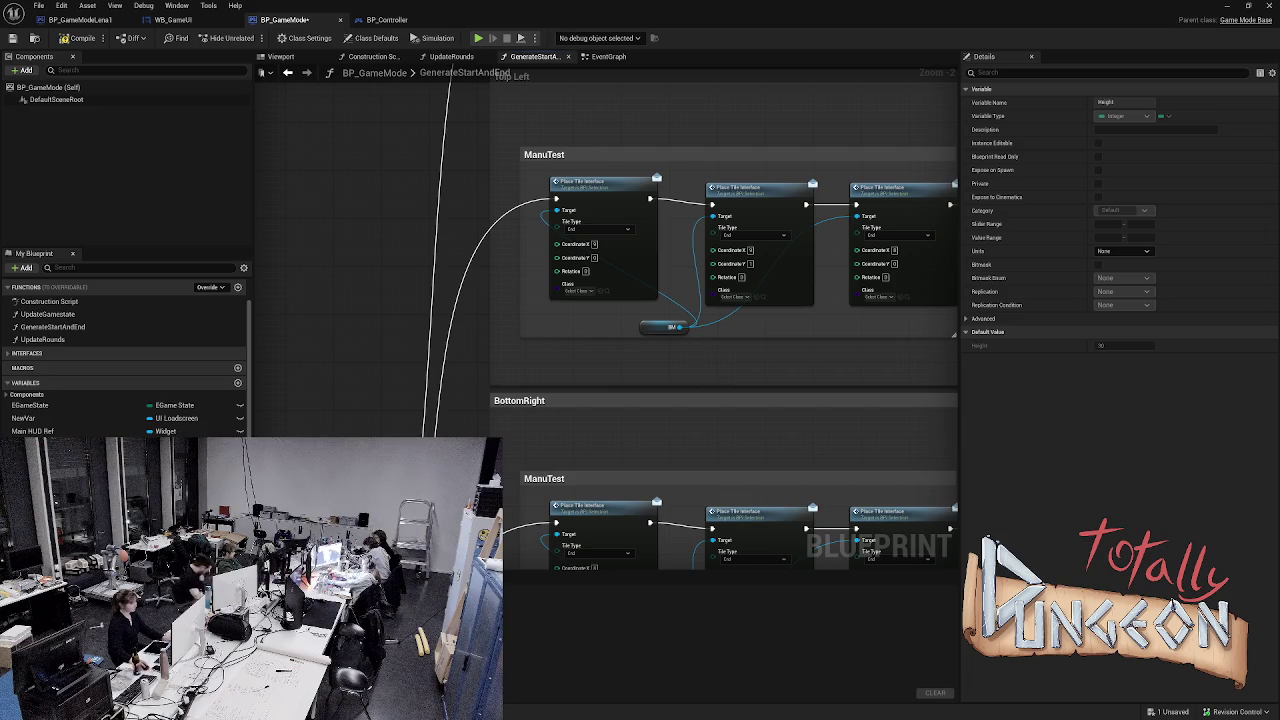
scroll(501, 93, "down", 5)
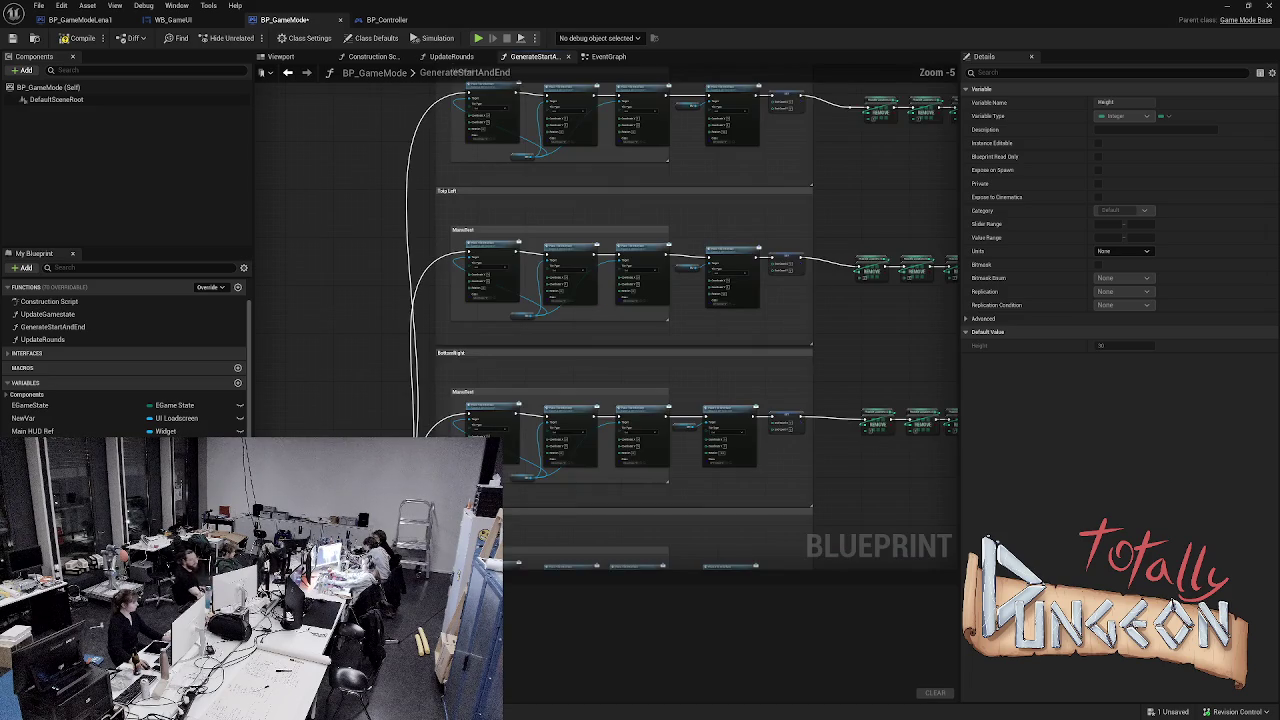
left_click_drag(501, 93, 488, 152)
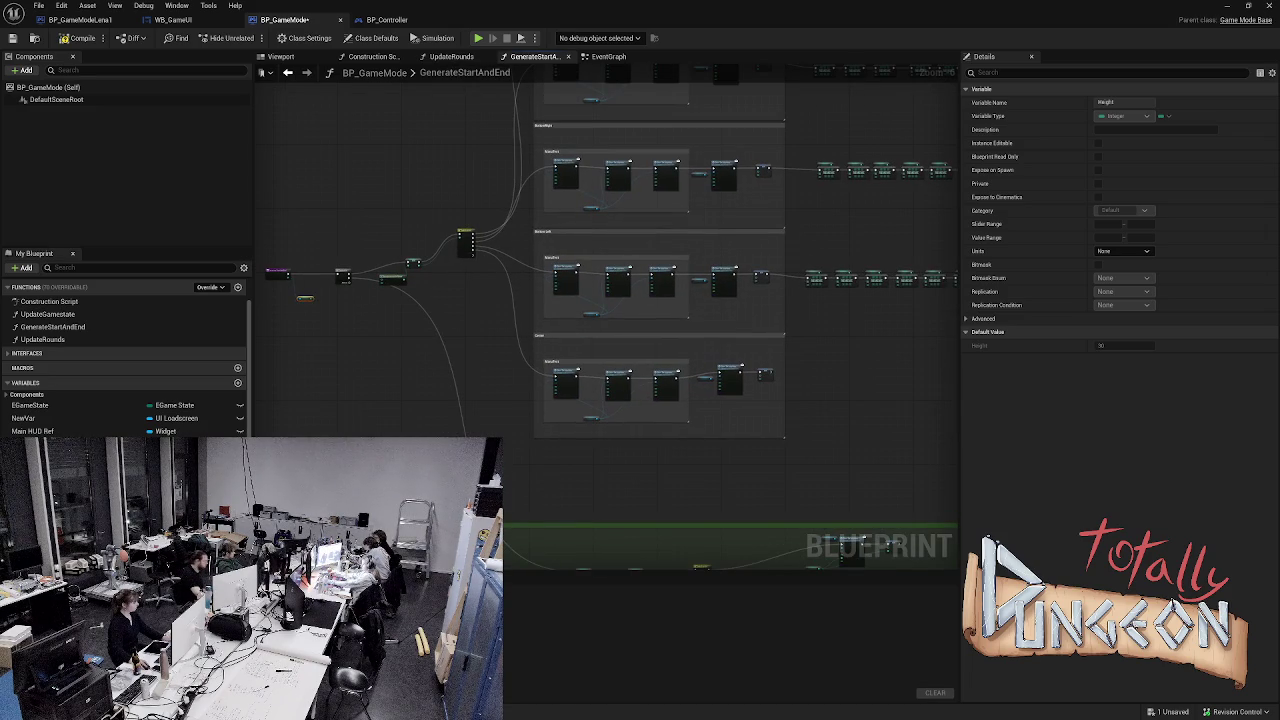
key("ctrl+a")
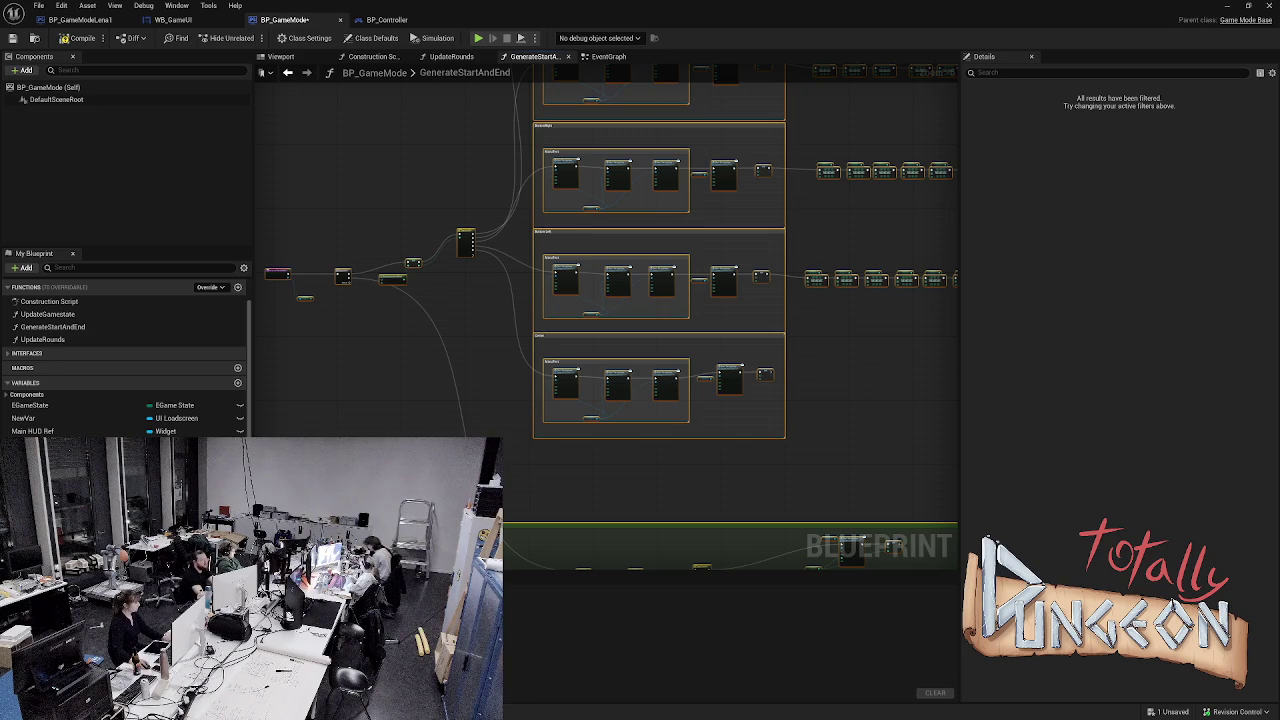
key("Escape")
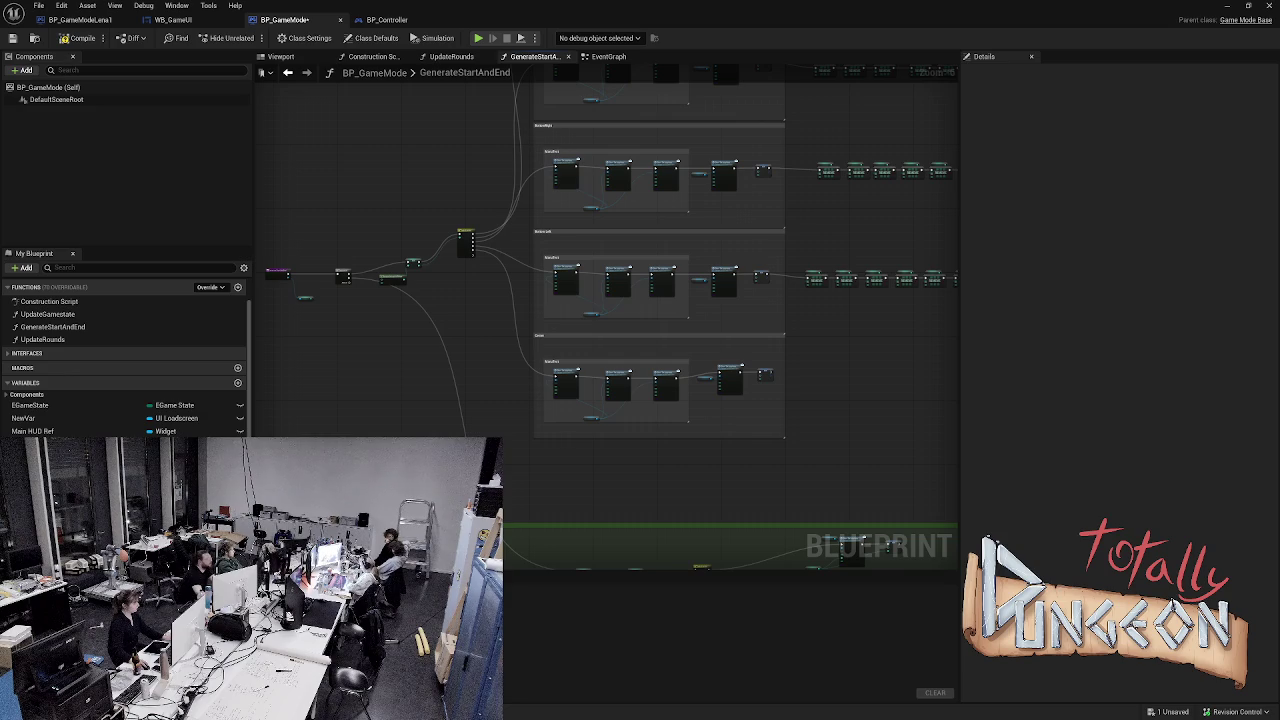
scroll(740, 457, "down", 4)
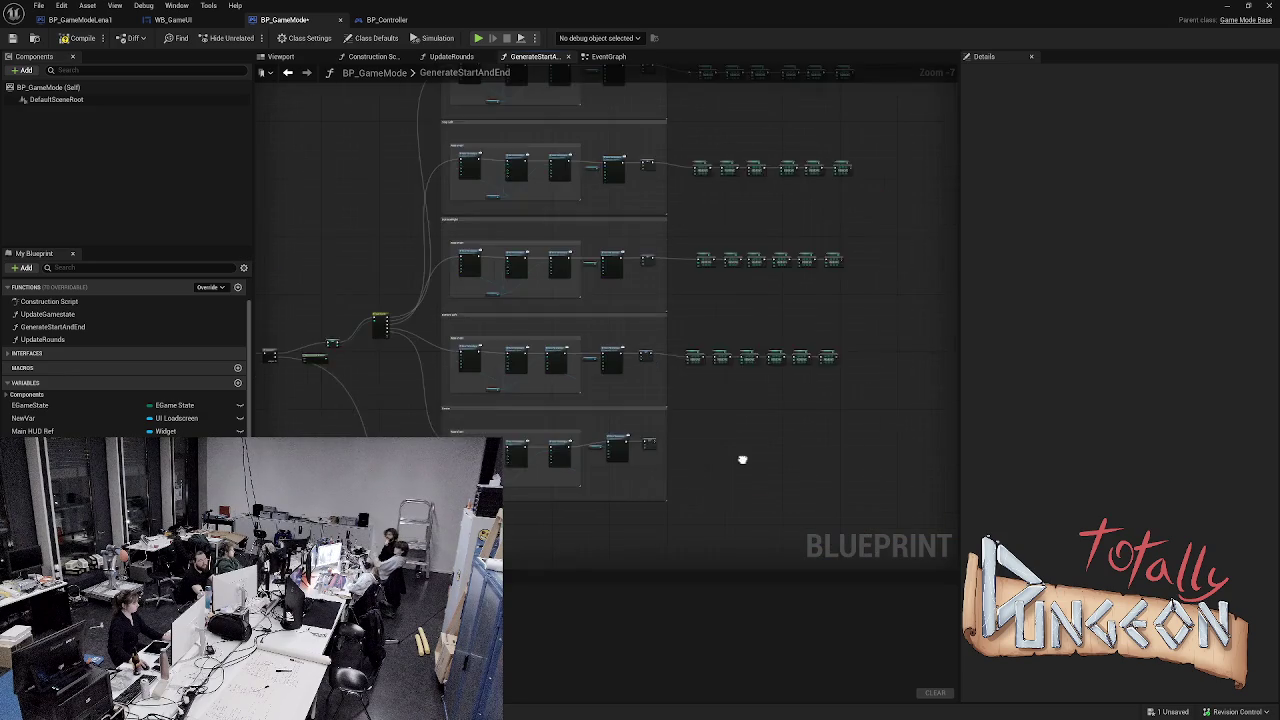
mouse_move(812, 504)
left_mouse_down()
mouse_move(442, 356)
mouse_move(438, 134)
left_mouse_up()
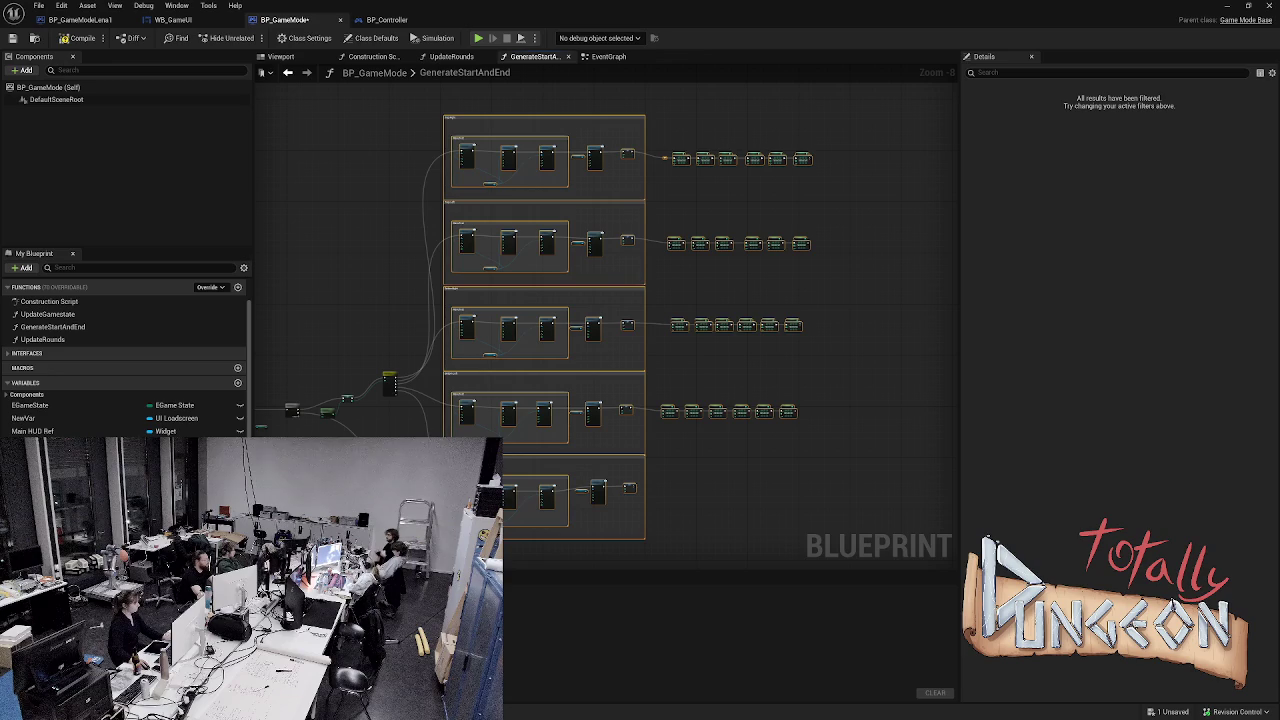
key("Escape")
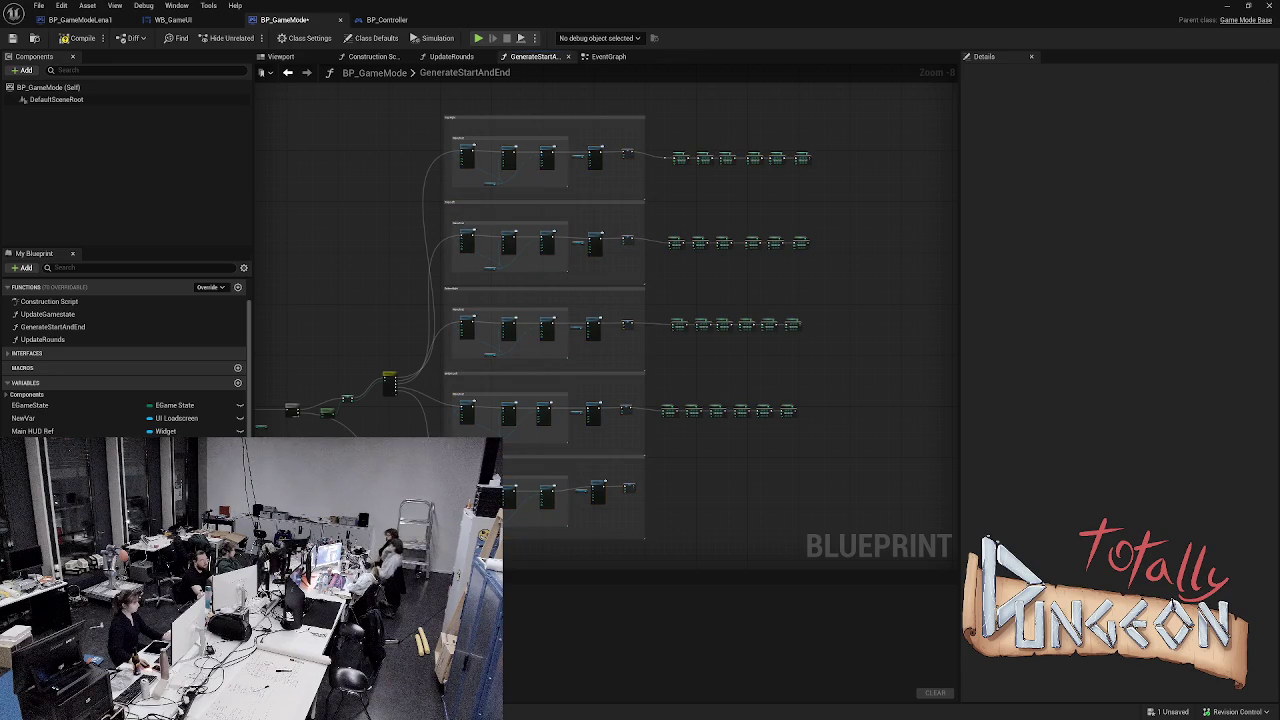
mouse_move(382, 98)
left_mouse_down()
mouse_move(646, 286)
mouse_move(690, 456)
mouse_move(750, 542)
left_mouse_up()
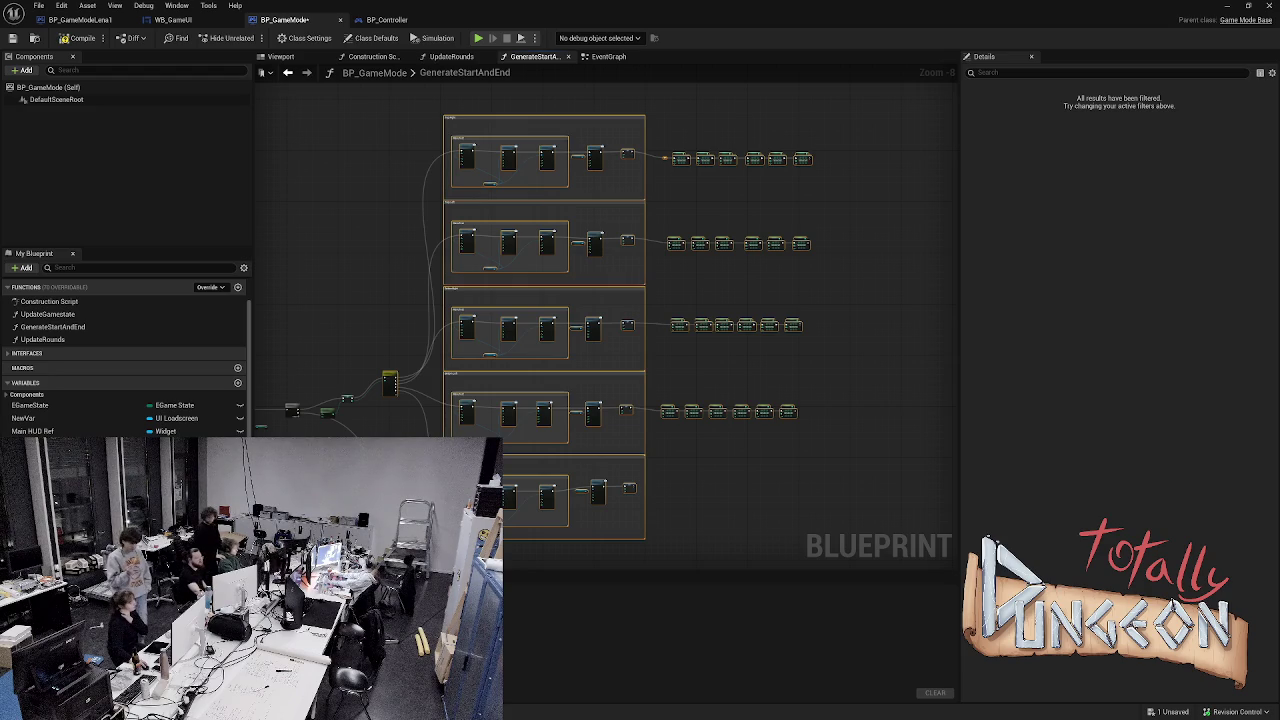
key("Escape")
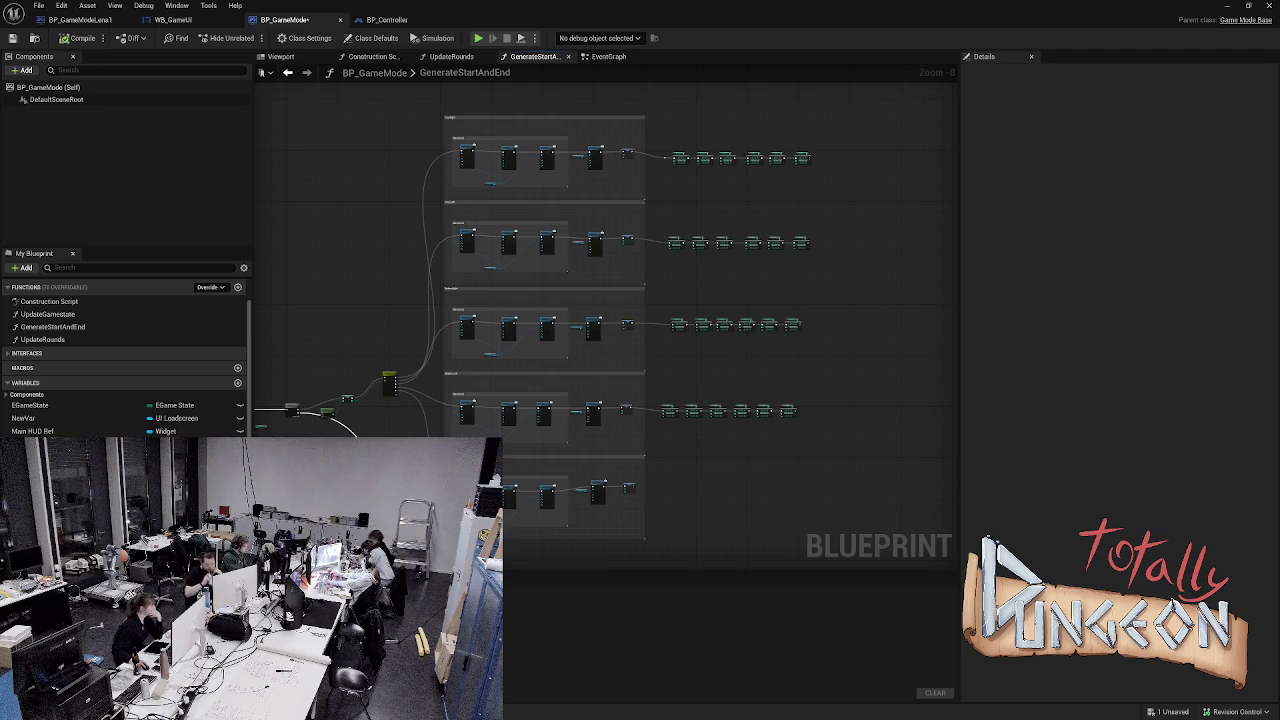
scroll(355, 284, "up", 3)
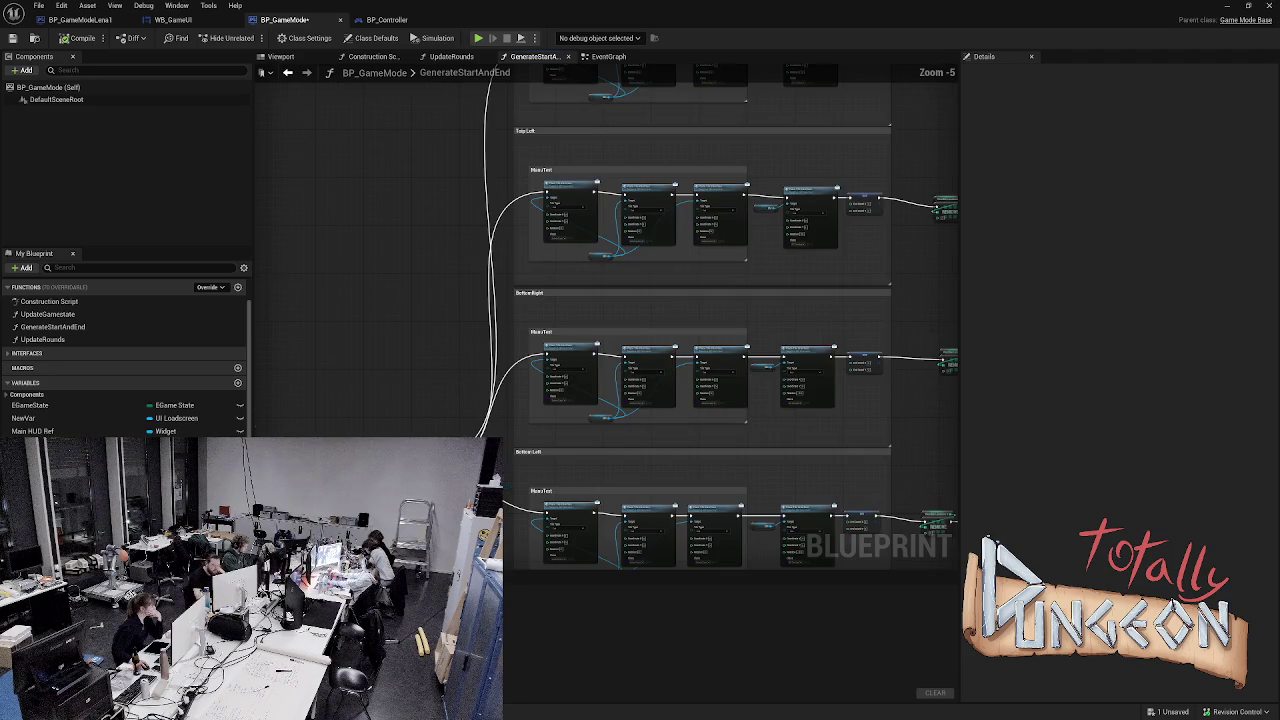
left_click_drag(394, 115, 694, 103)
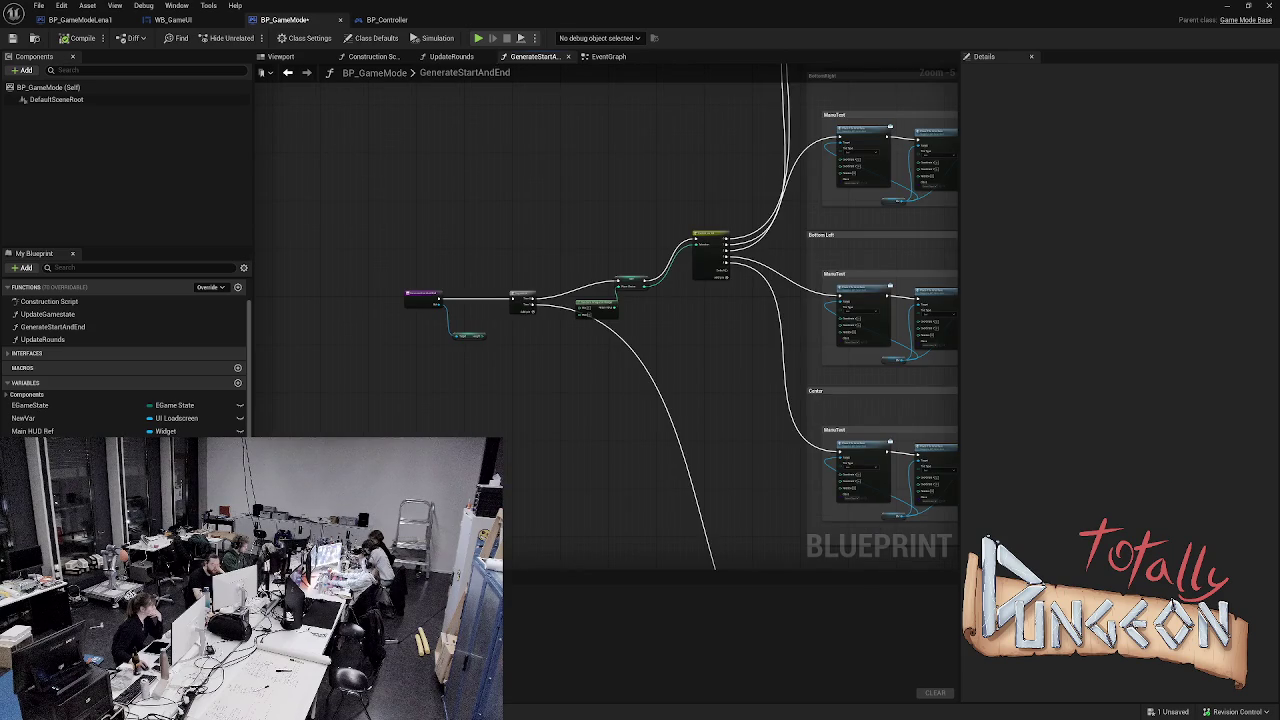
scroll(694, 103, "up", 2)
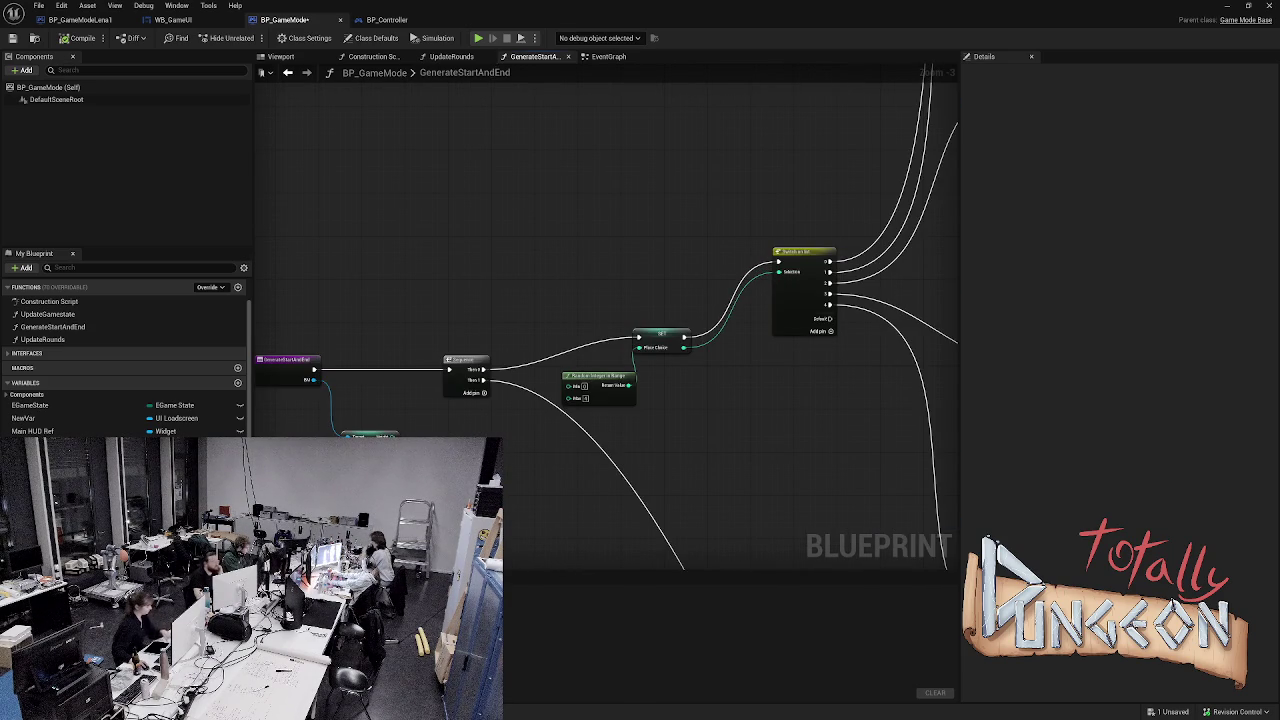
left_click_drag(600, 214, 577, 309)
scroll(577, 309, "down", 2)
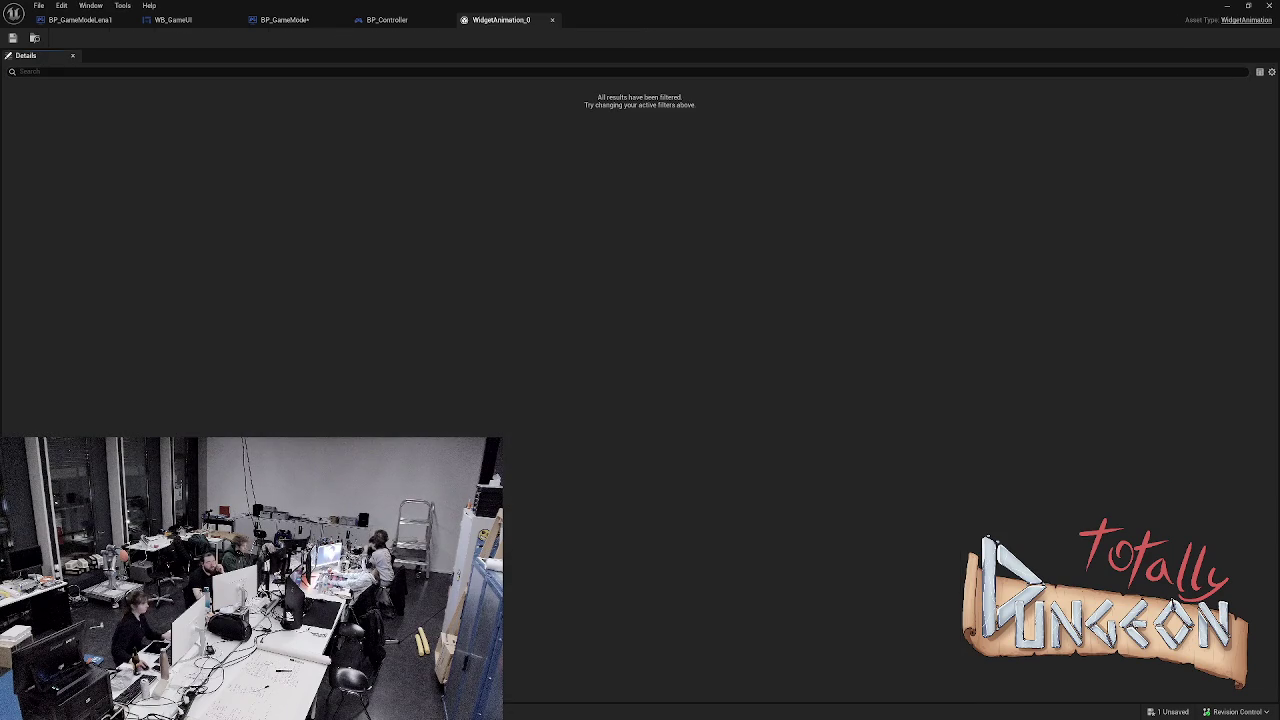
left_click(387, 20)
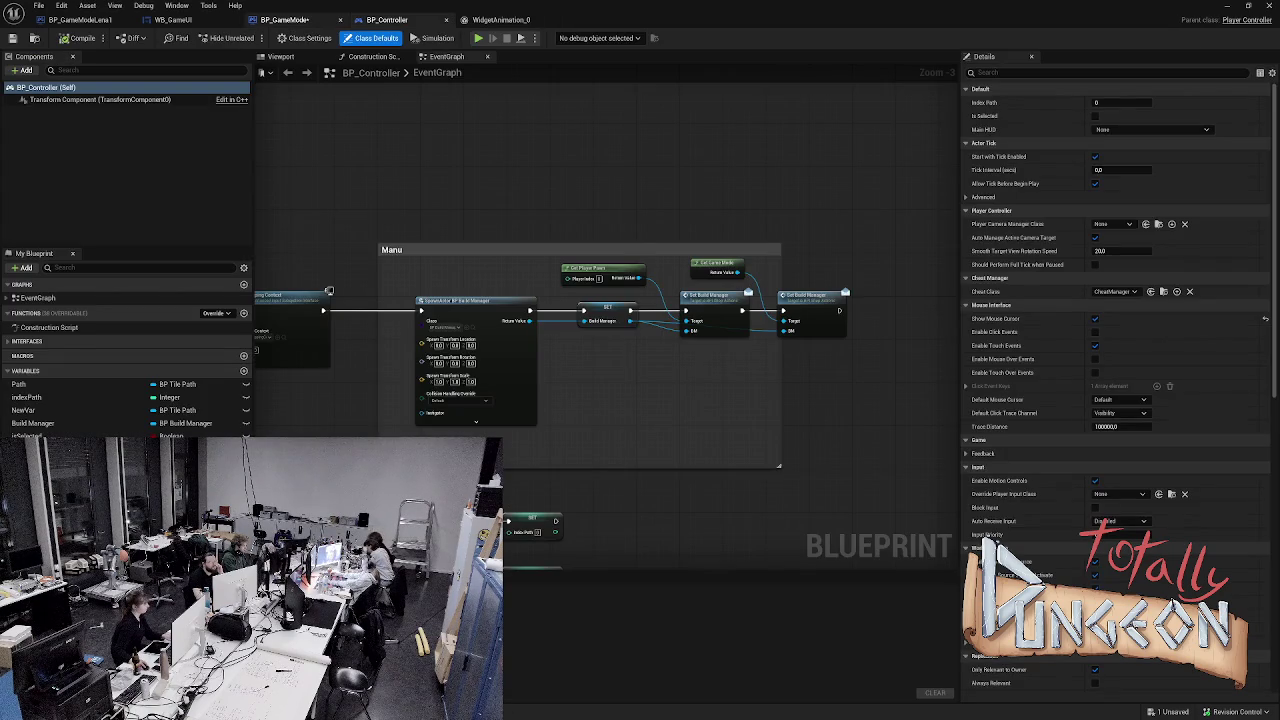
left_click(284, 20)
scroll(608, 211, "up", 3)
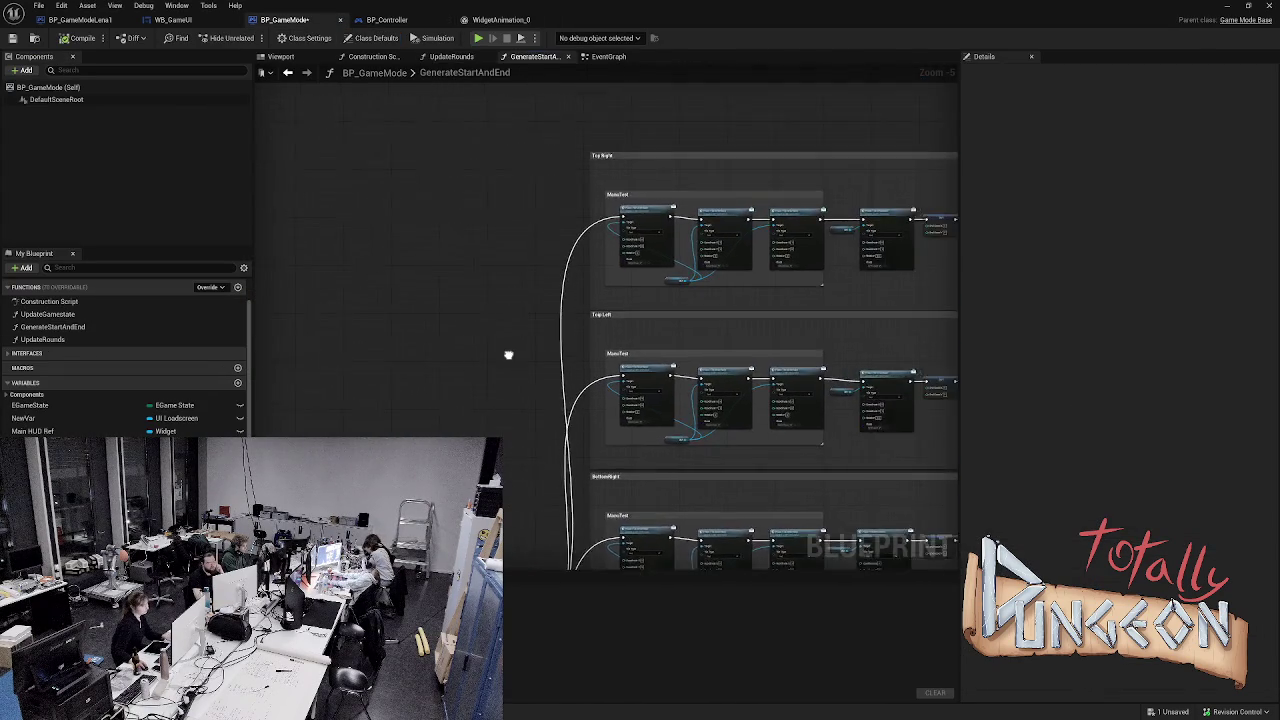
mouse_move(649, 338)
left_mouse_down()
mouse_move(312, 362)
mouse_move(340, 340)
mouse_move(440, 334)
left_mouse_up()
scroll(395, 330, "down", 1)
mouse_move(416, 115)
left_mouse_down()
mouse_move(600, 243)
mouse_move(643, 214)
mouse_move(617, 246)
left_mouse_up()
scroll(643, 214, "down", 1)
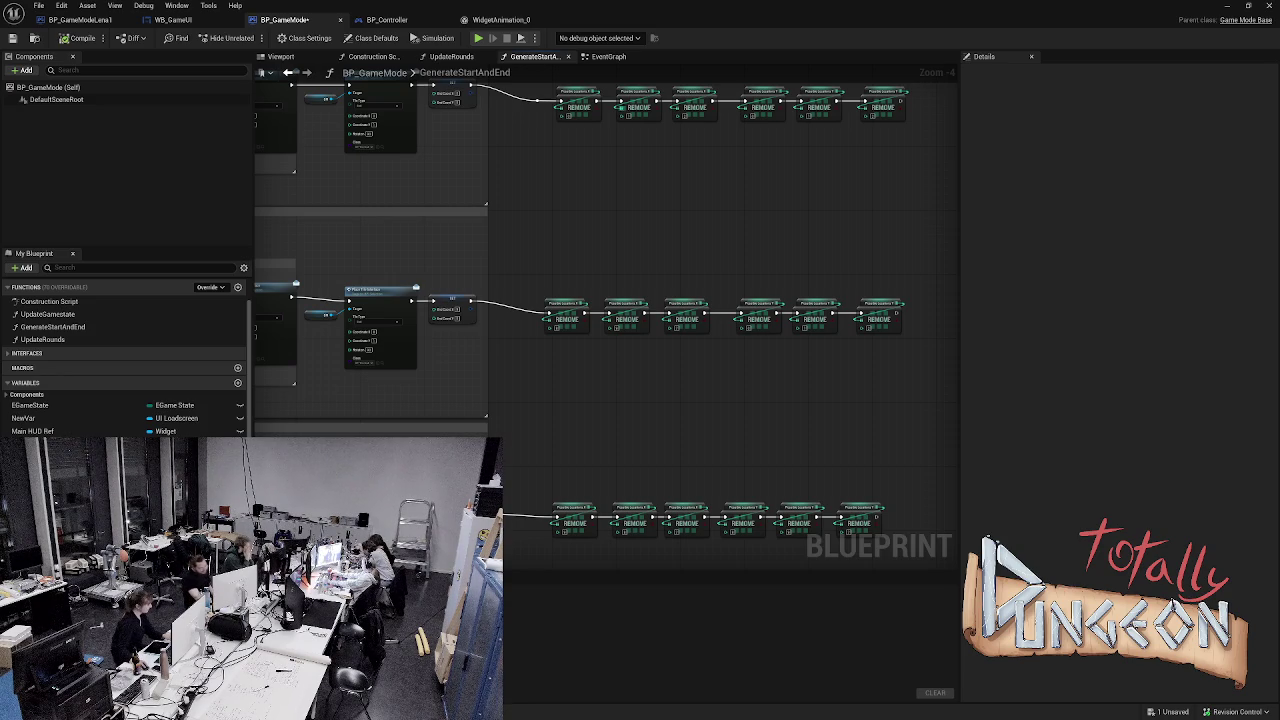
scroll(759, 334, "up", 2)
scroll(759, 334, "down", 3)
scroll(600, 290, "up", 3)
mouse_move(434, 214)
left_mouse_down()
mouse_move(320, 242)
mouse_move(414, 277)
mouse_move(414, 315)
mouse_move(360, 357)
mouse_move(380, 400)
mouse_move(449, 343)
mouse_move(366, 263)
mouse_move(372, 249)
mouse_move(840, 197)
left_mouse_up()
scroll(414, 315, "up", 1)
scroll(449, 343, "up", 1)
- Add a 'Get Width' getter from the Build Manager (BM) reference
left_click_drag(408, 311, 756, 257)
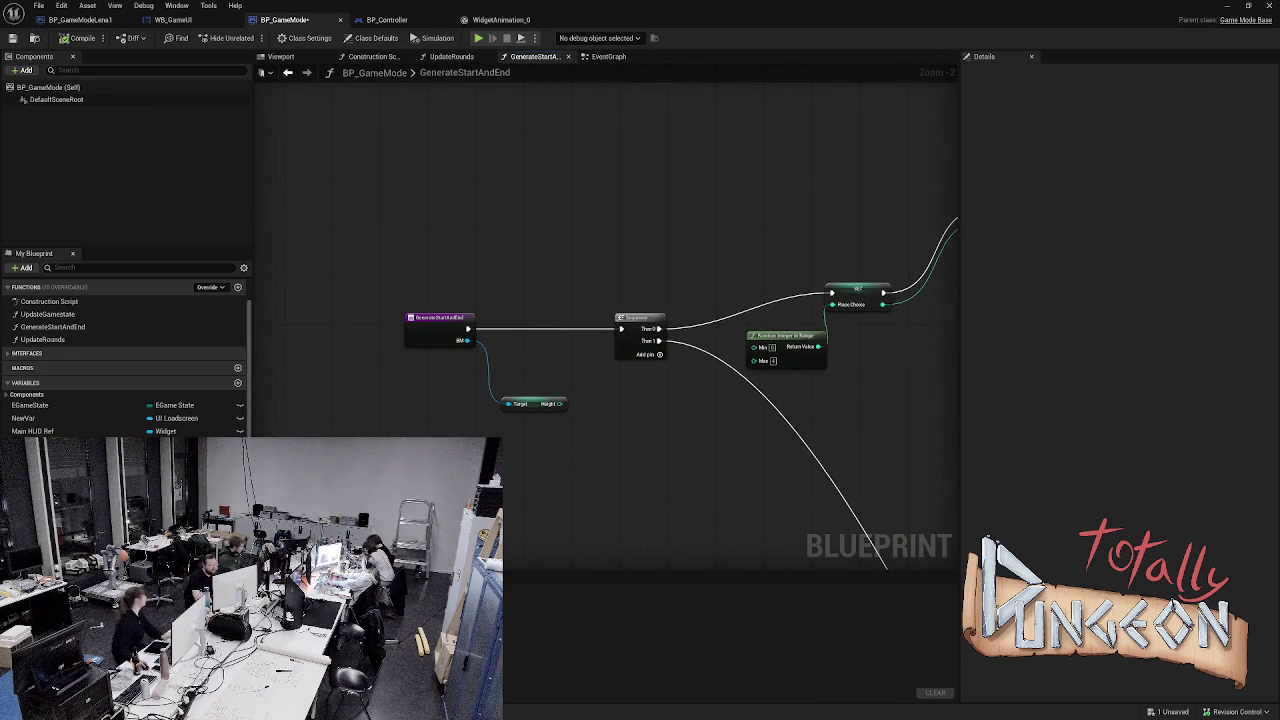
left_click_drag(462, 340, 500, 436)
type("get")
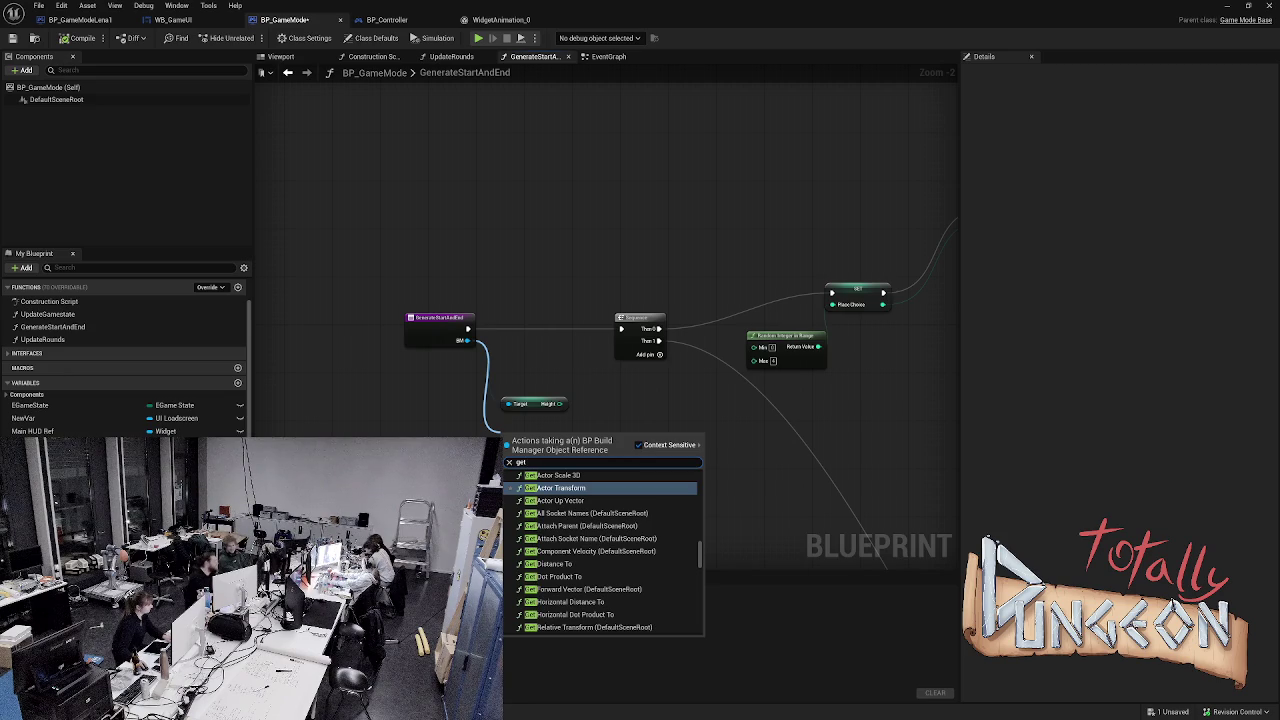
type(" width")
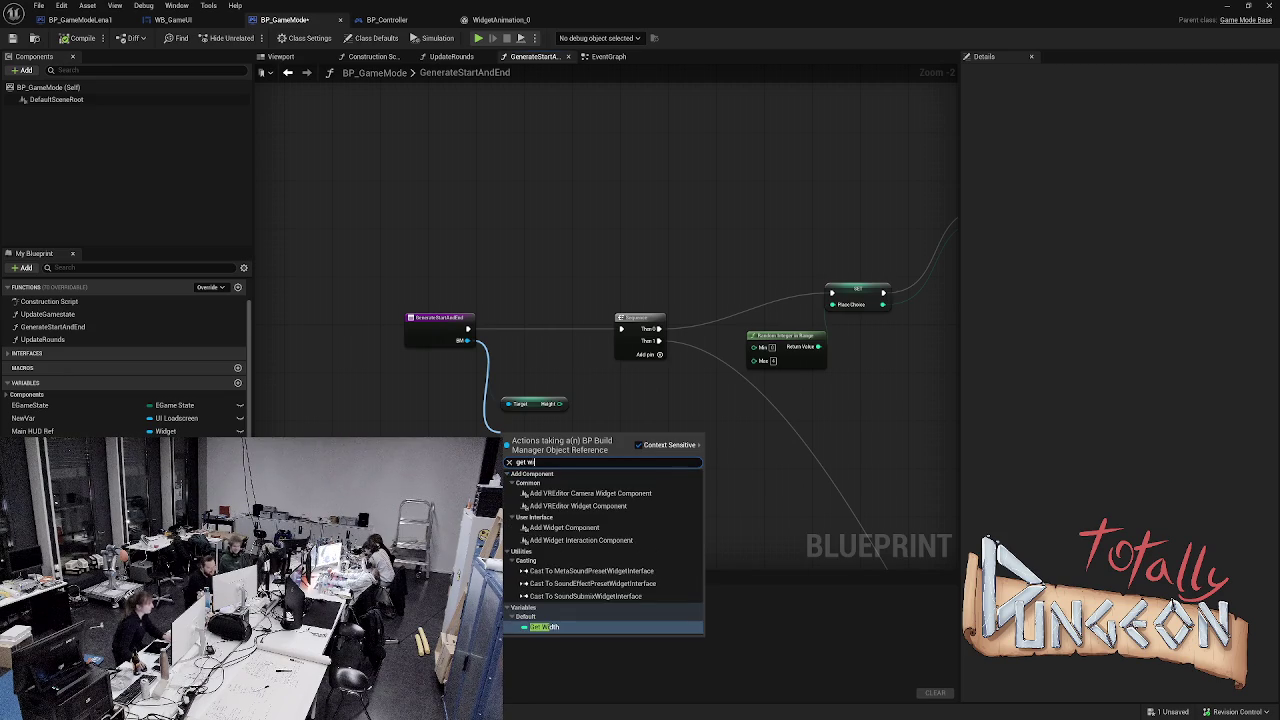
key("Return")
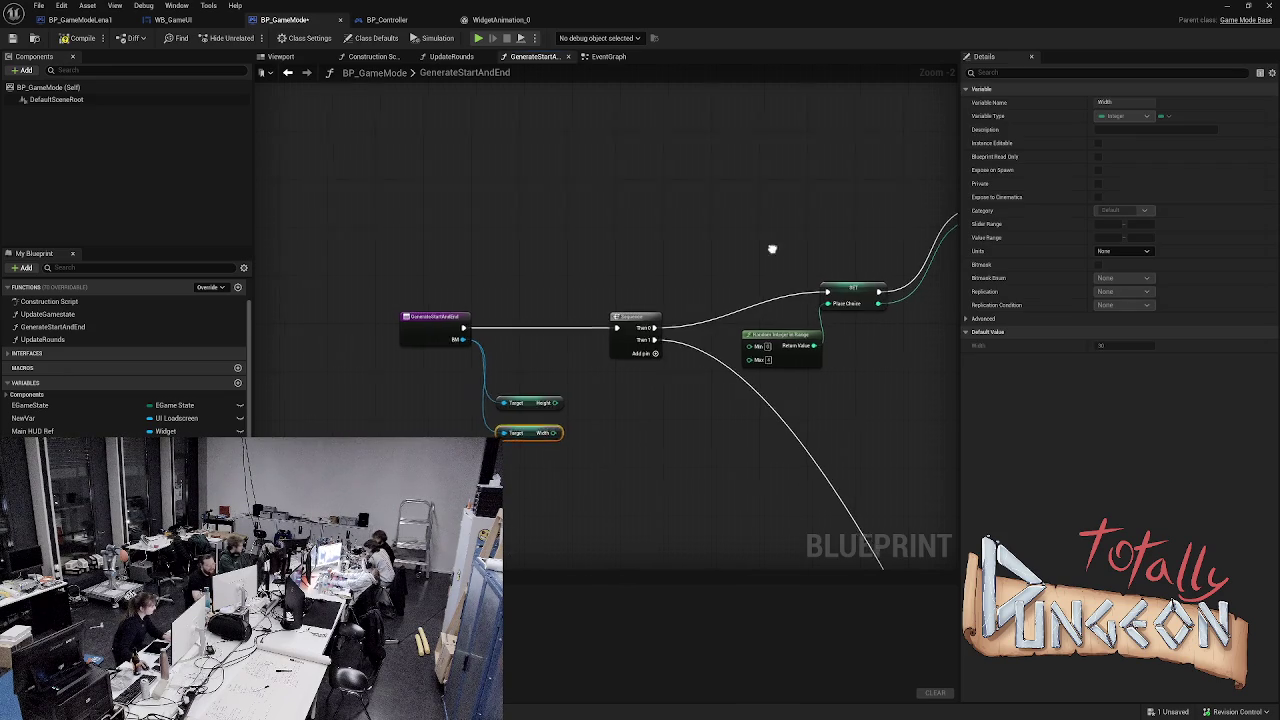
scroll(477, 274, "down", 3)
scroll(477, 274, "up", 2)
- Wire the Width output into Coordinate Y of the first BottomRight Place Tile node
left_click_drag(414, 353, 347, 253)
scroll(603, 374, "up", 3)
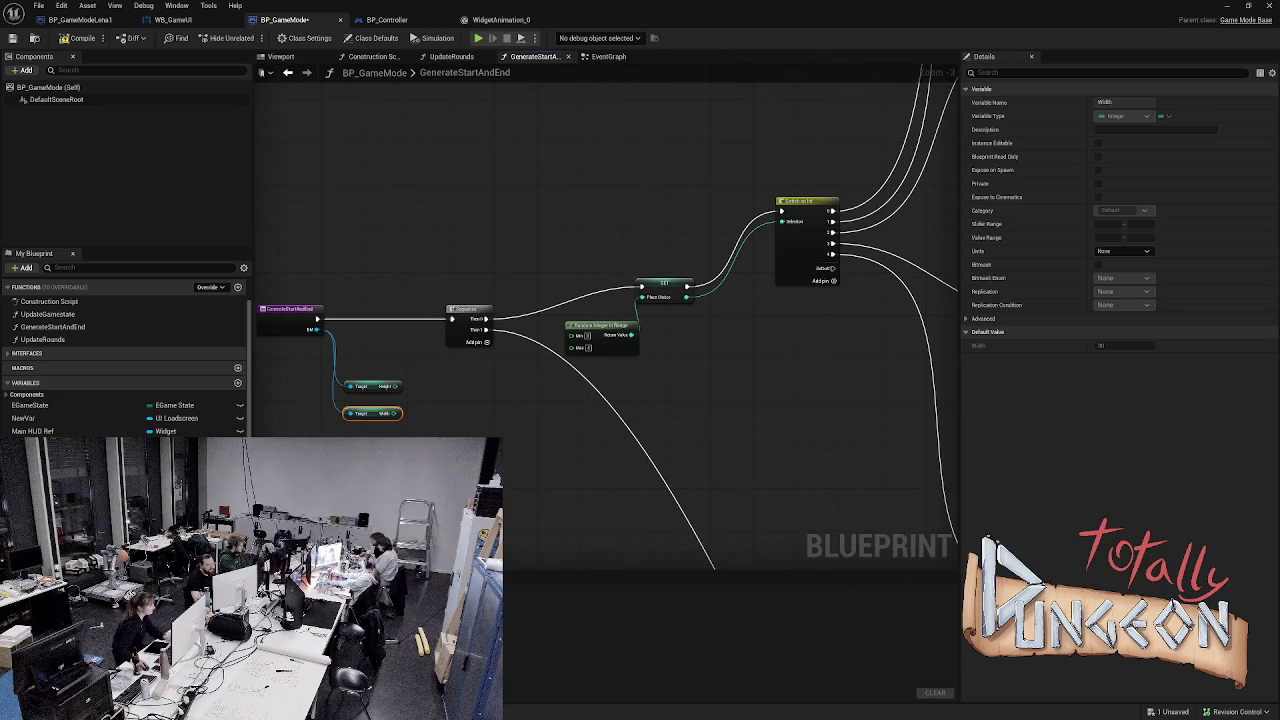
mouse_move(397, 413)
left_mouse_down()
mouse_move(900, 405)
mouse_move(945, 350)
left_mouse_up()
mouse_move(987, 76)
left_mouse_down()
mouse_move(627, 198)
mouse_move(629, 243)
mouse_move(598, 285)
mouse_move(520, 40)
mouse_move(607, 320)
mouse_move(636, 368)
mouse_move(638, 350)
left_mouse_up()
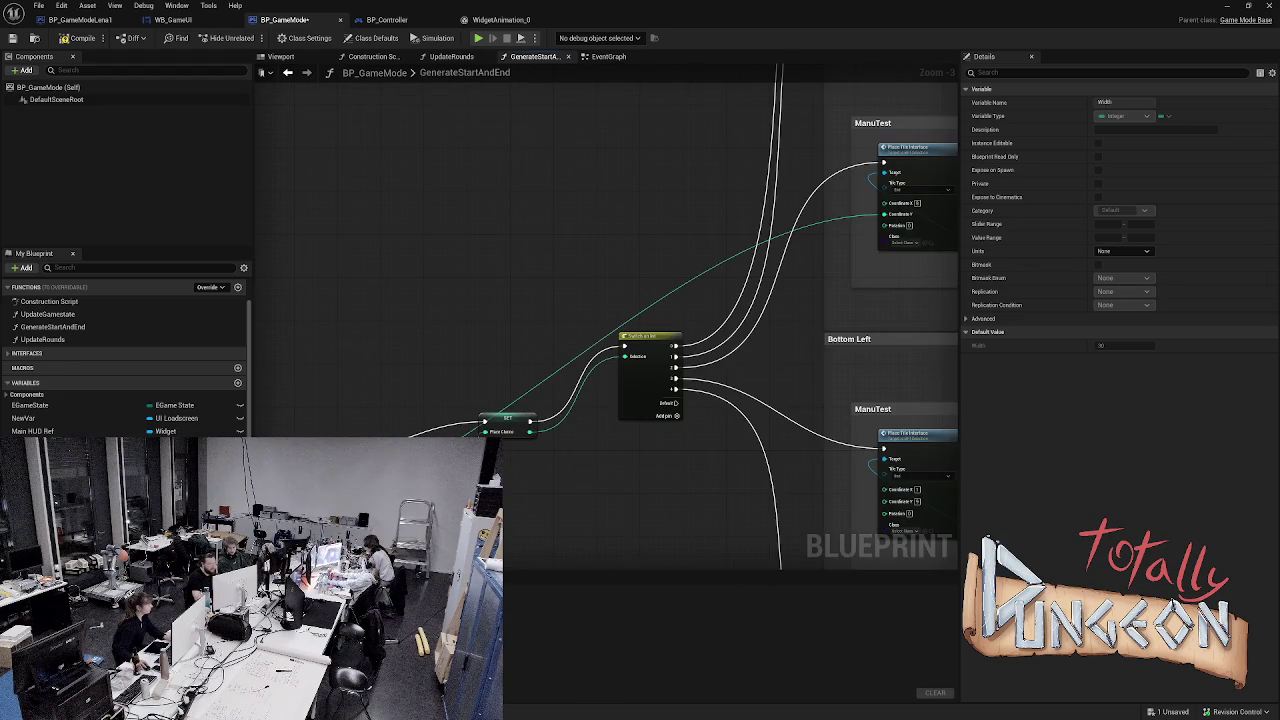
right_click(883, 264)
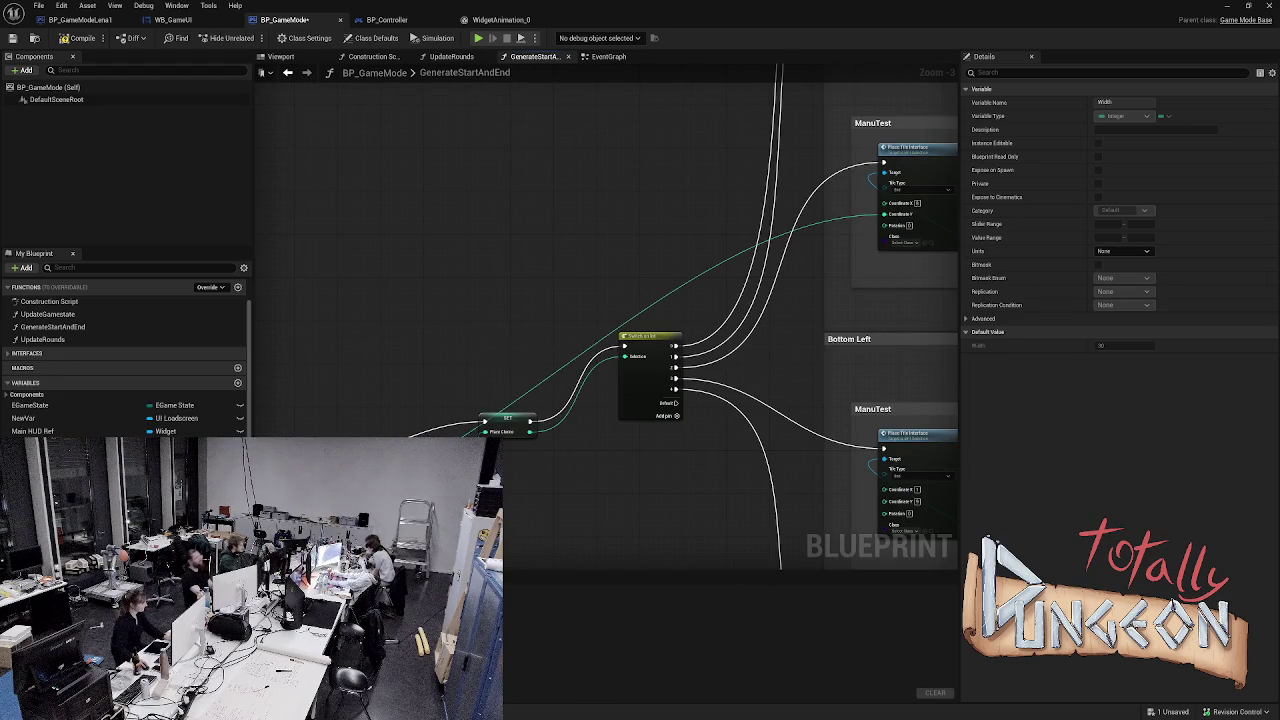
- Put a reroute knot on the teal Width wire and move it up-left beside the ManuTest Place Tile nodes
scroll(626, 146, "up", 2)
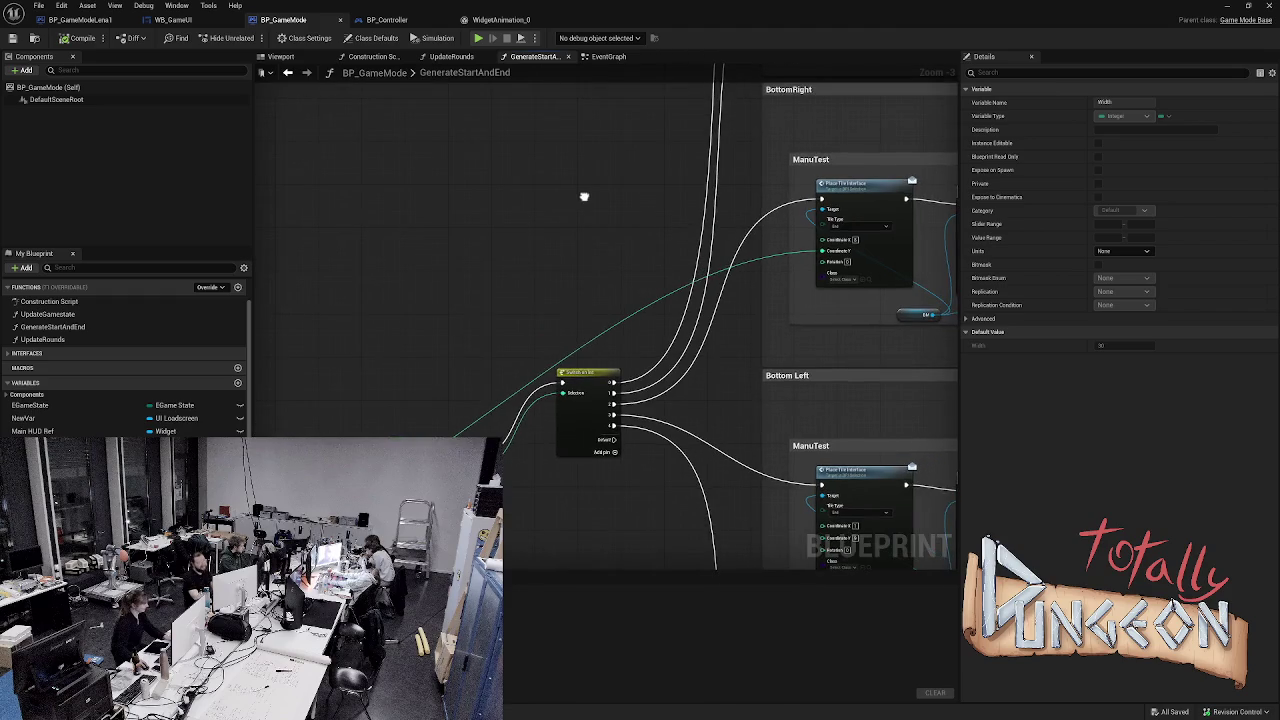
mouse_move(541, 229)
left_mouse_down()
mouse_move(406, 280)
mouse_move(414, 254)
mouse_move(361, 248)
mouse_move(866, 194)
mouse_move(808, 158)
left_mouse_up()
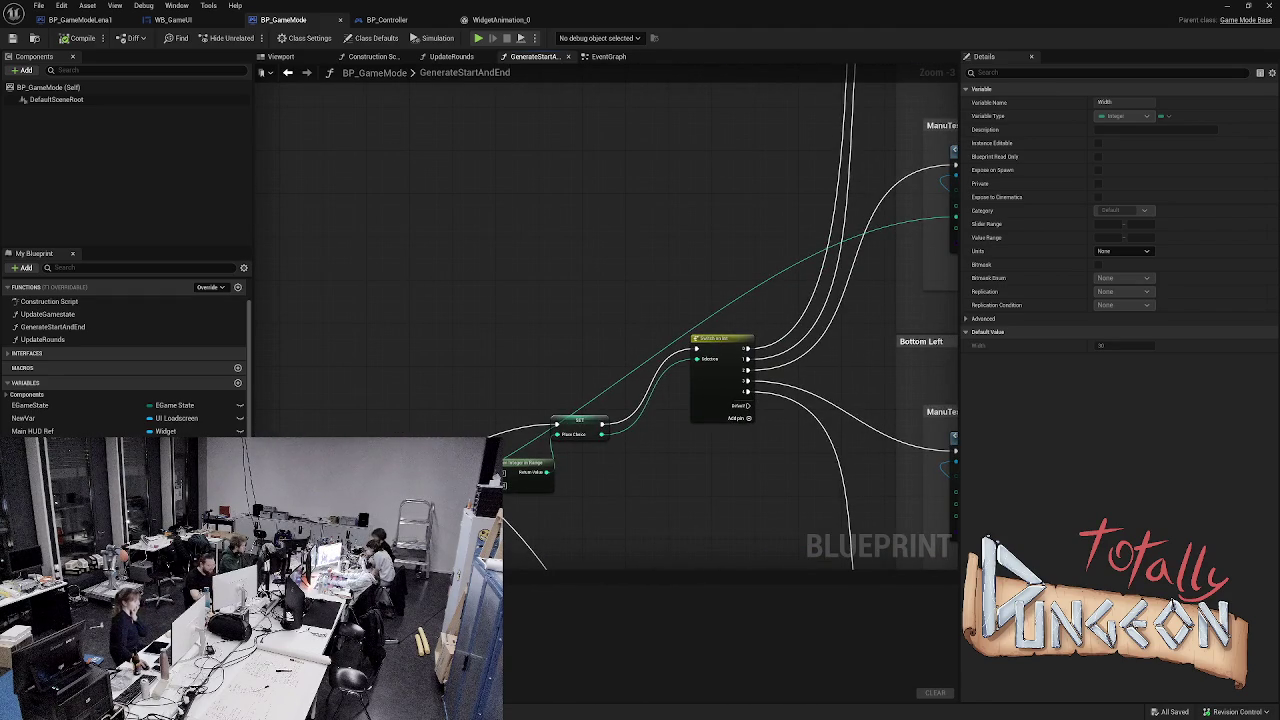
mouse_move(546, 472)
left_mouse_down()
mouse_move(630, 476)
mouse_move(890, 405)
mouse_move(1000, 390)
mouse_move(843, 360)
mouse_move(920, 286)
mouse_move(817, 271)
mouse_move(770, 233)
left_mouse_up()
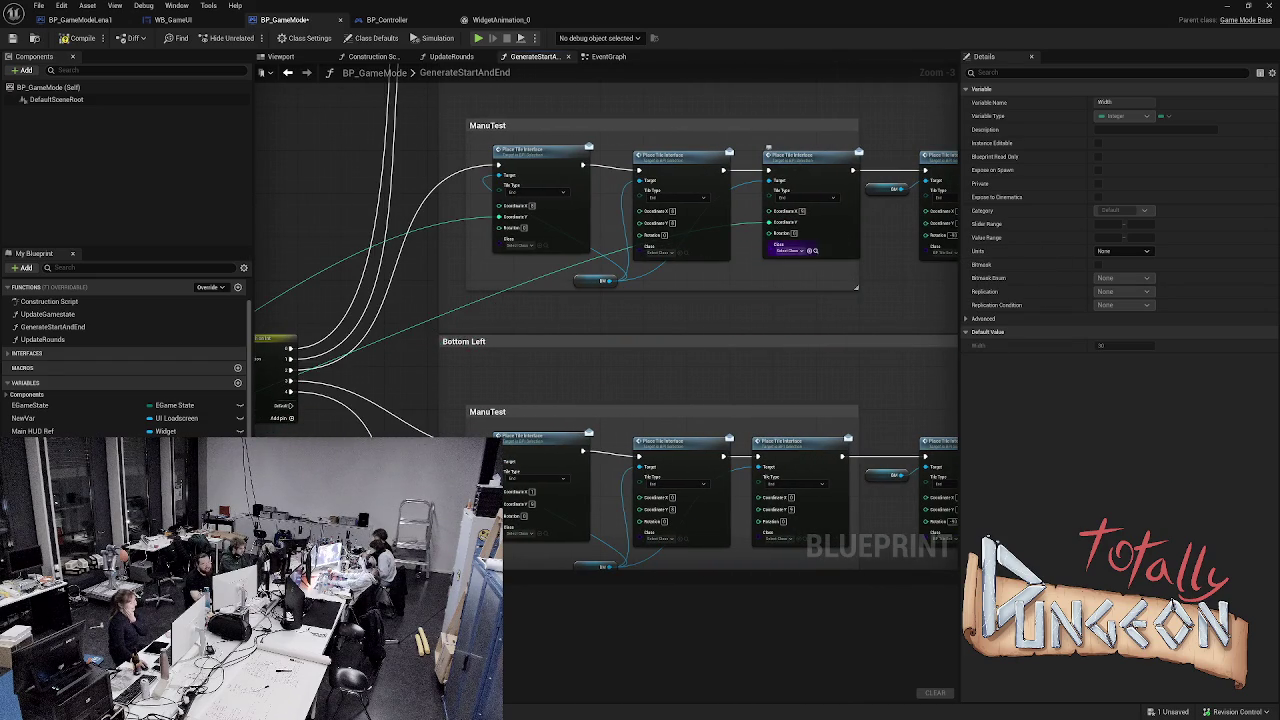
mouse_move(937, 306)
left_mouse_down()
mouse_move(857, 323)
mouse_move(934, 302)
left_mouse_up()
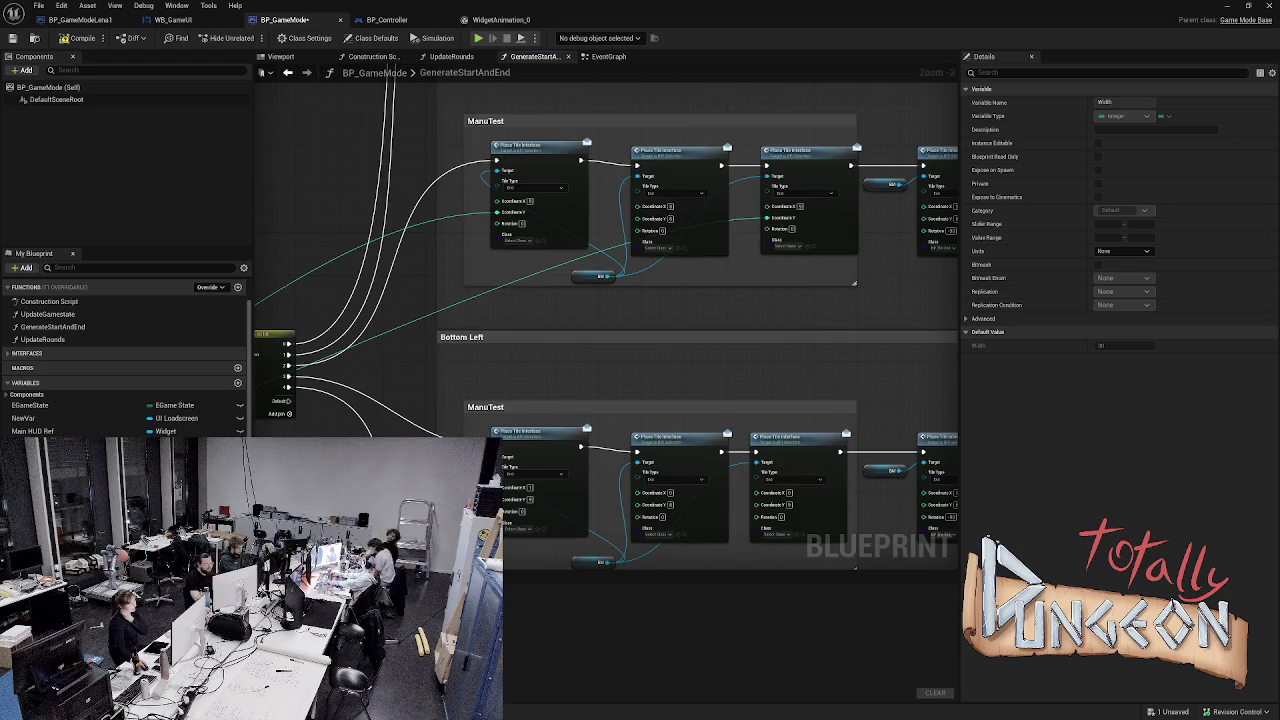
left_click_drag(600, 300, 719, 292)
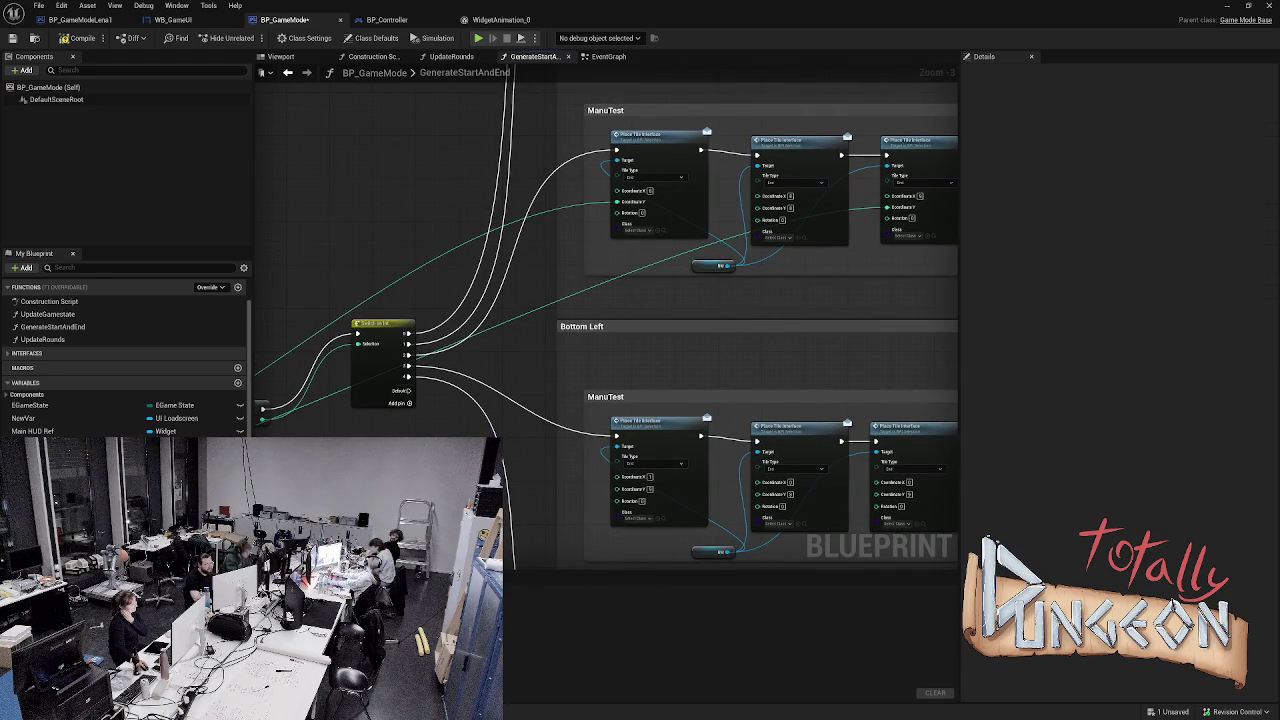
double_click(536, 306)
mouse_move(536, 306)
left_mouse_down()
mouse_move(494, 206)
mouse_move(477, 214)
left_mouse_up()
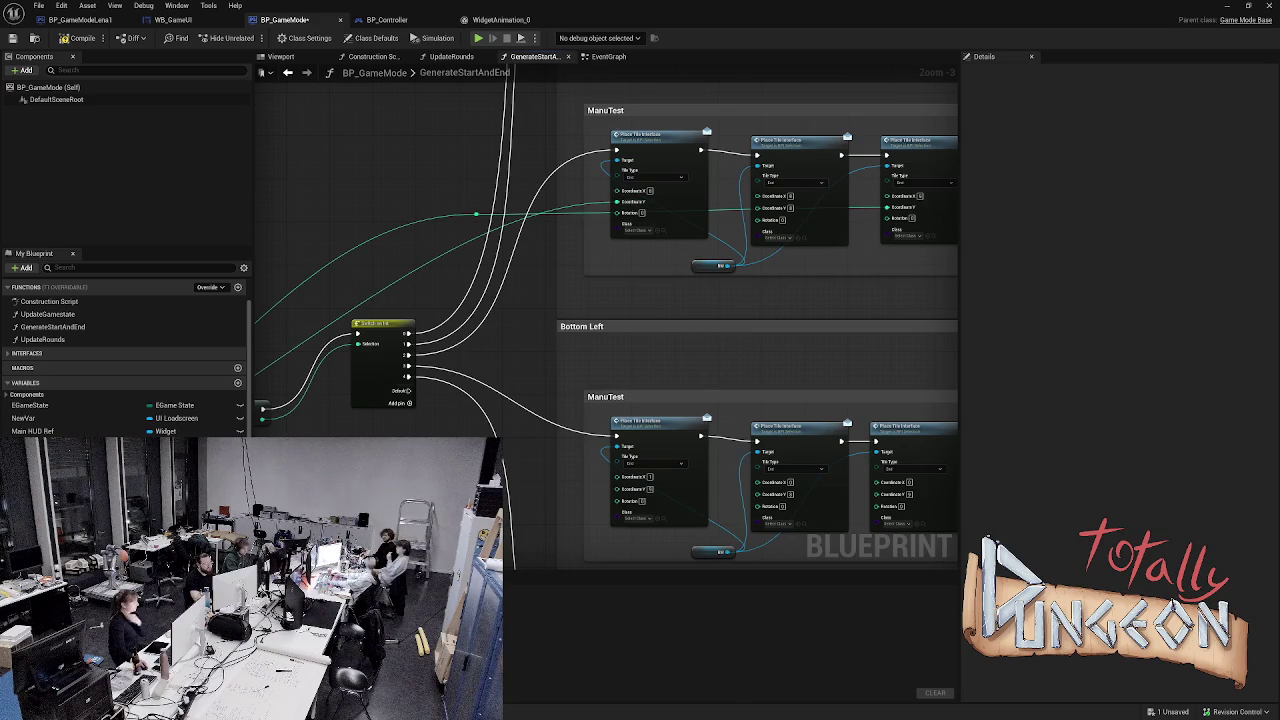
- Break Coordinate Y's old link, save, and reconnect Coordinate Y through the reroute knot
right_click(617, 202)
mouse_move(665, 258)
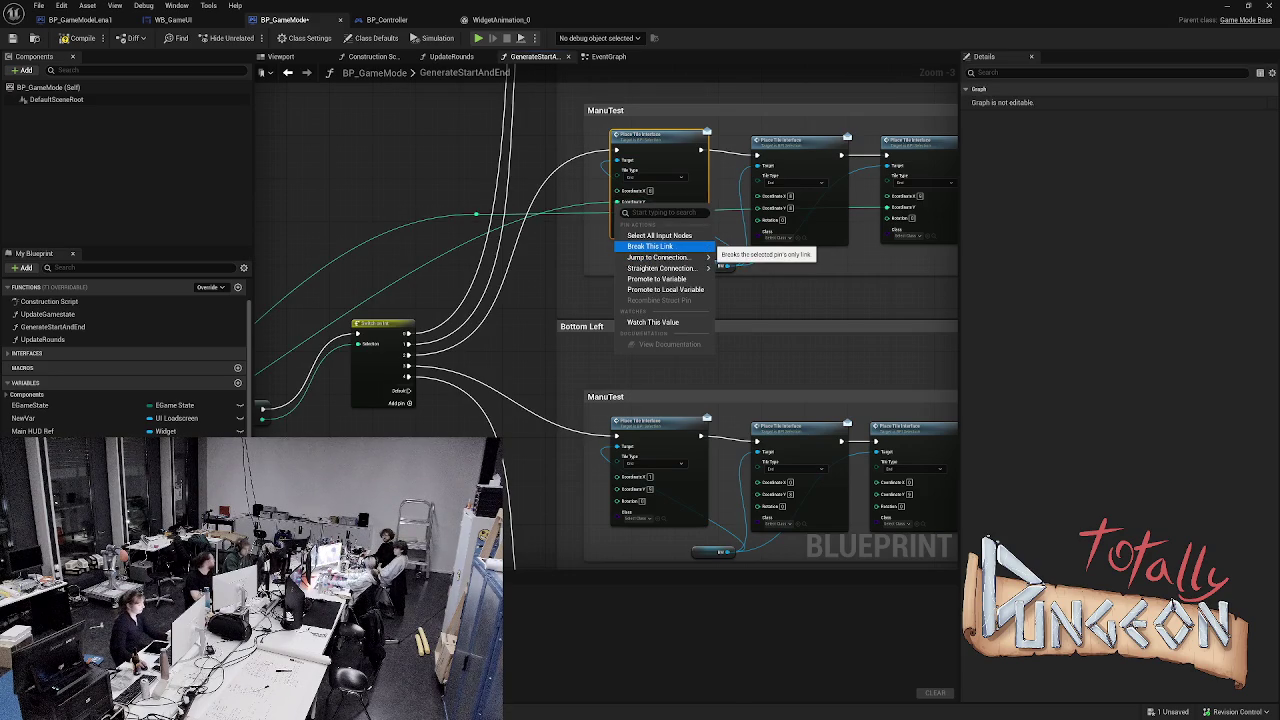
left_click(650, 246)
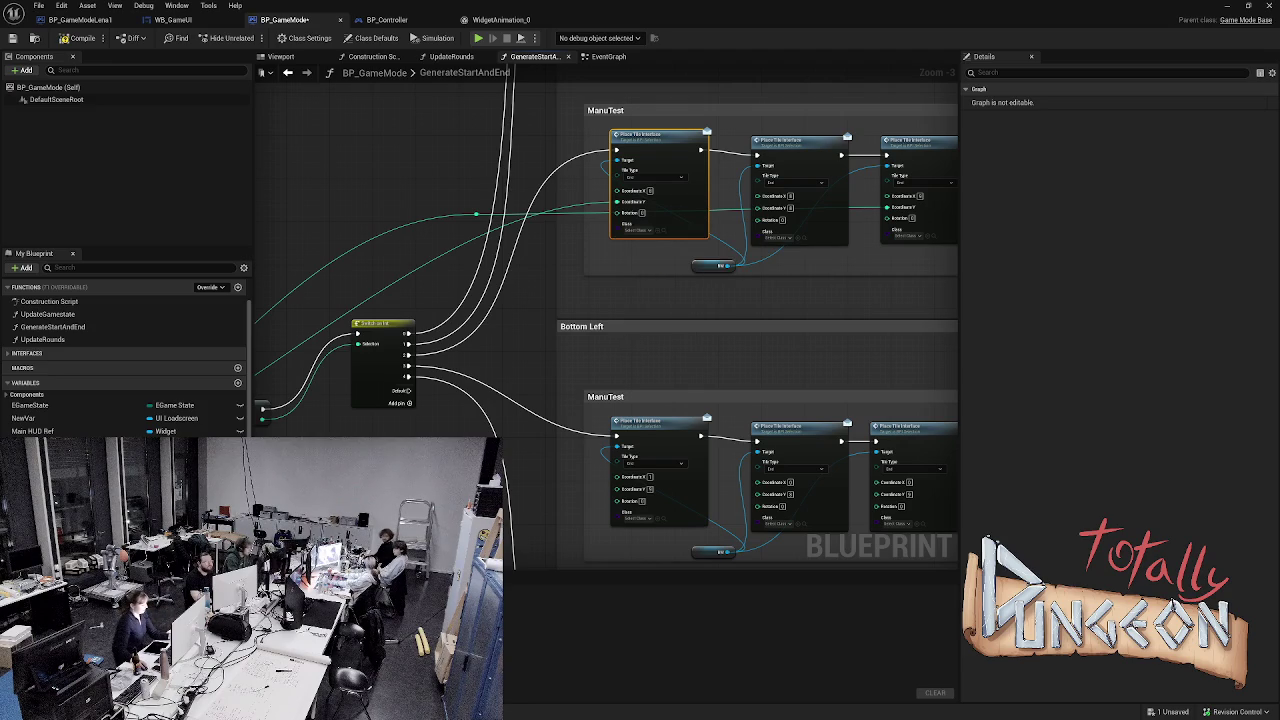
key("ctrl+s")
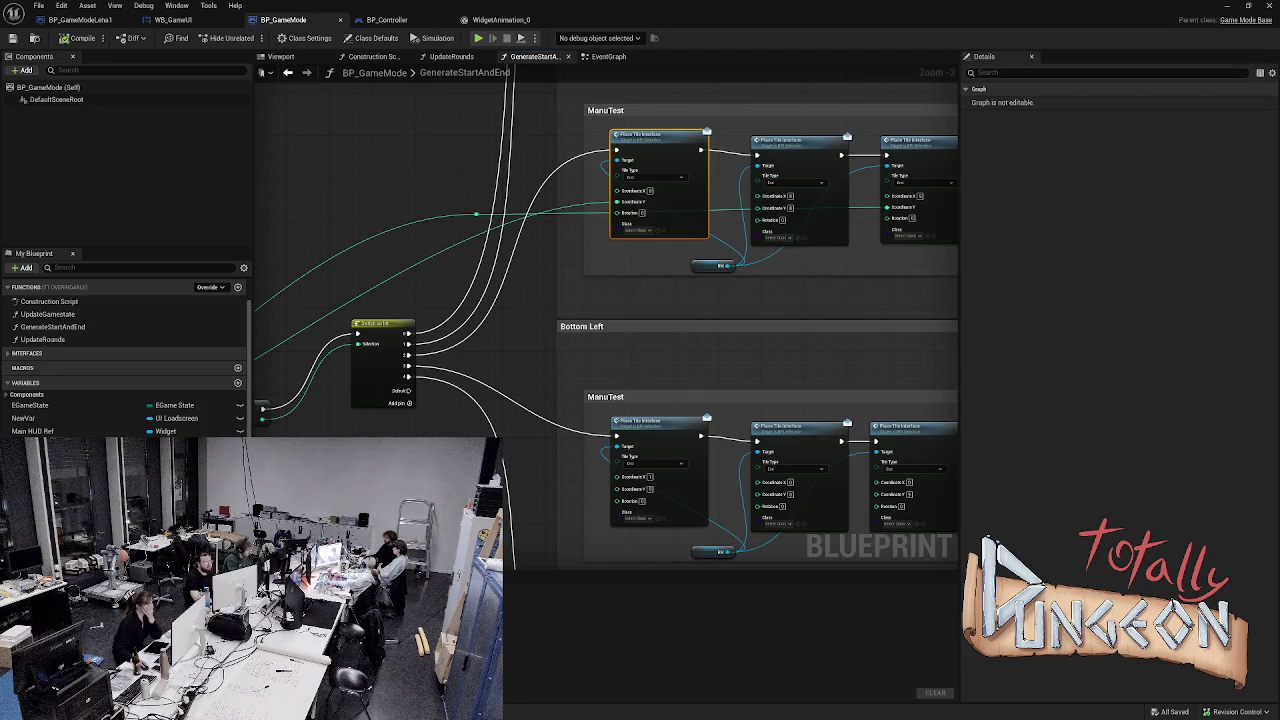
right_click(617, 202)
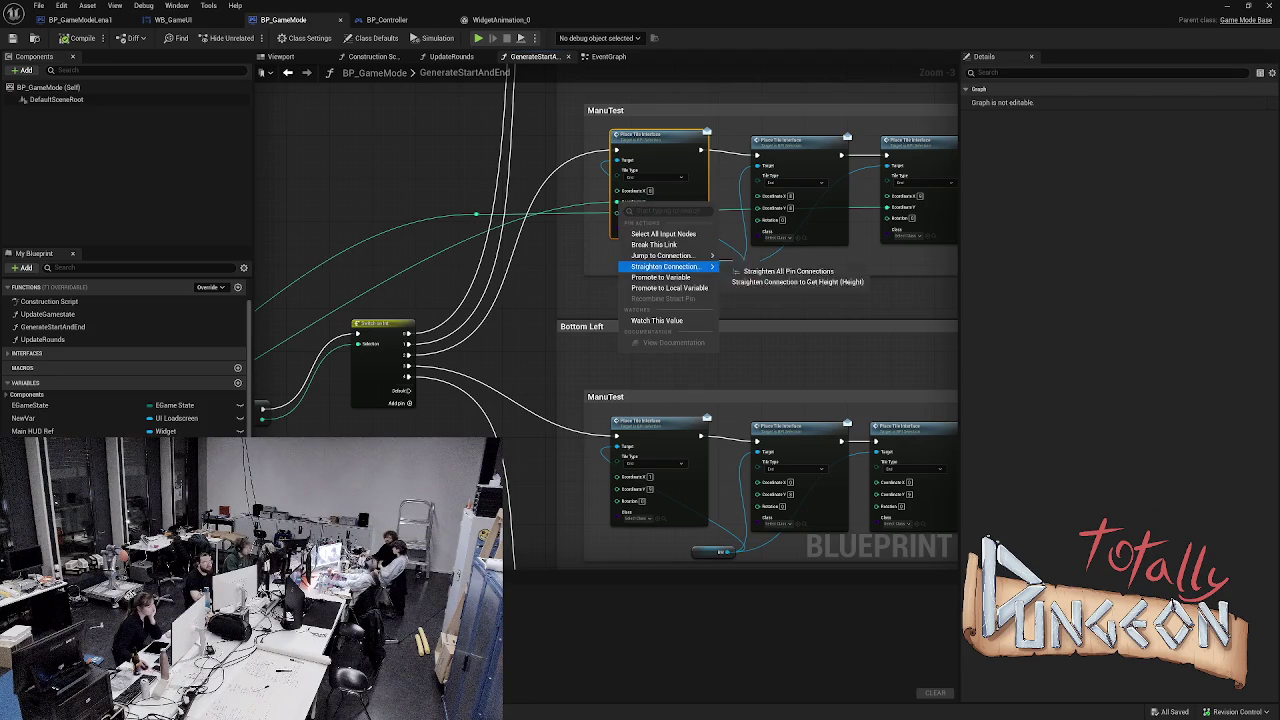
left_click(654, 244)
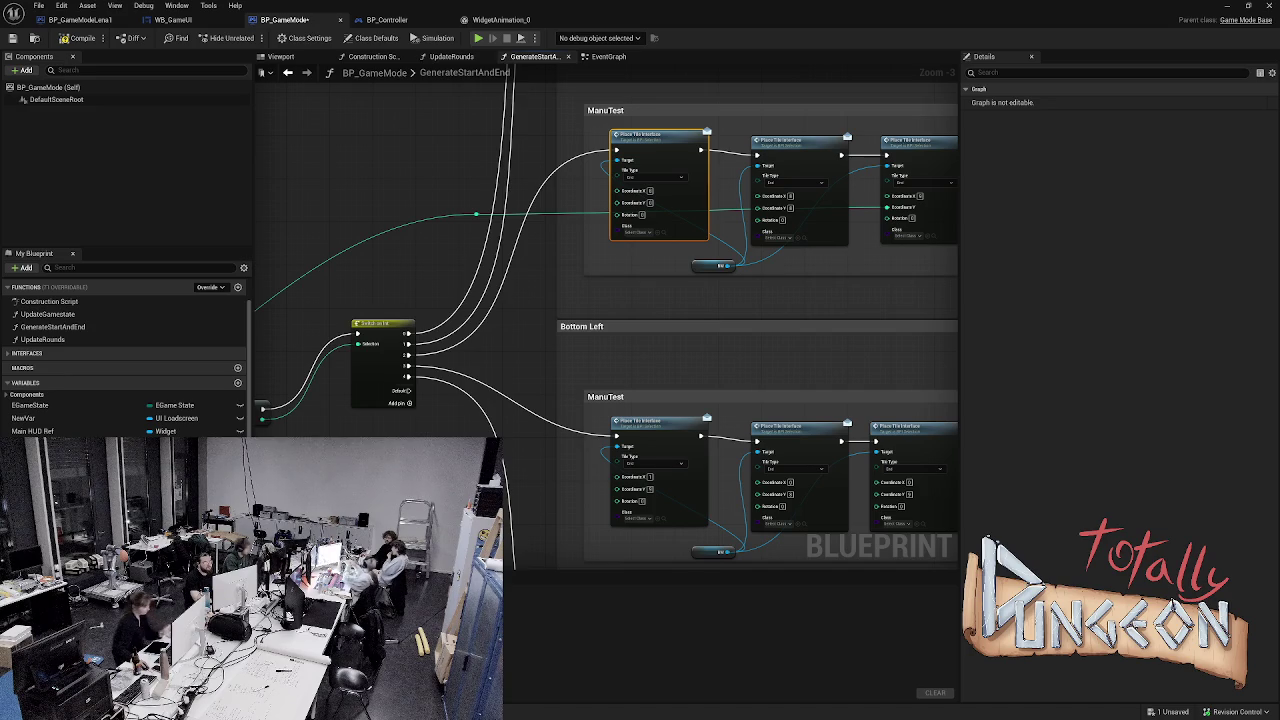
left_click_drag(478, 214, 617, 203)
mouse_move(809, 301)
left_mouse_down()
mouse_move(561, 304)
mouse_move(660, 302)
left_mouse_up()
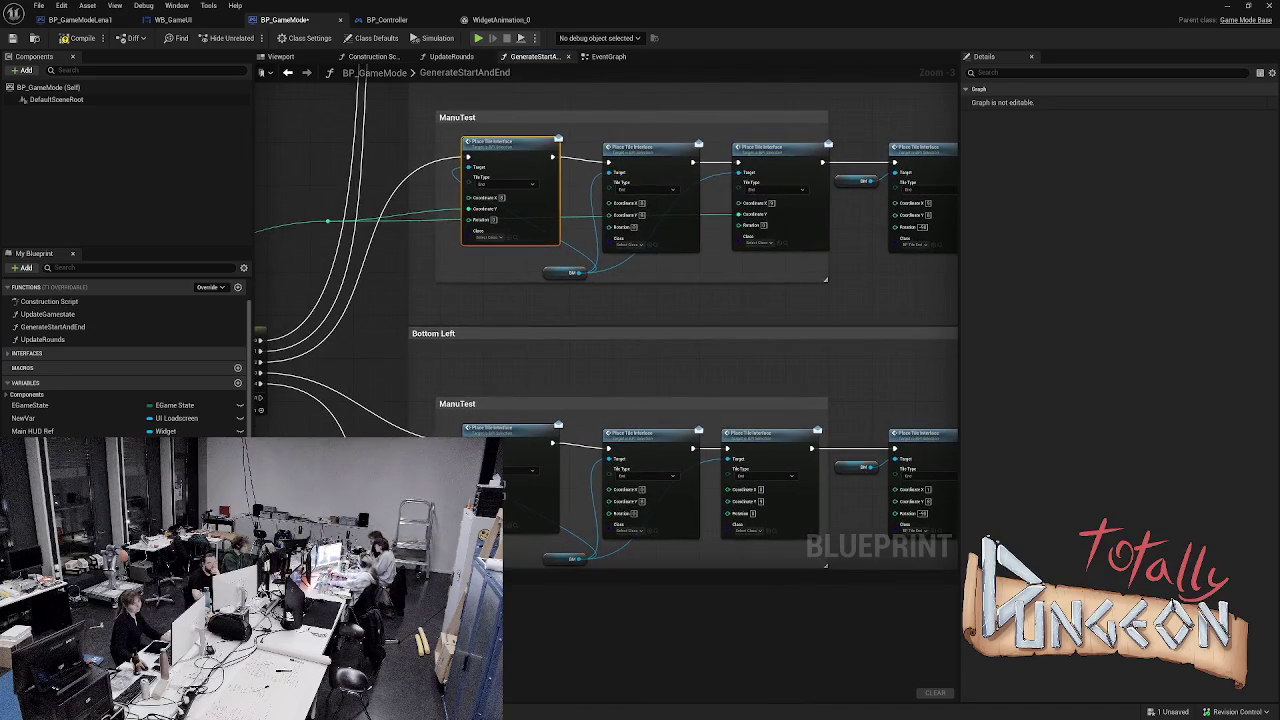
- Shift the ManuTest comment group slightly to the right
mouse_move(463, 123)
left_mouse_down()
mouse_move(519, 158)
mouse_move(566, 272)
left_mouse_up()
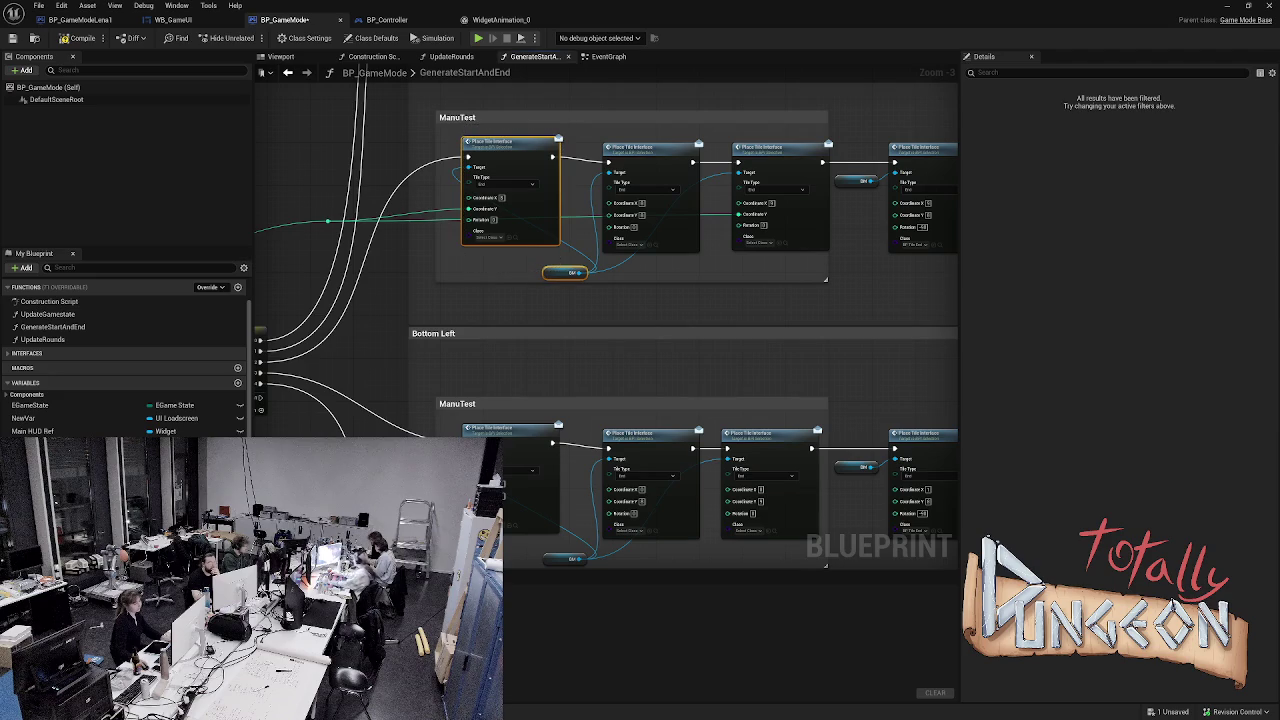
key("Escape")
mouse_move(600, 117)
left_mouse_down()
mouse_move(664, 141)
mouse_move(615, 123)
left_mouse_up()
key("Escape")
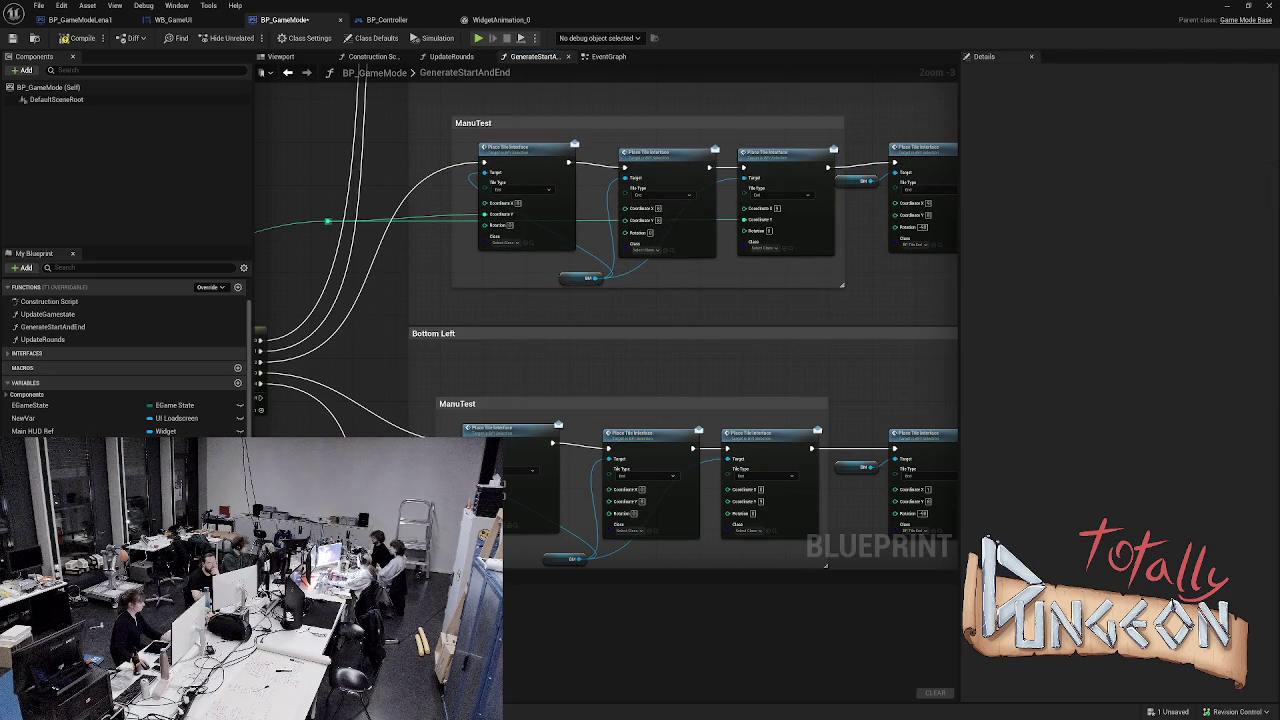
left_click_drag(328, 220, 595, 222)
- Add a Min (Integer) node wired from the reroute and place it beside the knot
type("minus")
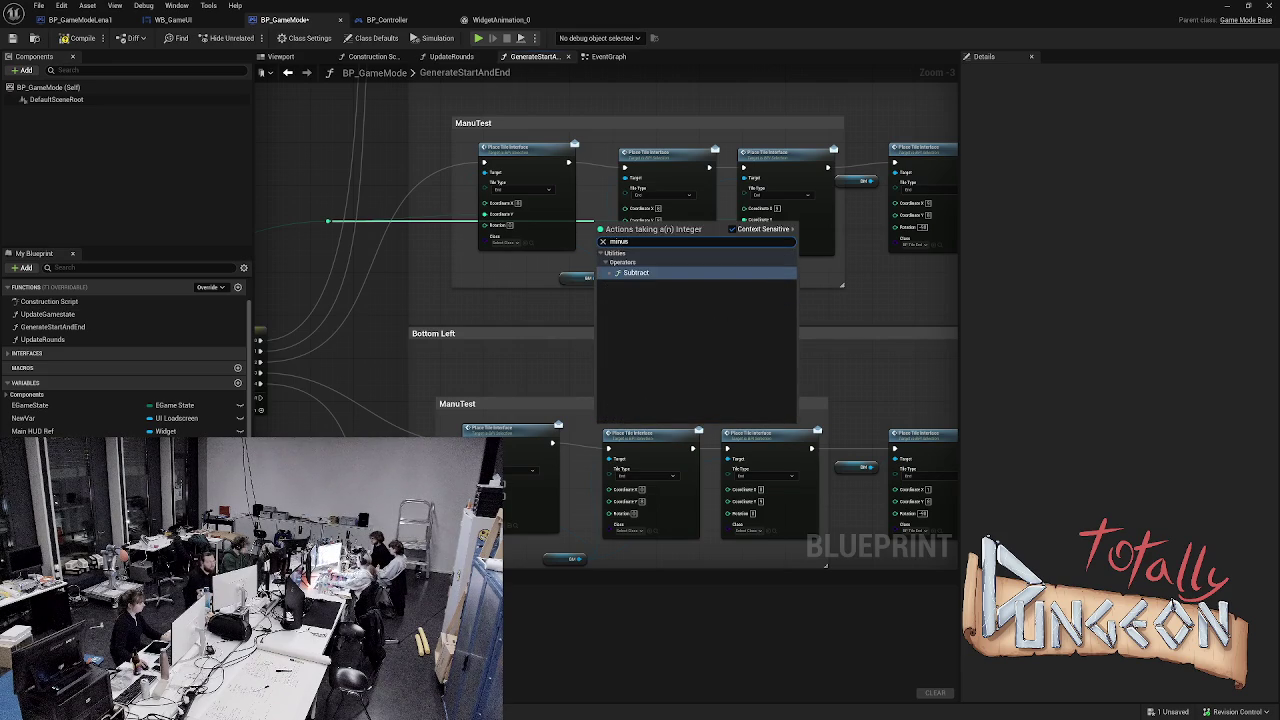
key("Return")
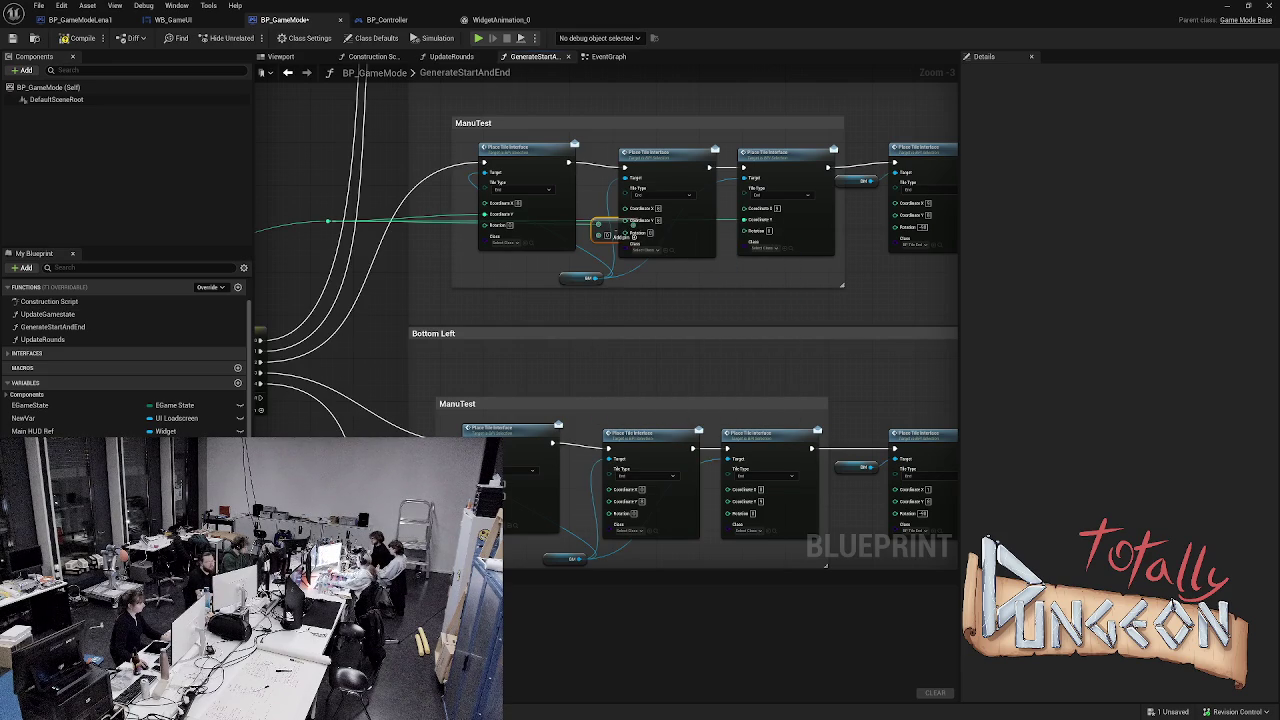
right_click(605, 232)
key("Escape")
left_click_drag(605, 232, 502, 288)
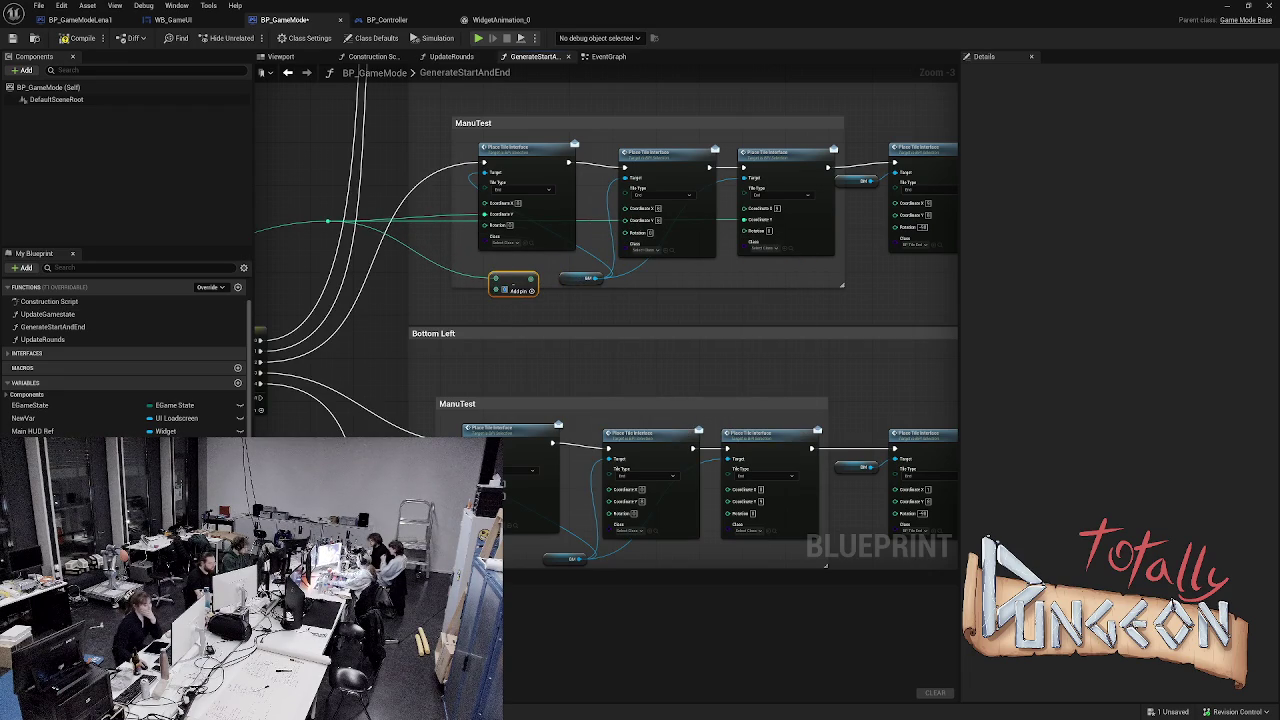
- Connect the Min result to the second Place Tile's Coordinate X and the rightmost one's Coordinate Y
mouse_move(530, 279)
left_mouse_down()
mouse_move(598, 268)
mouse_move(660, 225)
mouse_move(628, 219)
left_mouse_up()
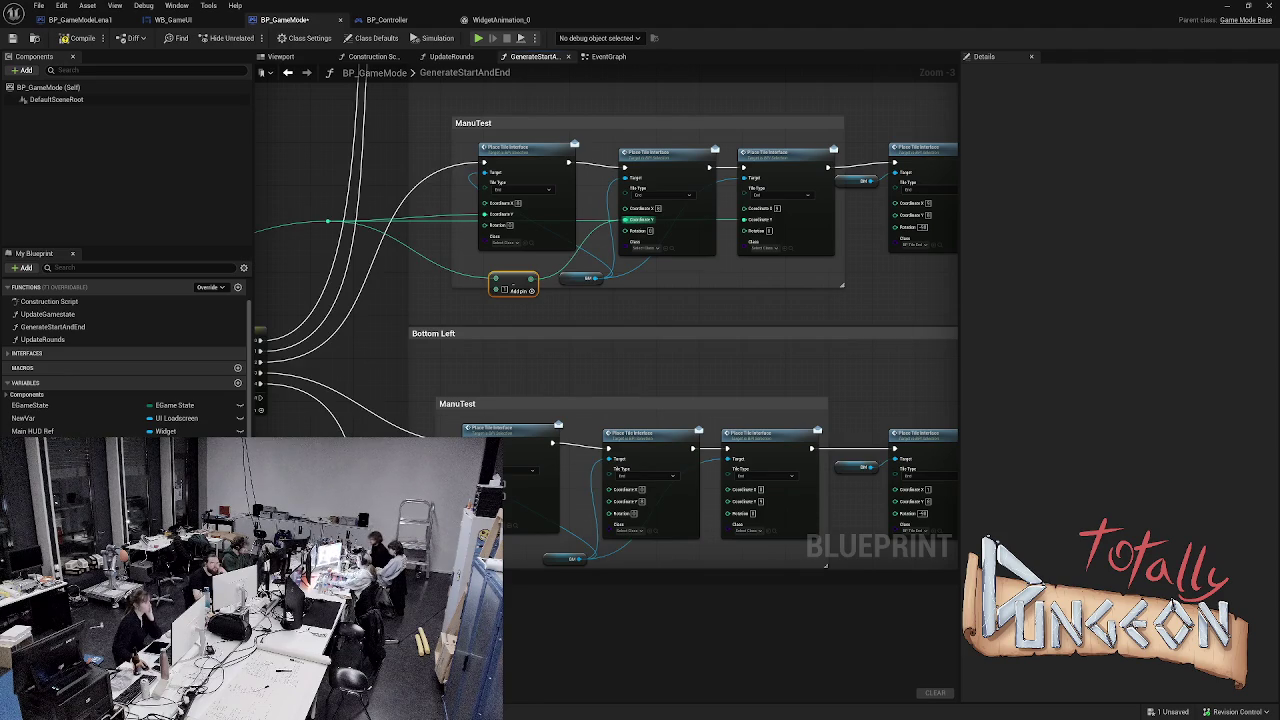
mouse_move(598, 278)
left_mouse_down()
mouse_move(910, 216)
mouse_move(903, 229)
mouse_move(903, 215)
left_mouse_up()
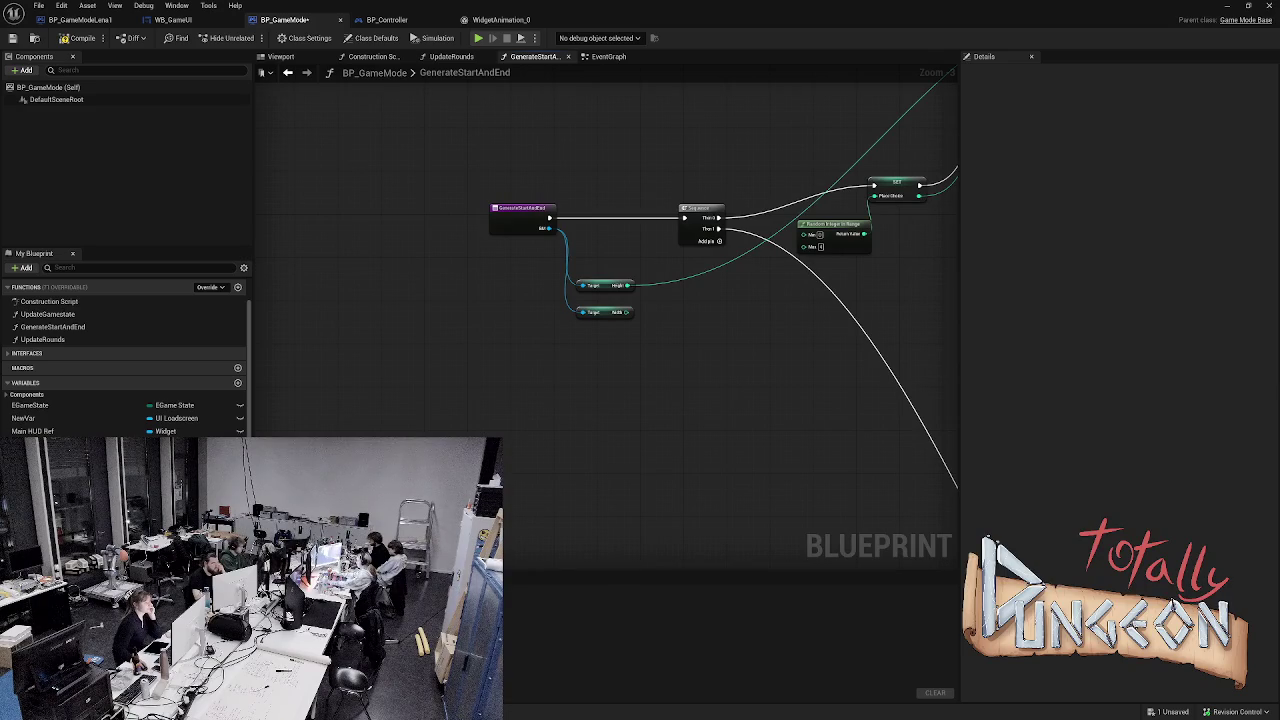
mouse_move(627, 312)
left_mouse_down()
mouse_move(1022, 275)
mouse_move(980, 143)
mouse_move(994, 169)
mouse_move(944, 190)
mouse_move(930, 178)
mouse_move(957, 191)
mouse_move(940, 110)
mouse_move(870, 92)
mouse_move(838, 164)
left_mouse_up()
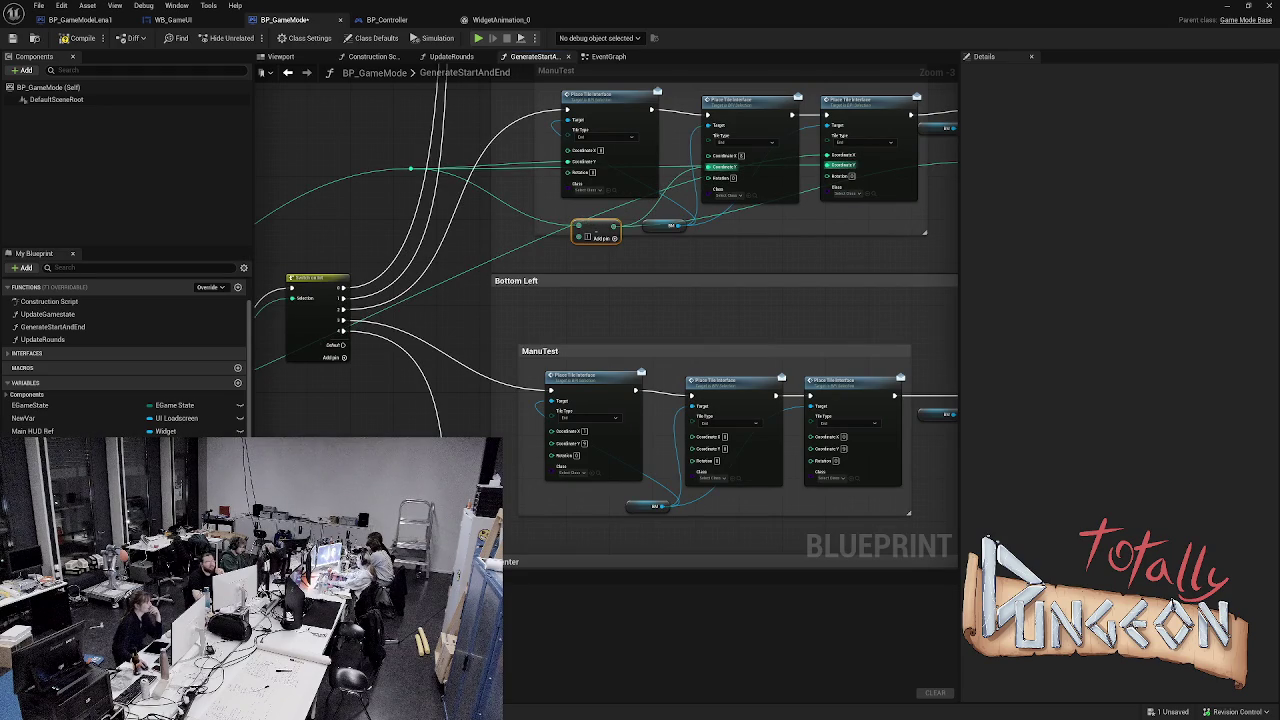
left_click(298, 200)
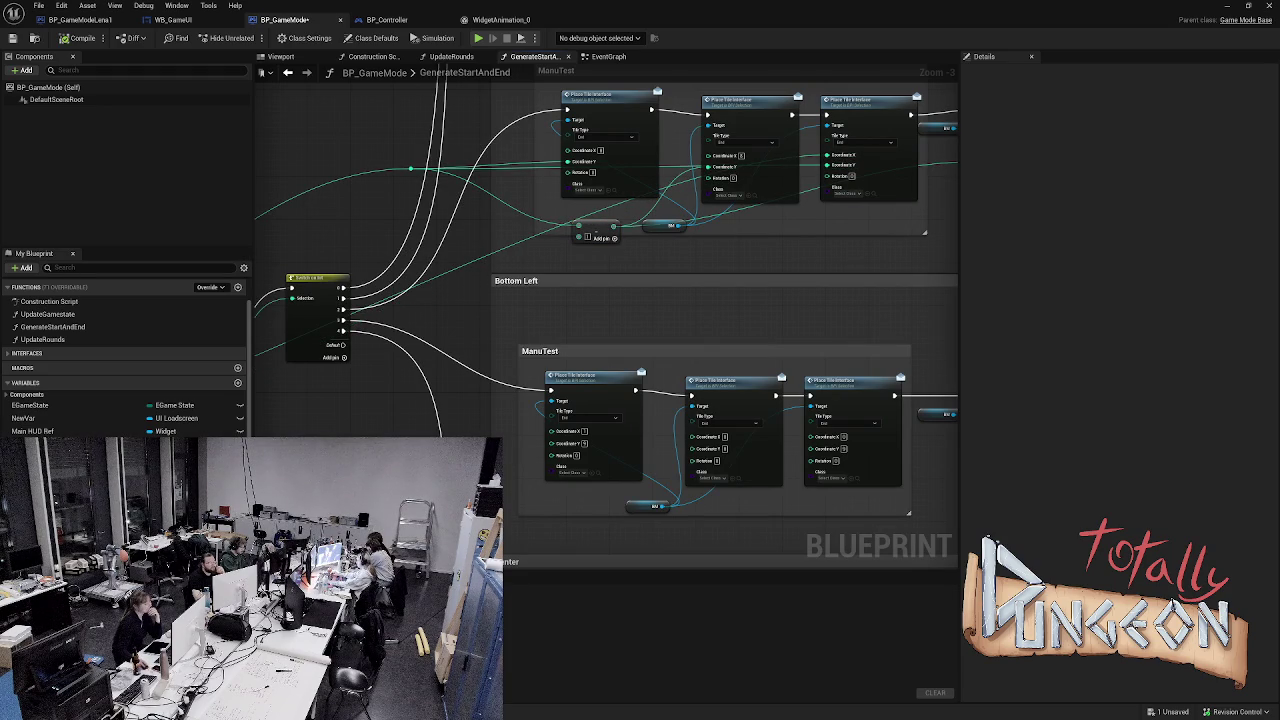
- Lower the integer reroute, add a Subtract (A - B) node from it, and wire it to the second Place Tile's Coordinate X
mouse_move(427, 277)
left_mouse_down()
mouse_move(448, 212)
mouse_move(415, 190)
mouse_move(438, 239)
mouse_move(400, 185)
mouse_move(291, 197)
mouse_move(900, 264)
mouse_move(862, 250)
mouse_move(911, 168)
left_mouse_up()
key("Escape")
left_click_drag(338, 203, 410, 262)
type("sub")
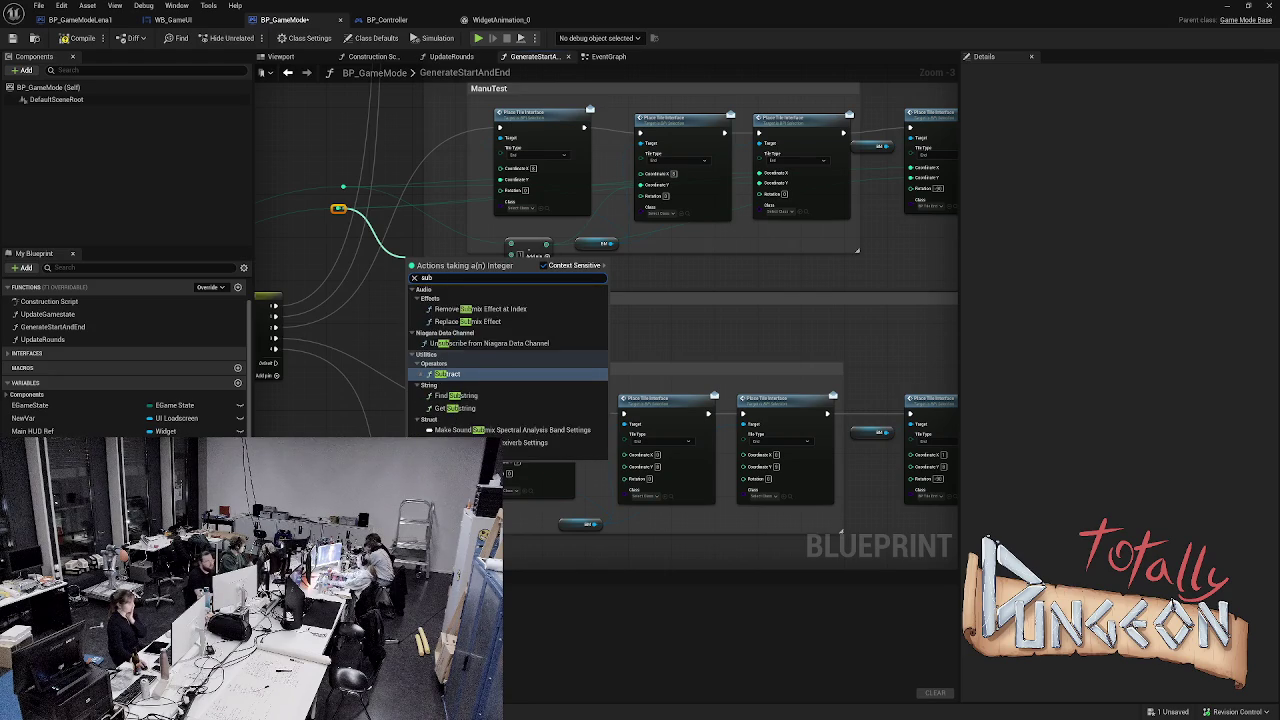
key("Return")
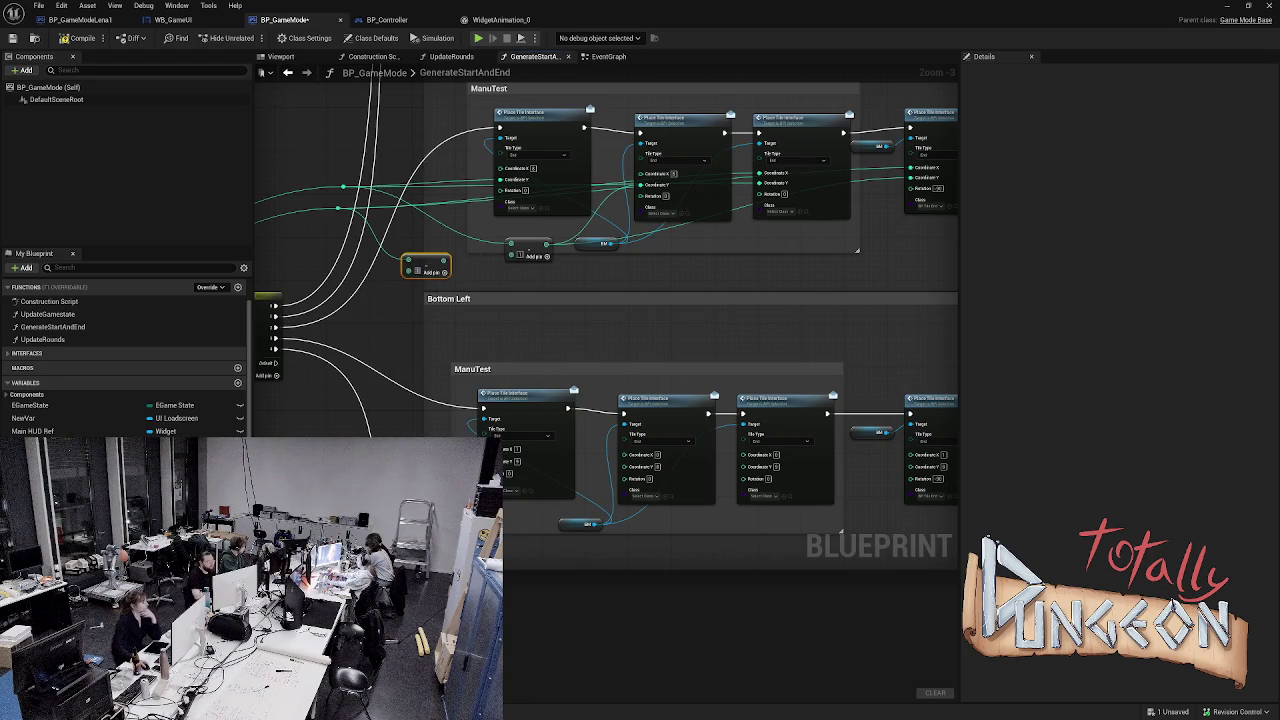
mouse_move(443, 260)
left_mouse_down()
mouse_move(510, 222)
mouse_move(517, 176)
left_mouse_up()
left_click_drag(443, 260, 658, 184)
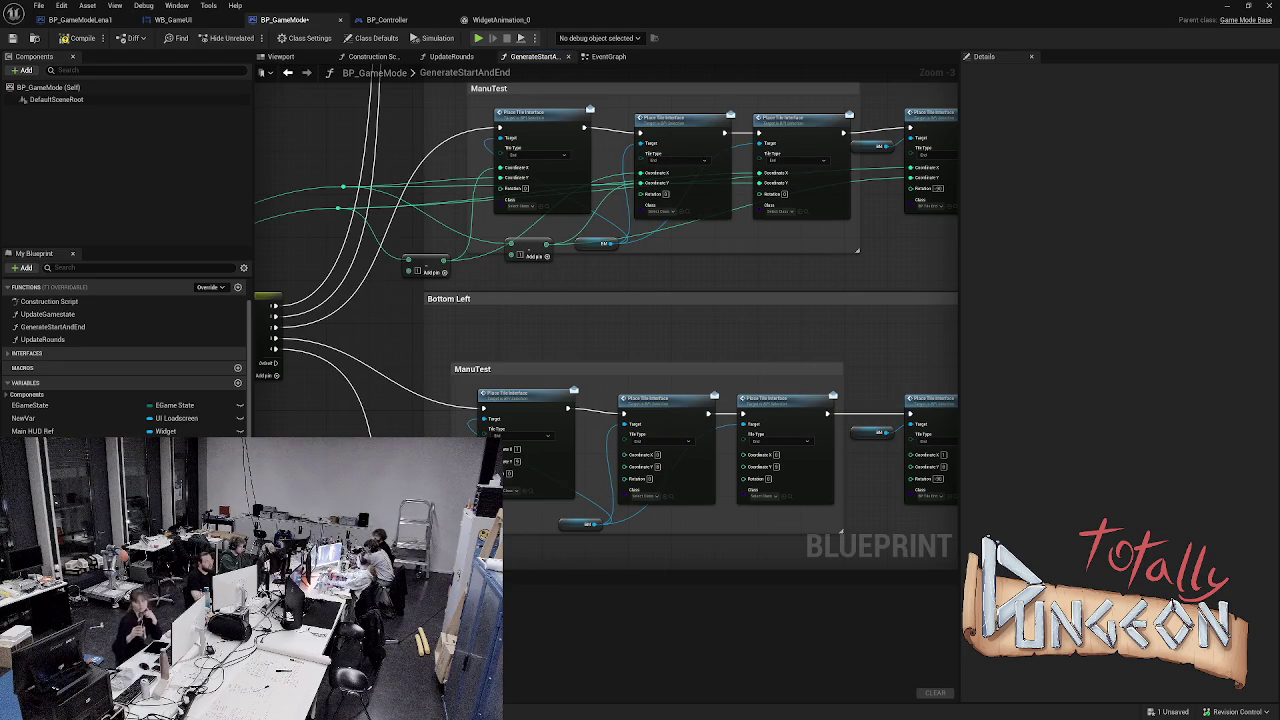
mouse_move(510, 244)
left_mouse_down()
mouse_move(445, 262)
mouse_move(510, 244)
mouse_move(348, 262)
left_mouse_up()
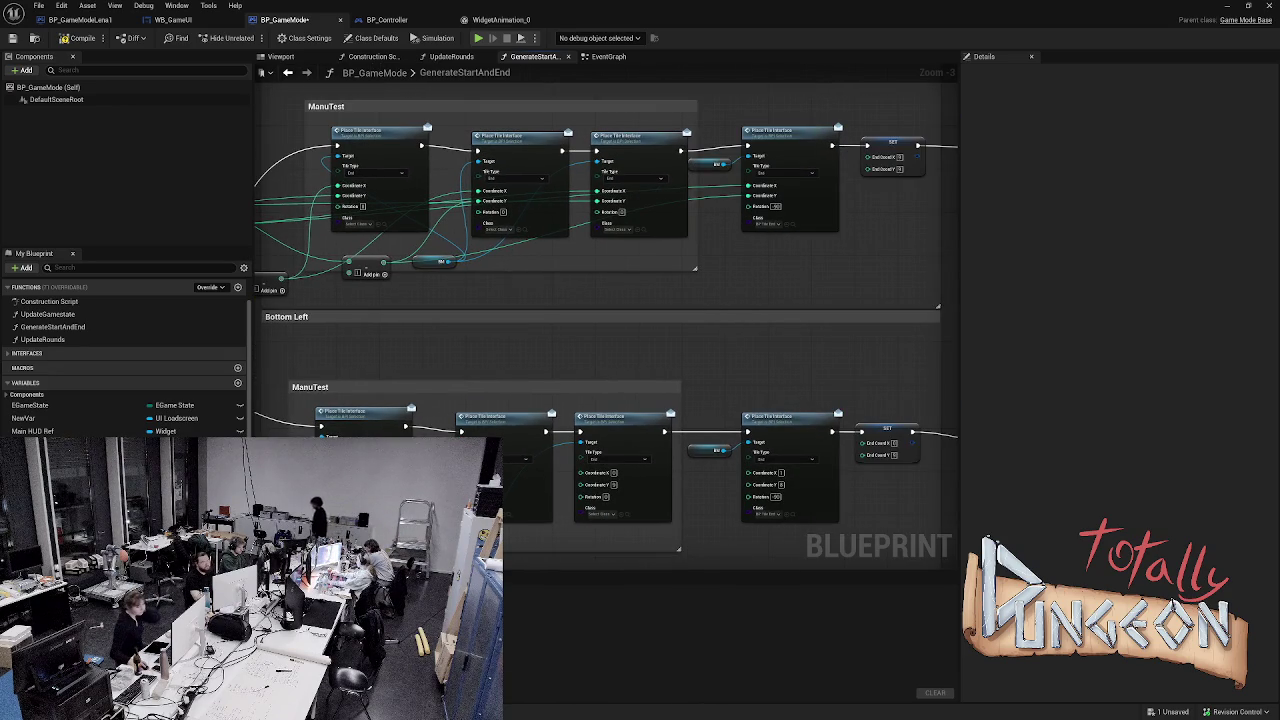
- Frame the REMOVE nodes and compile the BP_GameMode blueprint
scroll(600, 240, "down", 1)
scroll(600, 240, "down", 1)
mouse_move(689, 237)
left_mouse_down()
mouse_move(711, 257)
mouse_move(855, 277)
mouse_move(828, 269)
left_mouse_up()
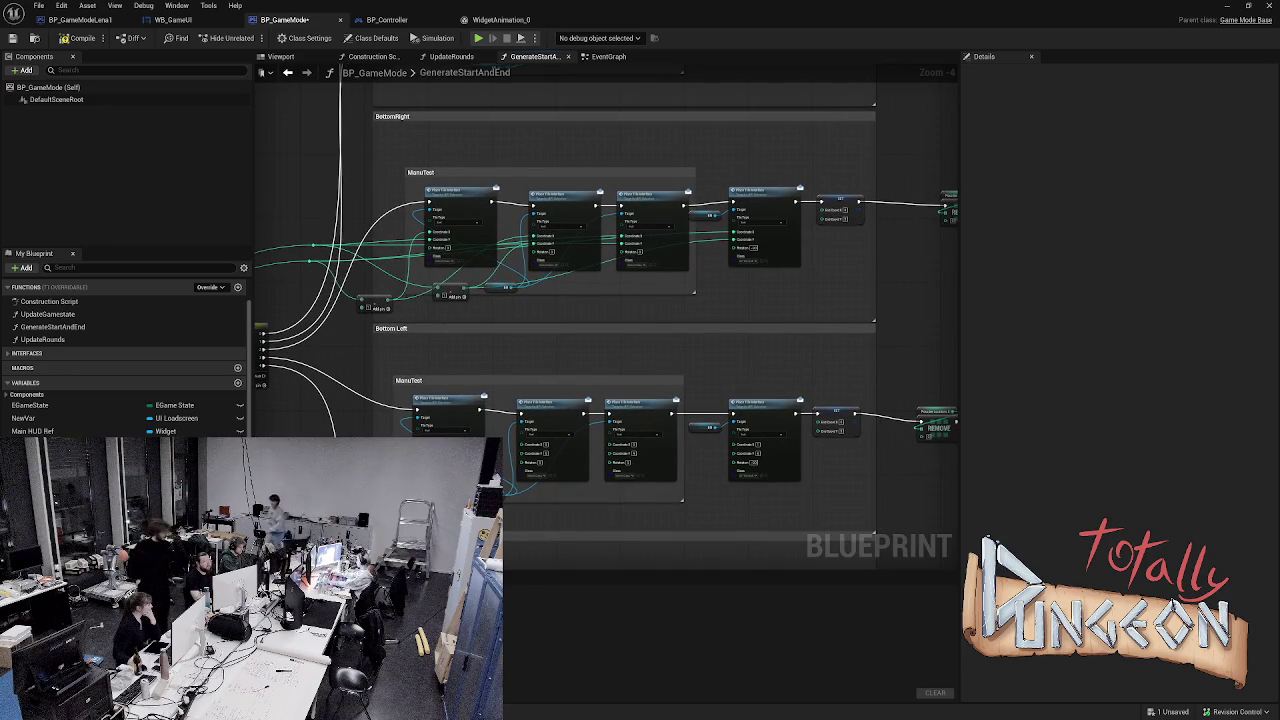
mouse_move(736, 231)
left_mouse_down()
mouse_move(790, 240)
mouse_move(815, 218)
left_mouse_up()
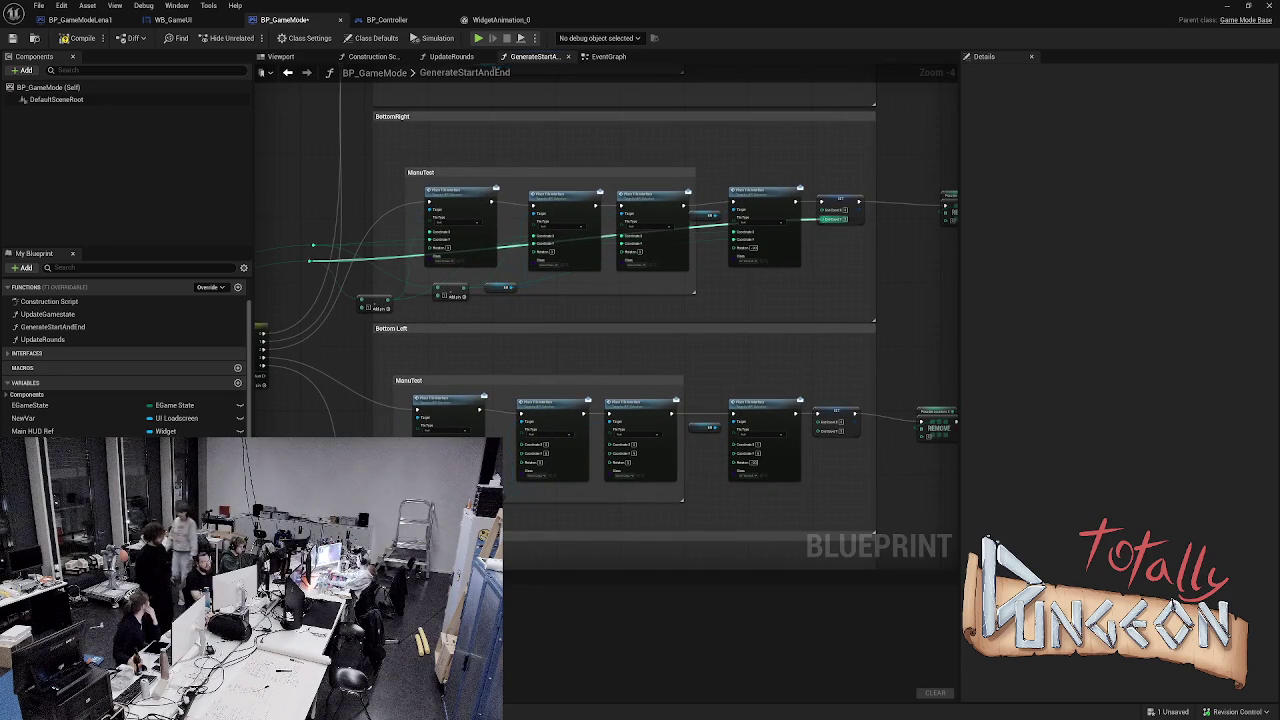
key("ctrl+z")
key("ctrl+y")
key("ctrl+z")
left_click_drag(900, 257, 690, 285)
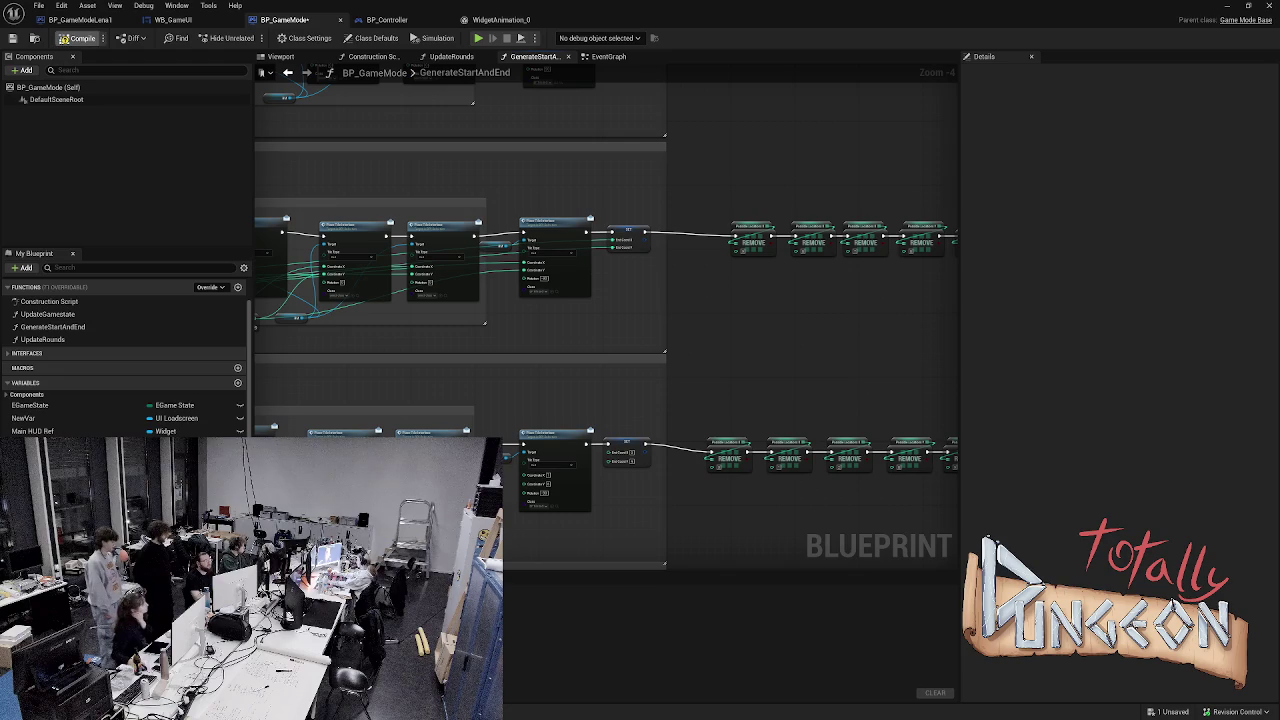
left_click(80, 38)
- Open the HUD_StoreItem widget blueprint from the Content Drawer
left_click_drag(815, 305, 781, 327)
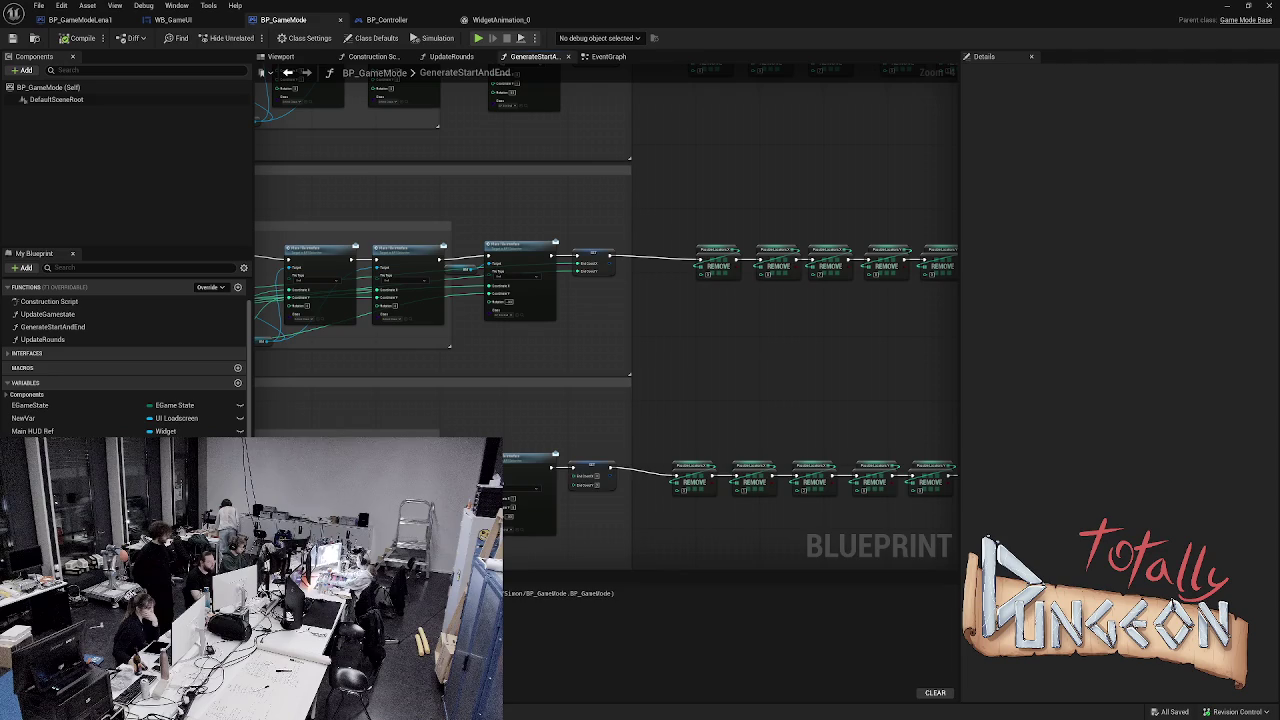
key("ctrl+space")
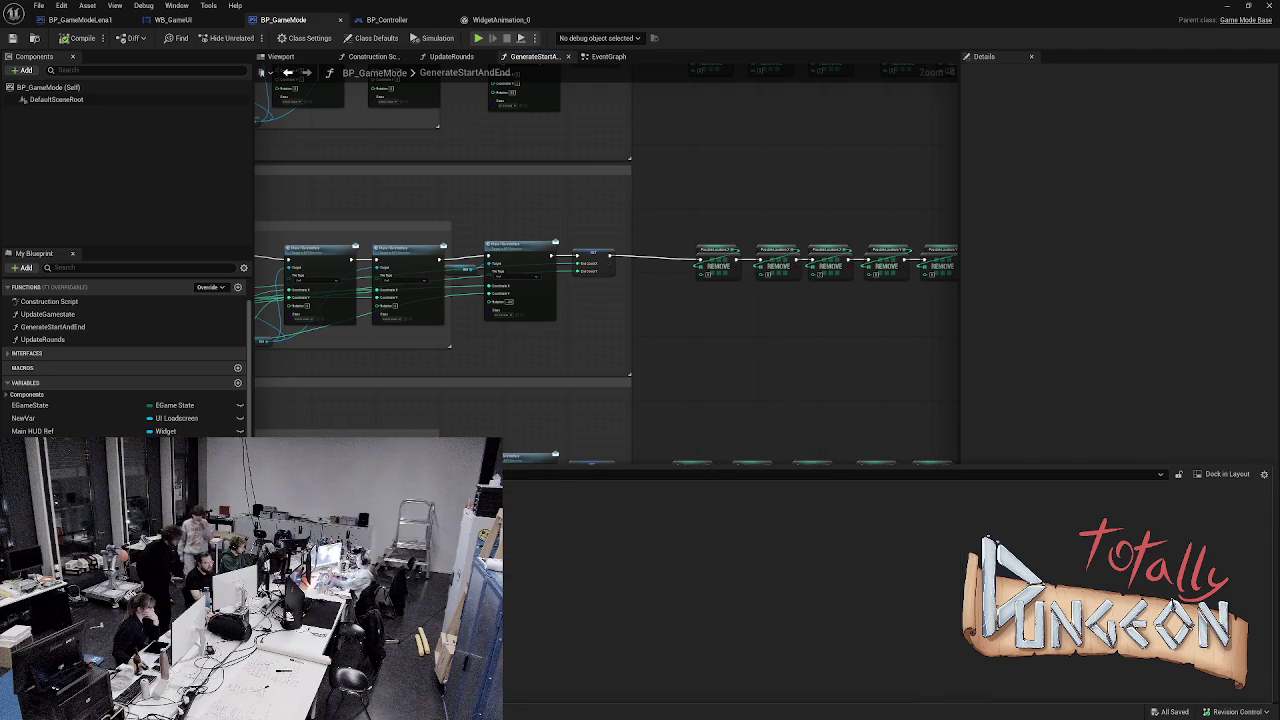
double_click(905, 571)
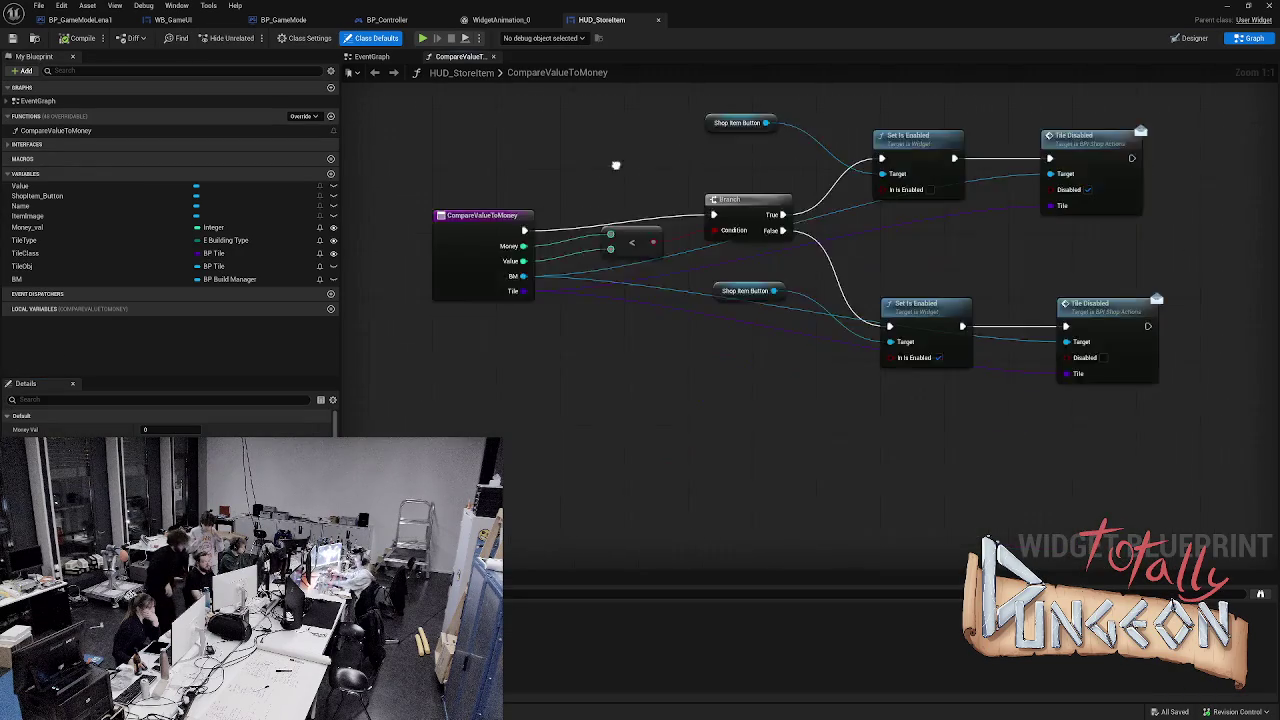
- Look over HUD_StoreItem's CompareValueToMoney function and its EventGraph
left_click_drag(686, 317, 672, 367)
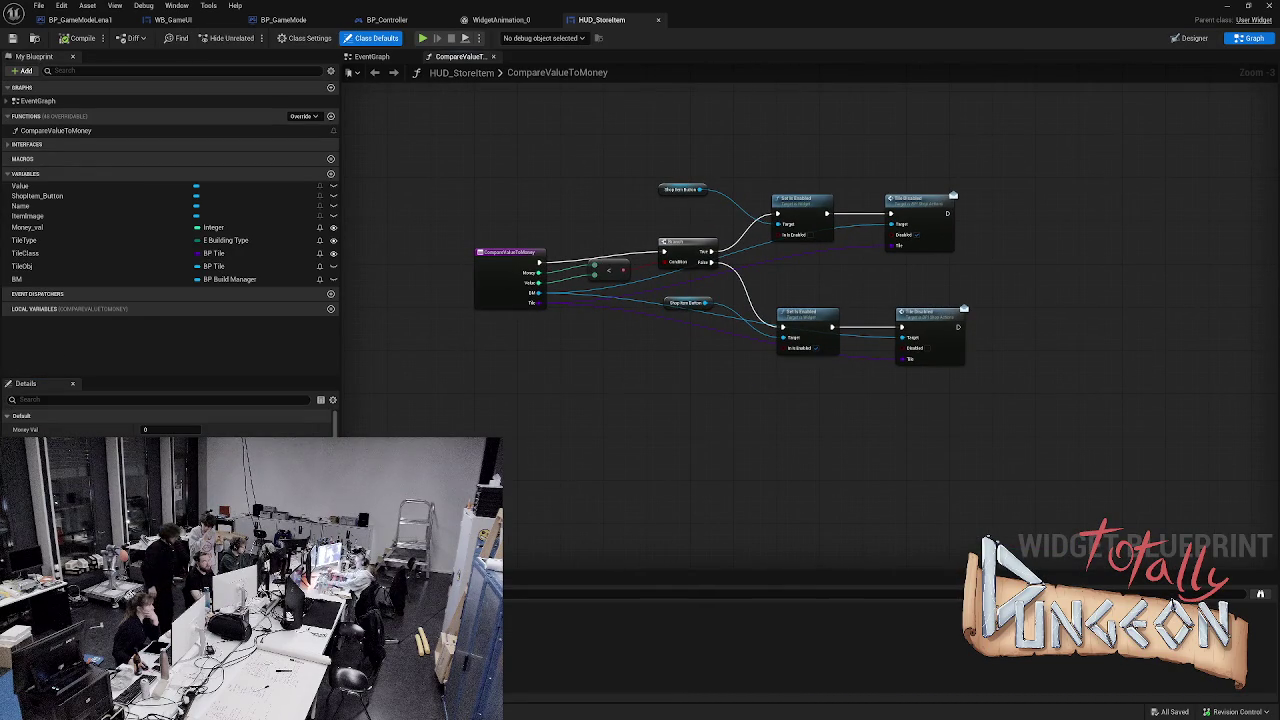
left_click(374, 72)
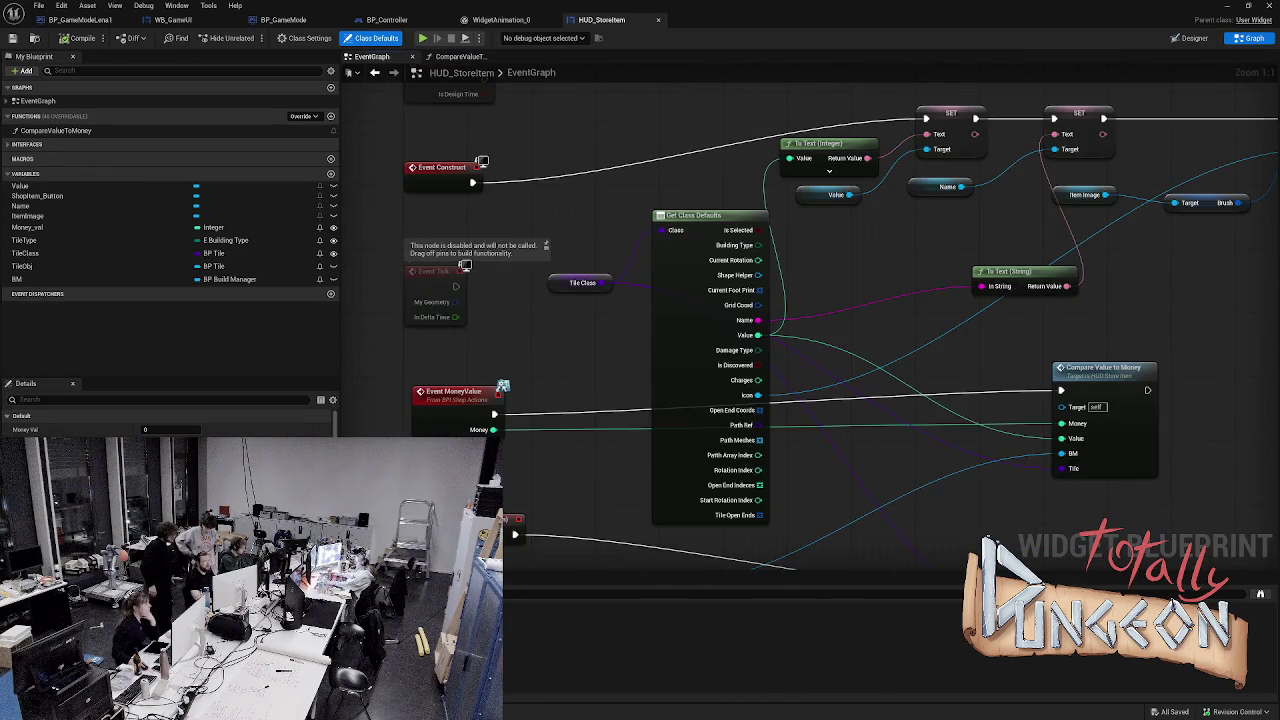
scroll(840, 330, "down", 3)
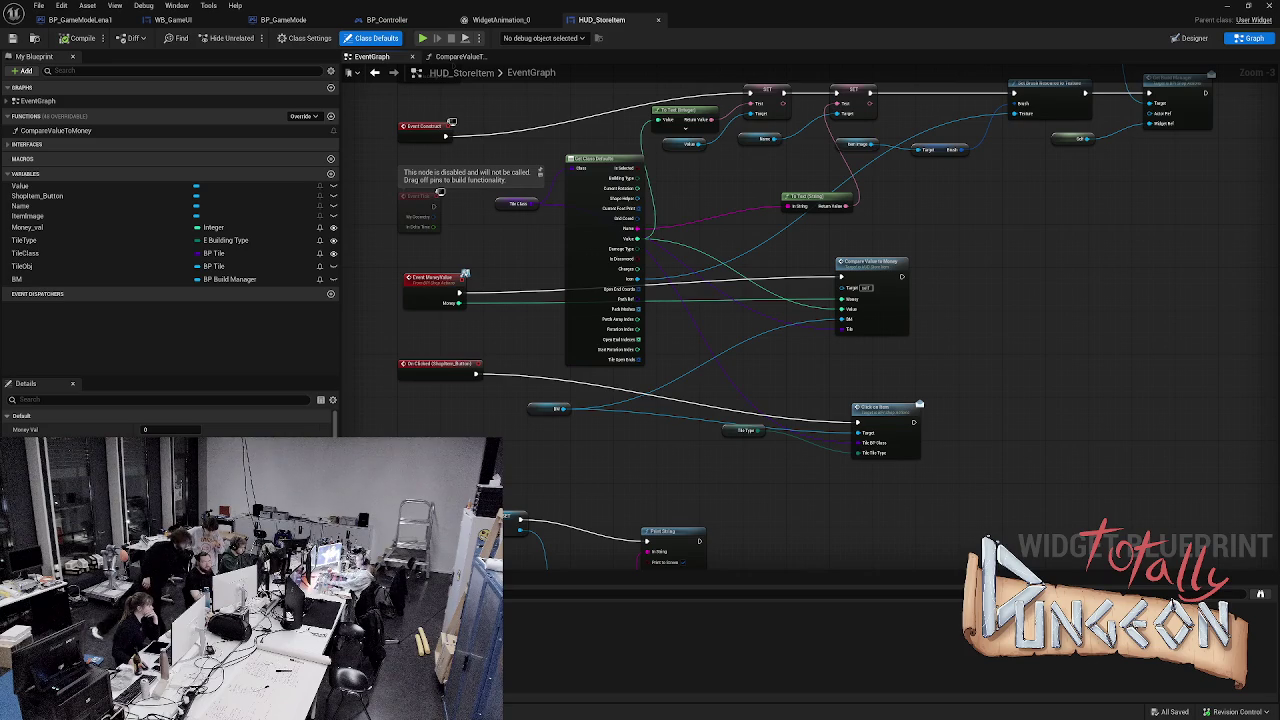
scroll(440, 192, "up", 1)
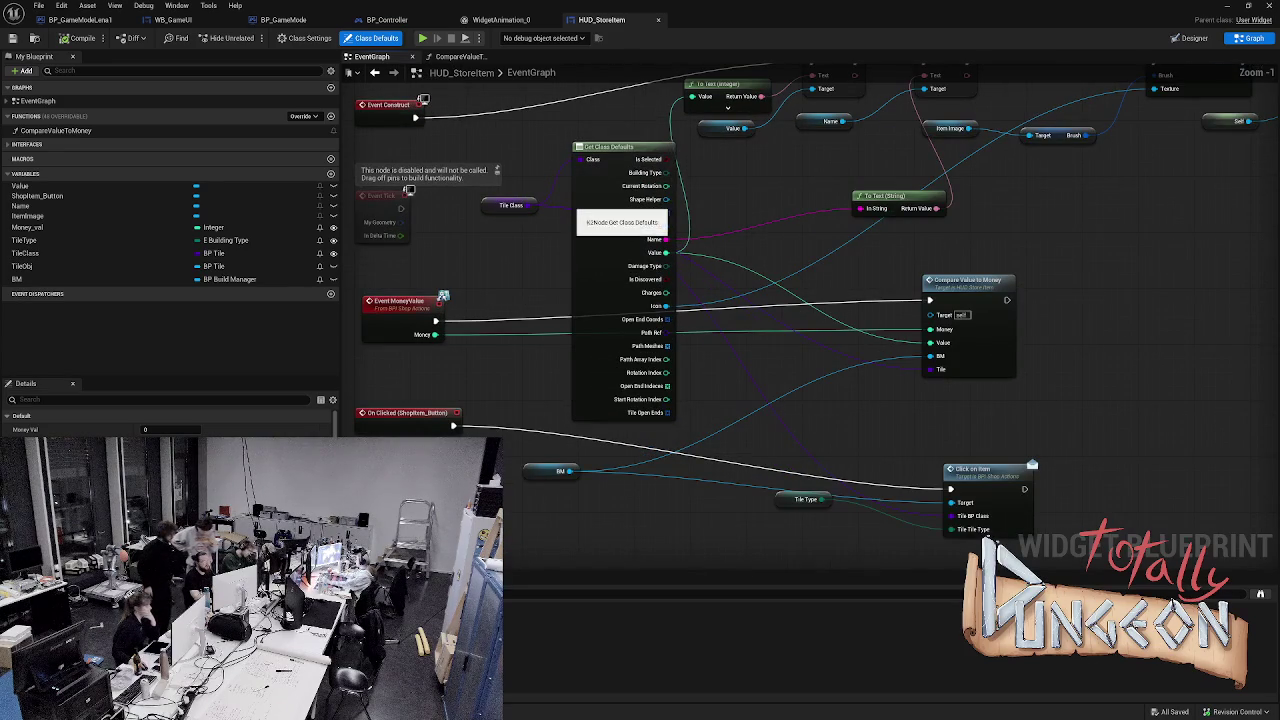
- Close the HUD_StoreItem, WidgetAnimation_0 and BP_Controller editors, checking BP_Controller's Construction Script first
left_click(658, 19)
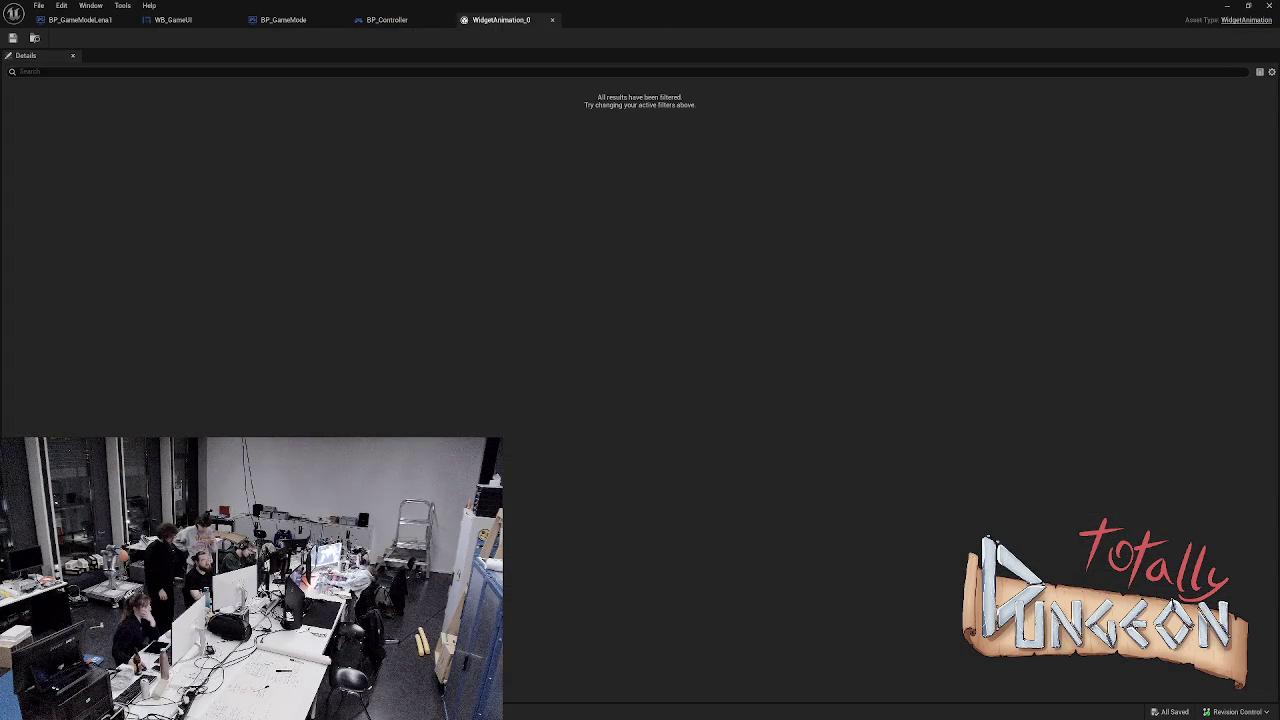
left_click(552, 19)
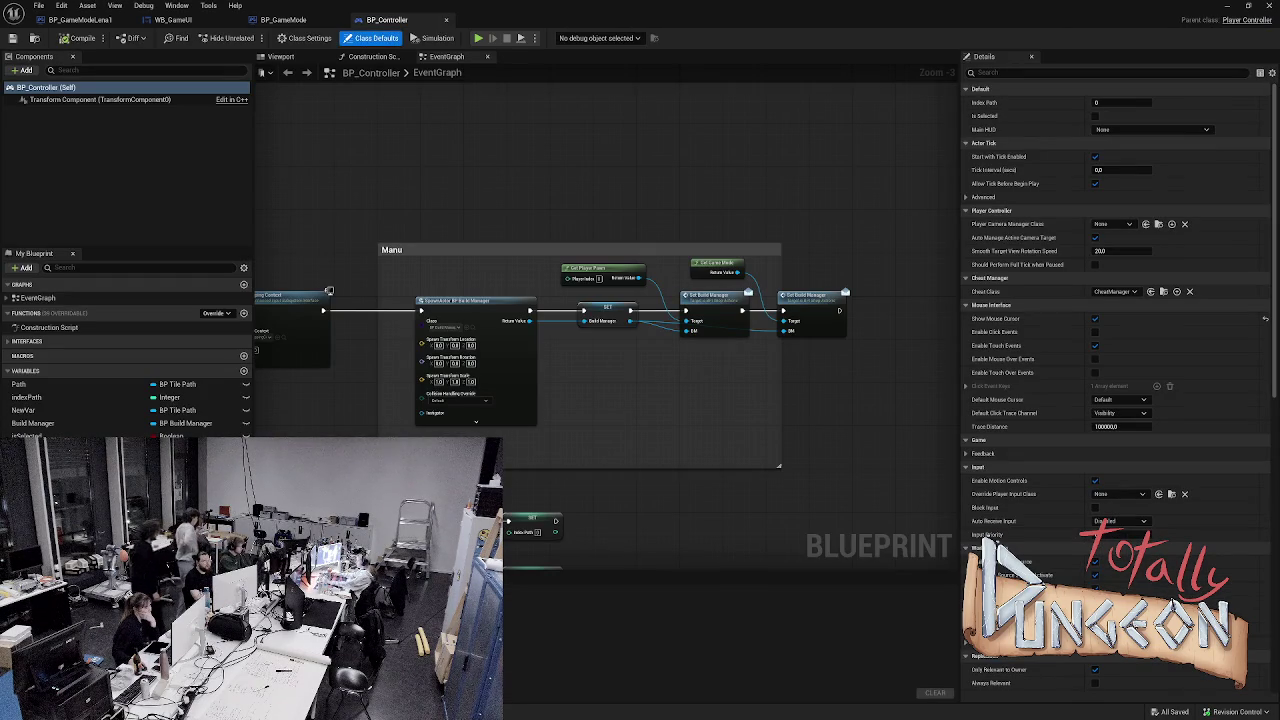
left_click(370, 56)
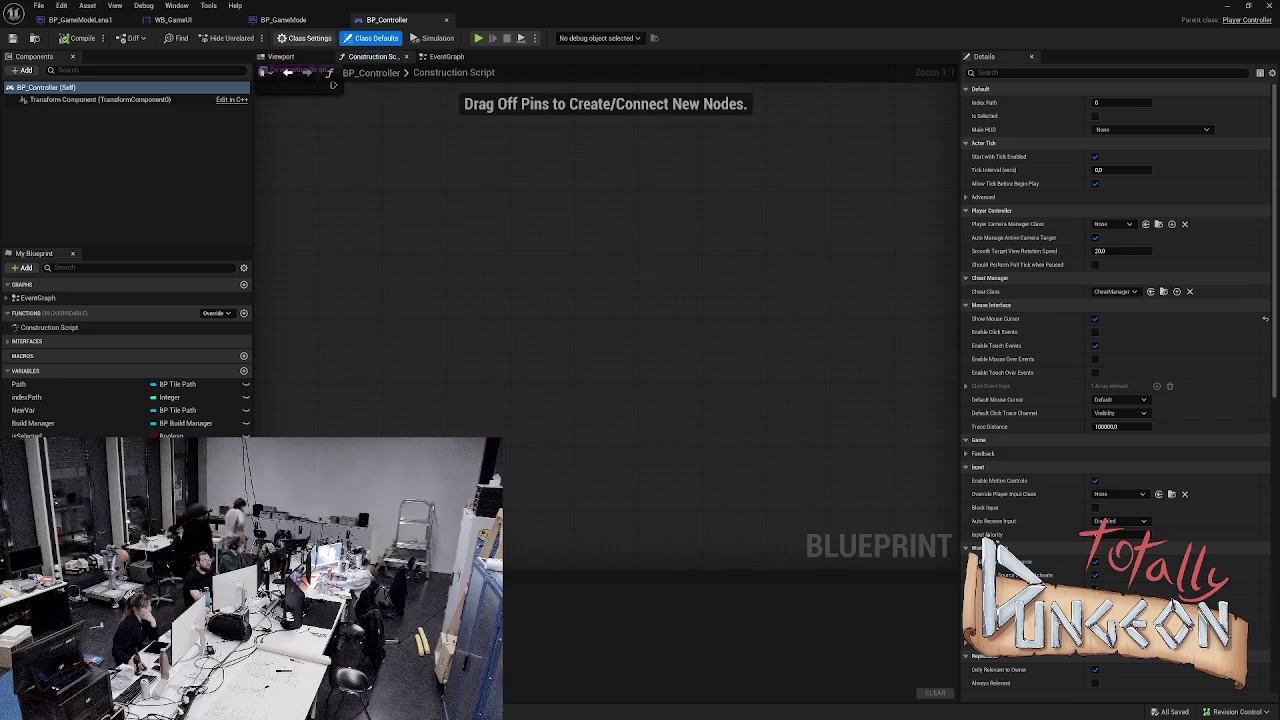
left_click(446, 19)
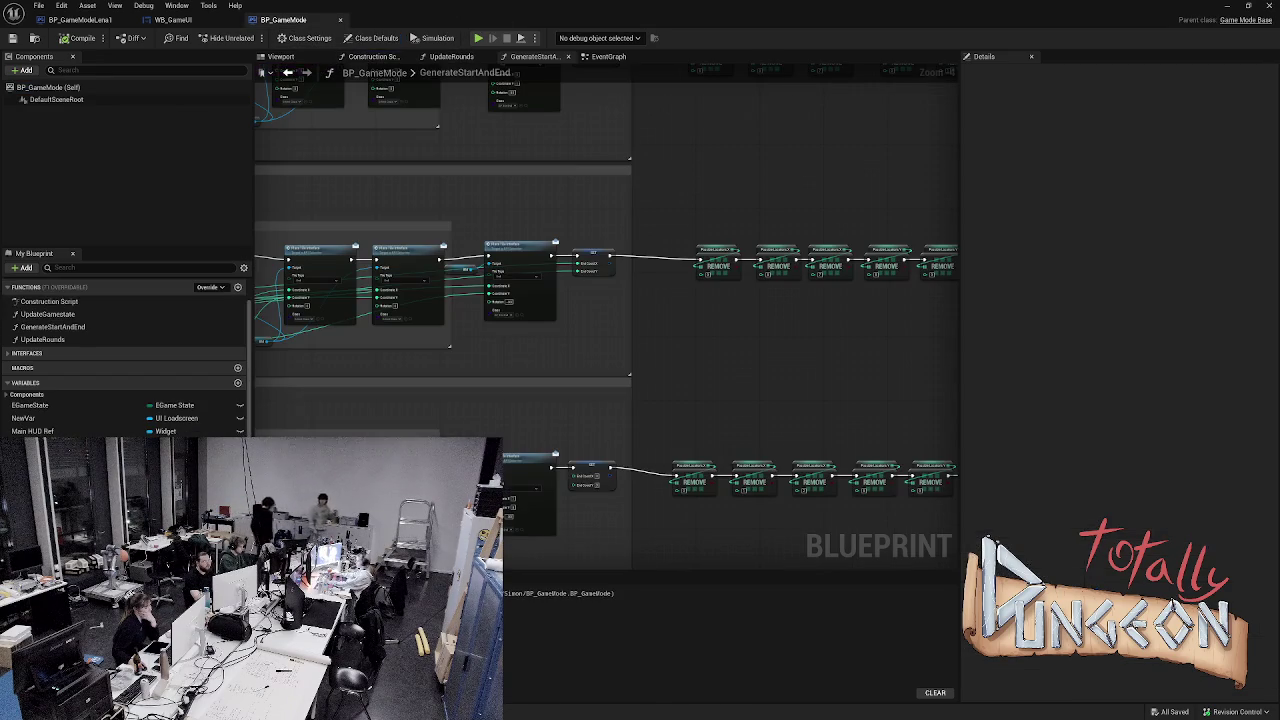
- Drag the first BottomRight Place Tile Interface node up out of its ManuTest comment
mouse_move(612, 391)
left_mouse_down()
mouse_move(574, 403)
mouse_move(360, 400)
mouse_move(507, 399)
left_mouse_up()
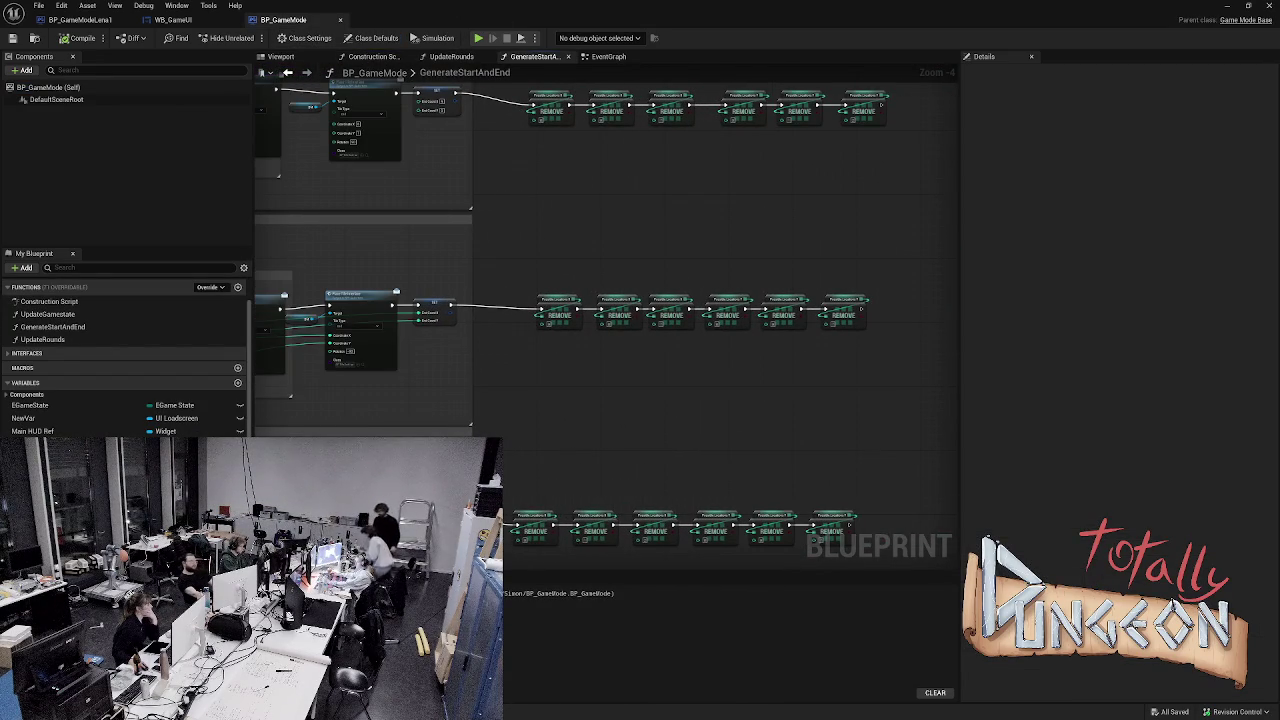
scroll(602, 334, "up", 4)
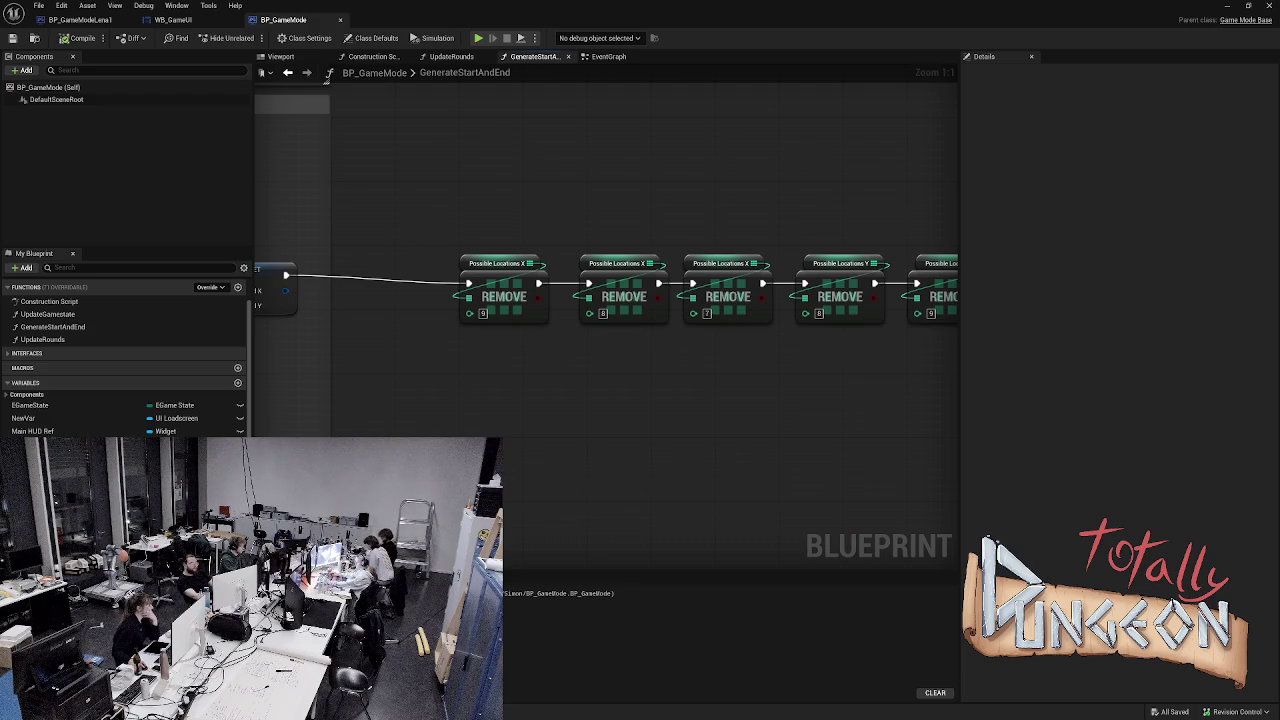
scroll(608, 388, "down", 2)
scroll(608, 388, "down", 2)
scroll(751, 421, "up", 3)
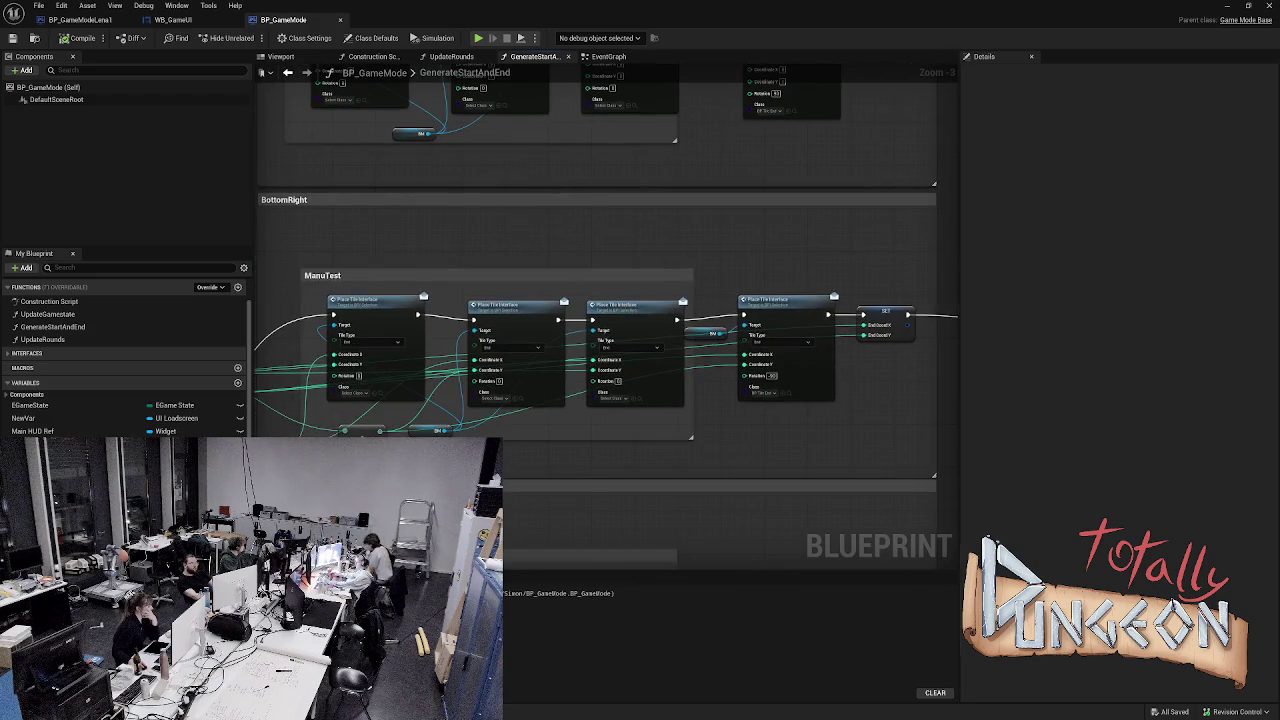
mouse_move(751, 421)
left_mouse_down()
mouse_move(808, 419)
mouse_move(577, 412)
left_mouse_up()
left_click_drag(450, 237, 455, 170)
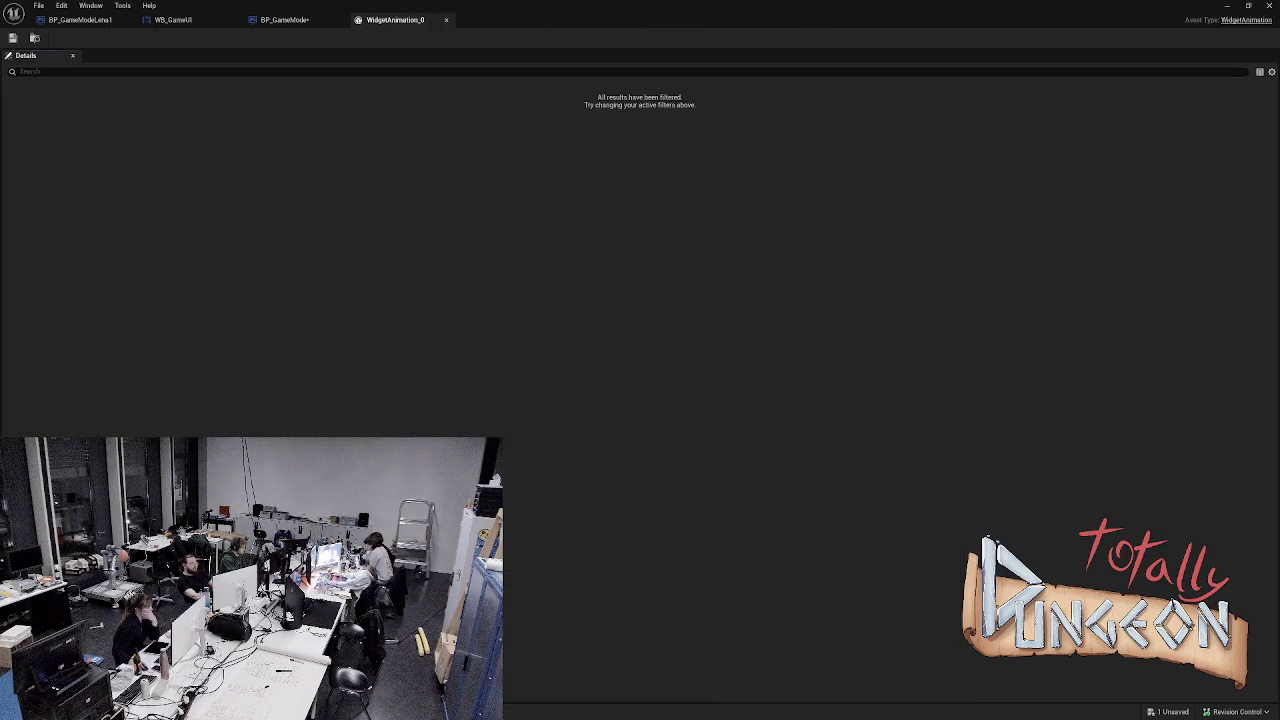
left_click(284, 19)
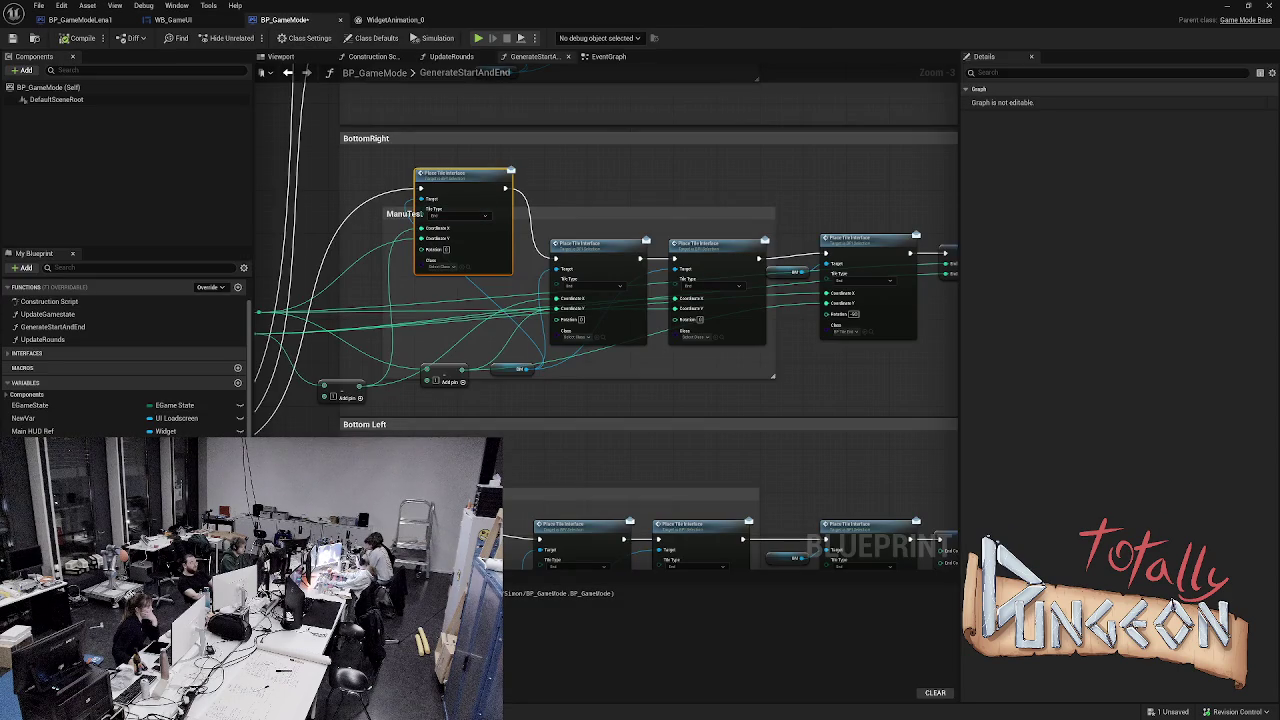
- Move the Place Tile Interface node back down inside the BottomRight ManuTest comment
mouse_move(455, 172)
left_mouse_down()
mouse_move(454, 255)
mouse_move(449, 243)
left_mouse_up()
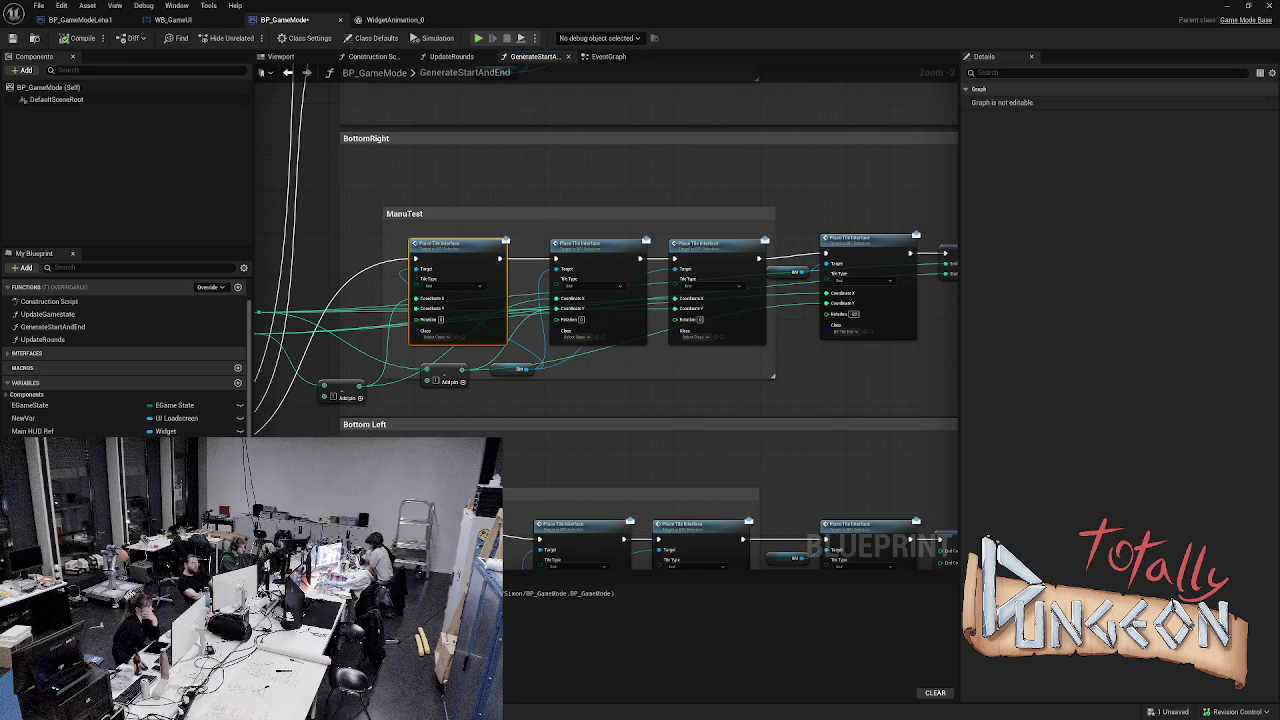
scroll(443, 394, "down", 3)
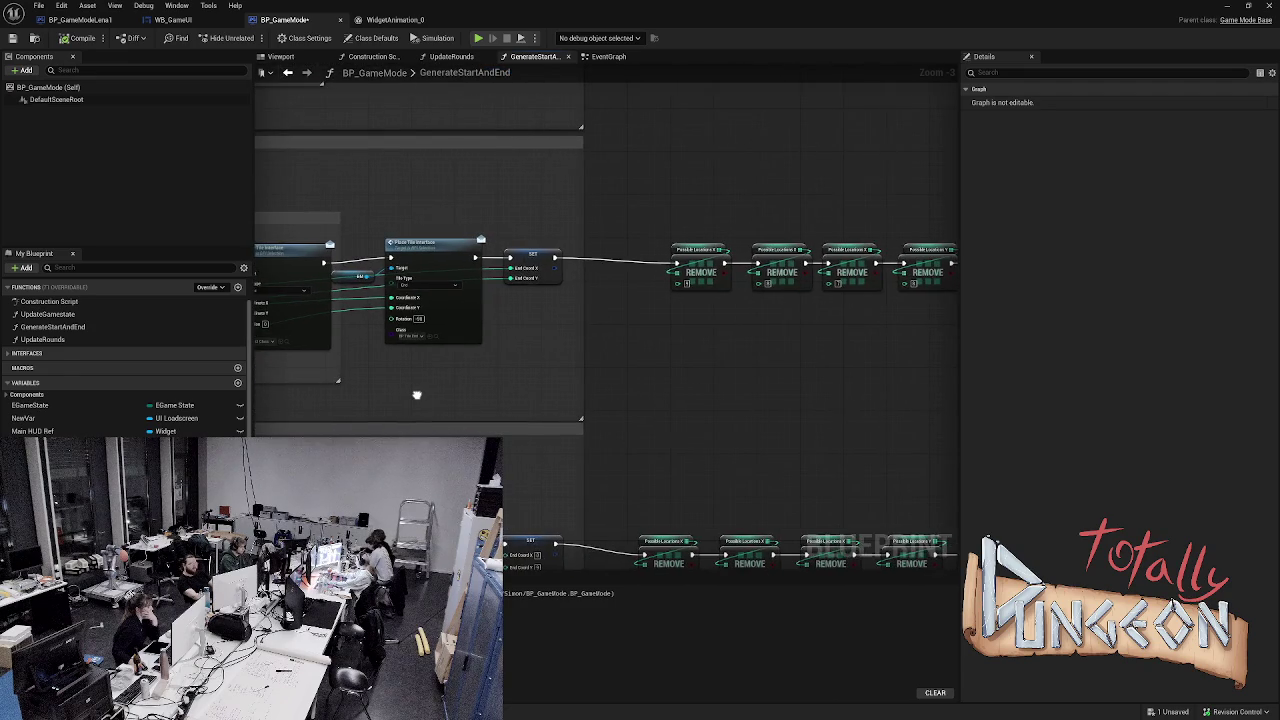
left_click_drag(443, 394, 373, 392)
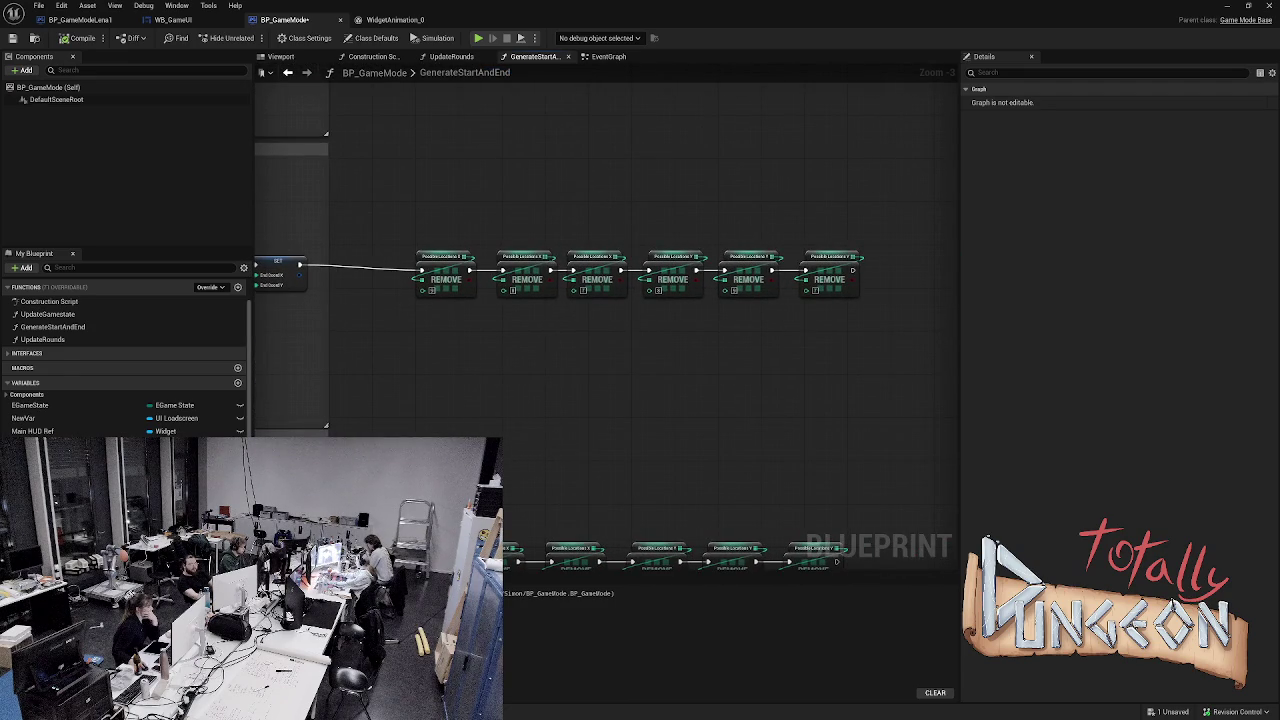
left_click_drag(280, 405, 395, 412)
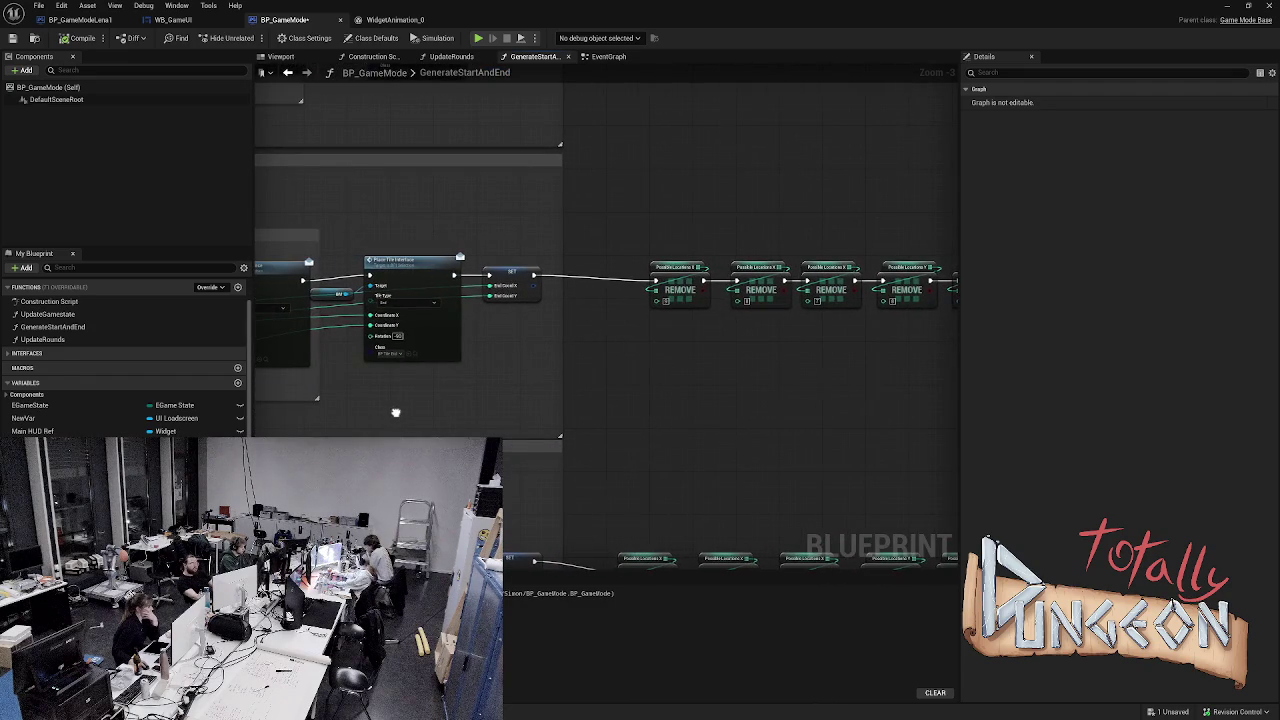
scroll(395, 412, "up", 3)
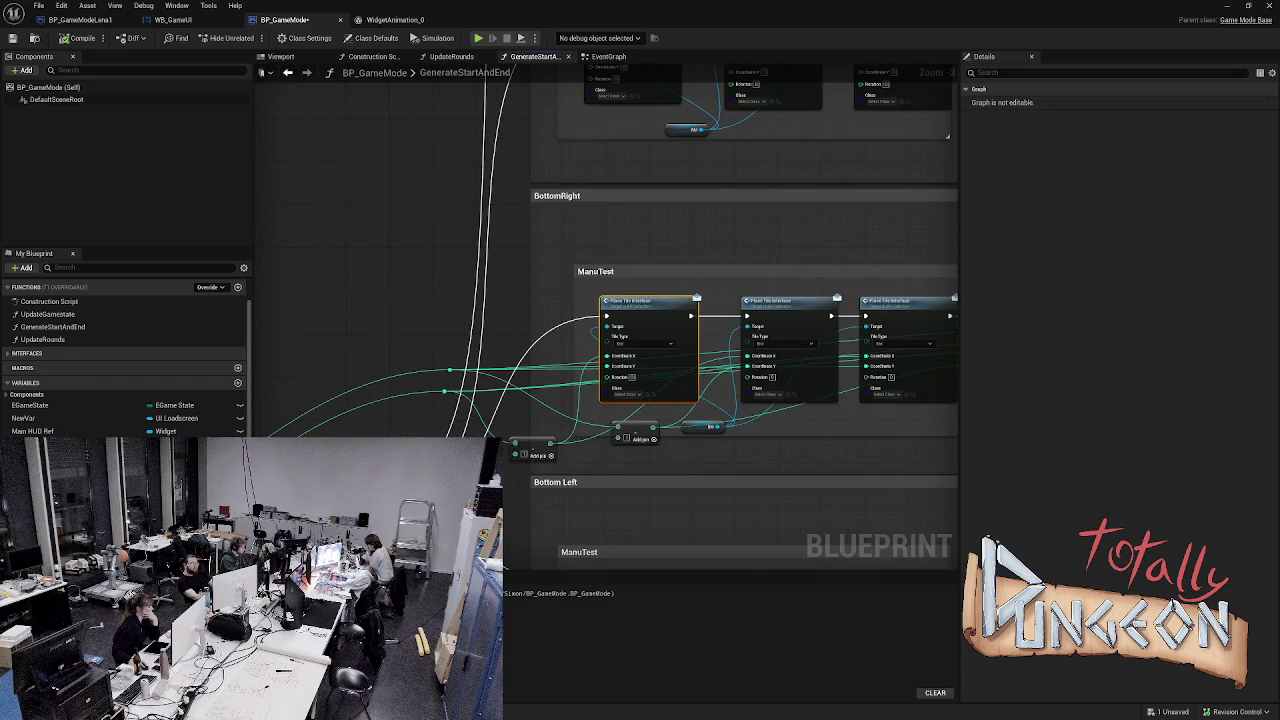
- Frame both ManuTest groups and inspect the small Subtract node, then show the REMOVE chain after SET
left_click_drag(600, 400, 600, 293)
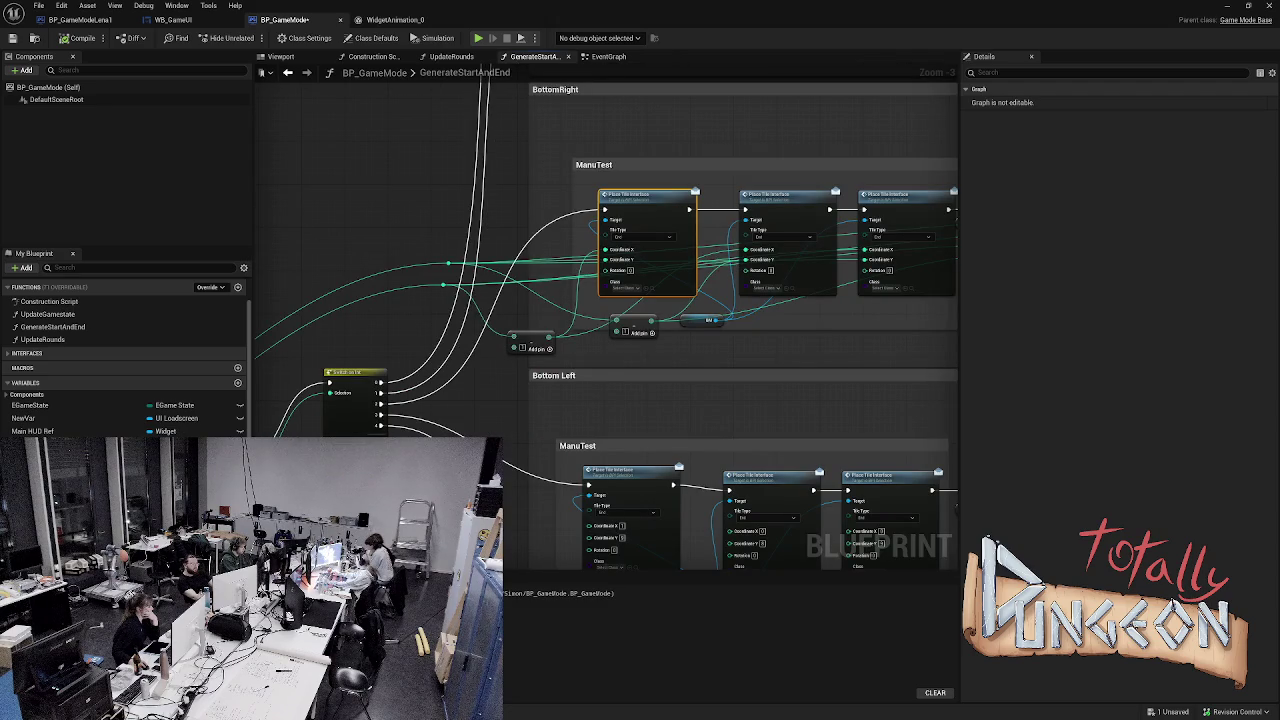
mouse_move(600, 293)
left_mouse_down()
mouse_move(300, 290)
mouse_move(600, 293)
left_mouse_up()
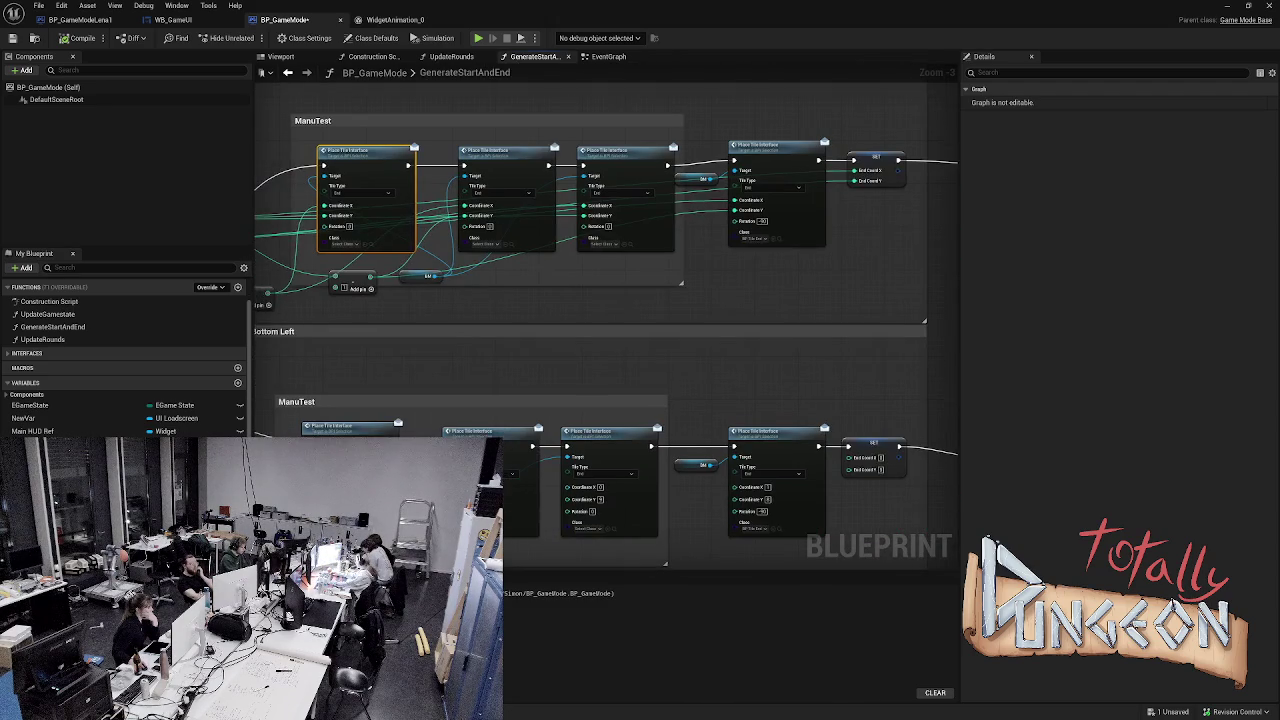
left_click(360, 280)
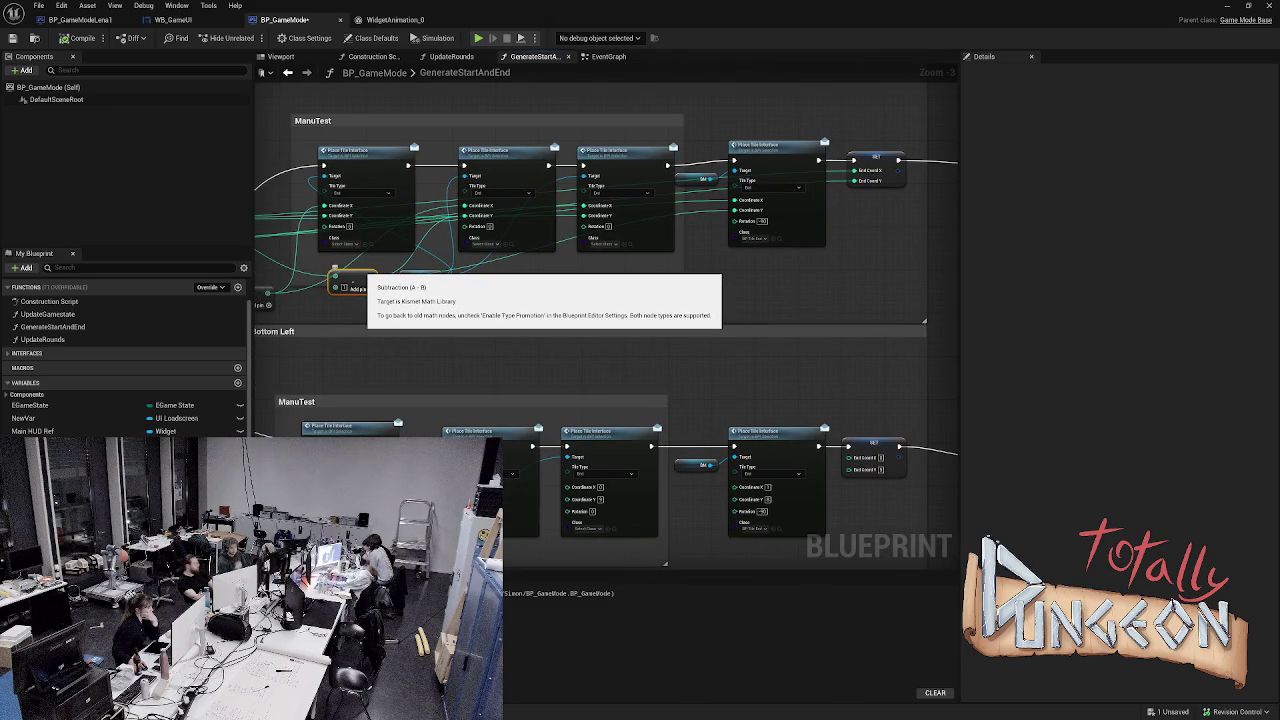
mouse_move(293, 184)
left_mouse_down()
mouse_move(375, 211)
mouse_move(418, 197)
mouse_move(308, 207)
mouse_move(870, 268)
mouse_move(488, 266)
left_mouse_up()
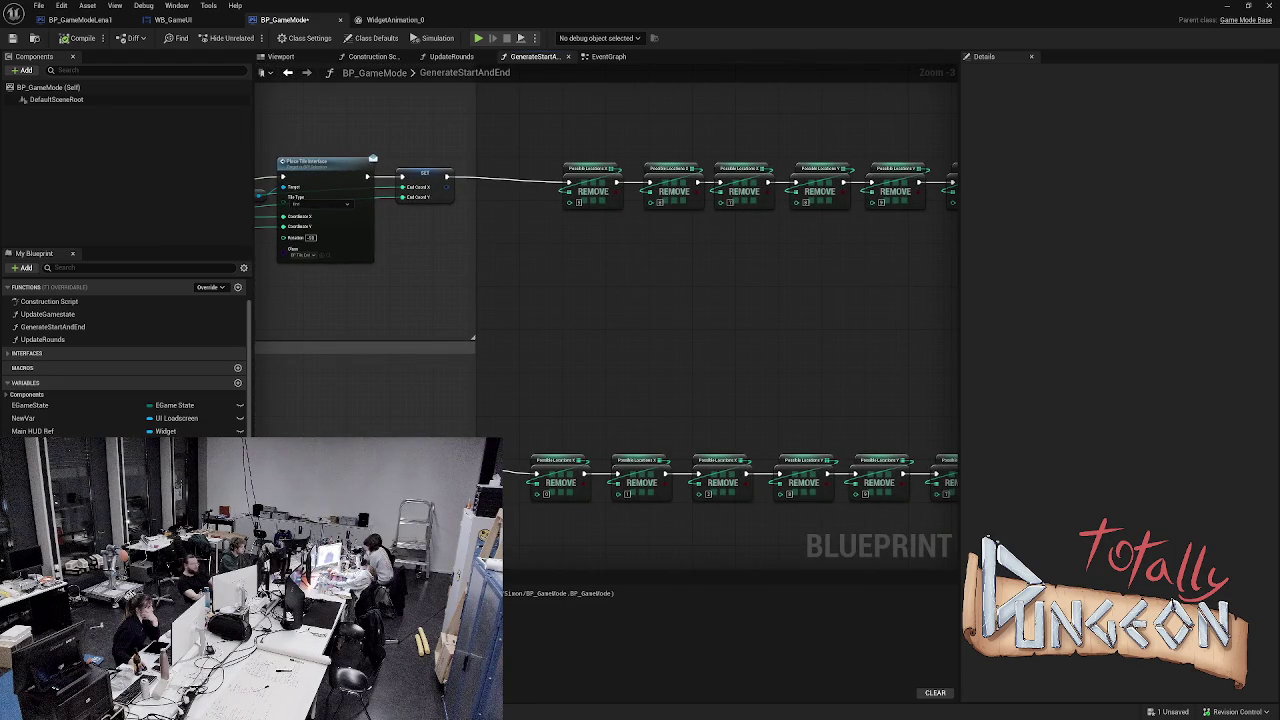
- Paste two copied integer math nodes side by side beneath the REMOVE chain after the SET node
key("ctrl+v")
left_click_drag(582, 226, 652, 226)
key("ctrl+v")
mouse_move(757, 228)
left_mouse_down()
mouse_move(716, 228)
mouse_move(730, 228)
left_mouse_up()
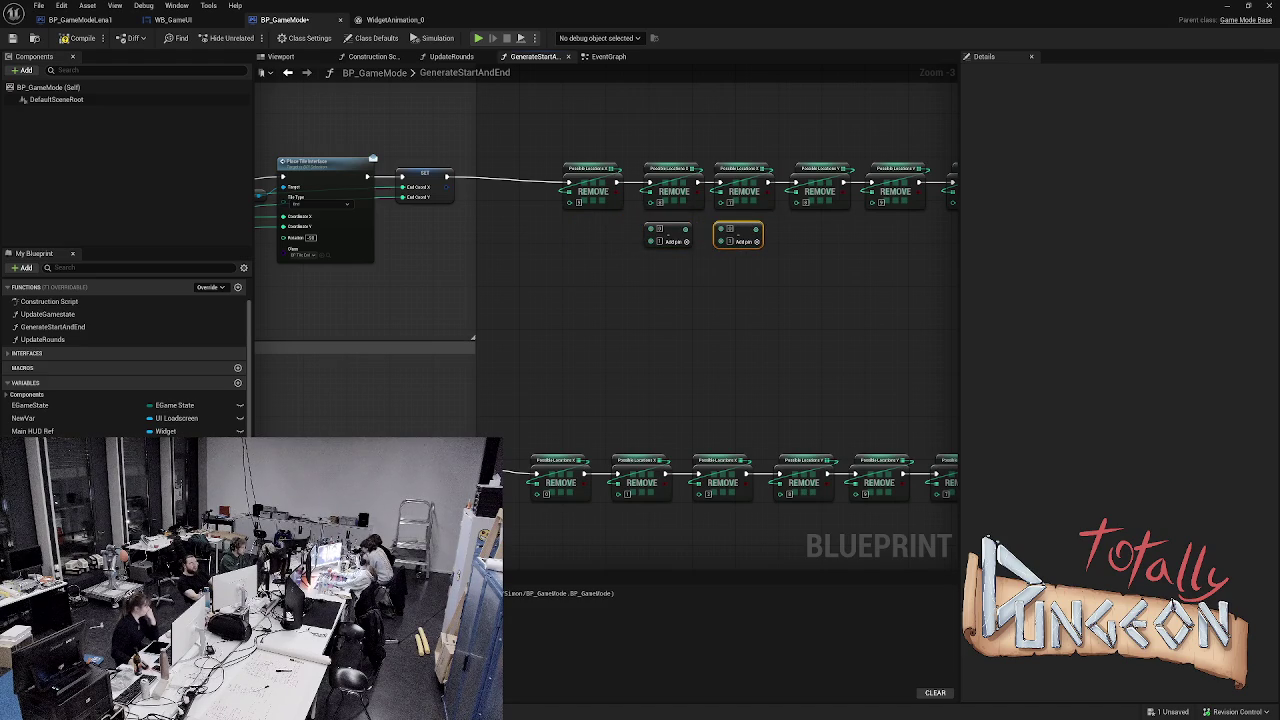
left_click_drag(812, 227, 743, 236)
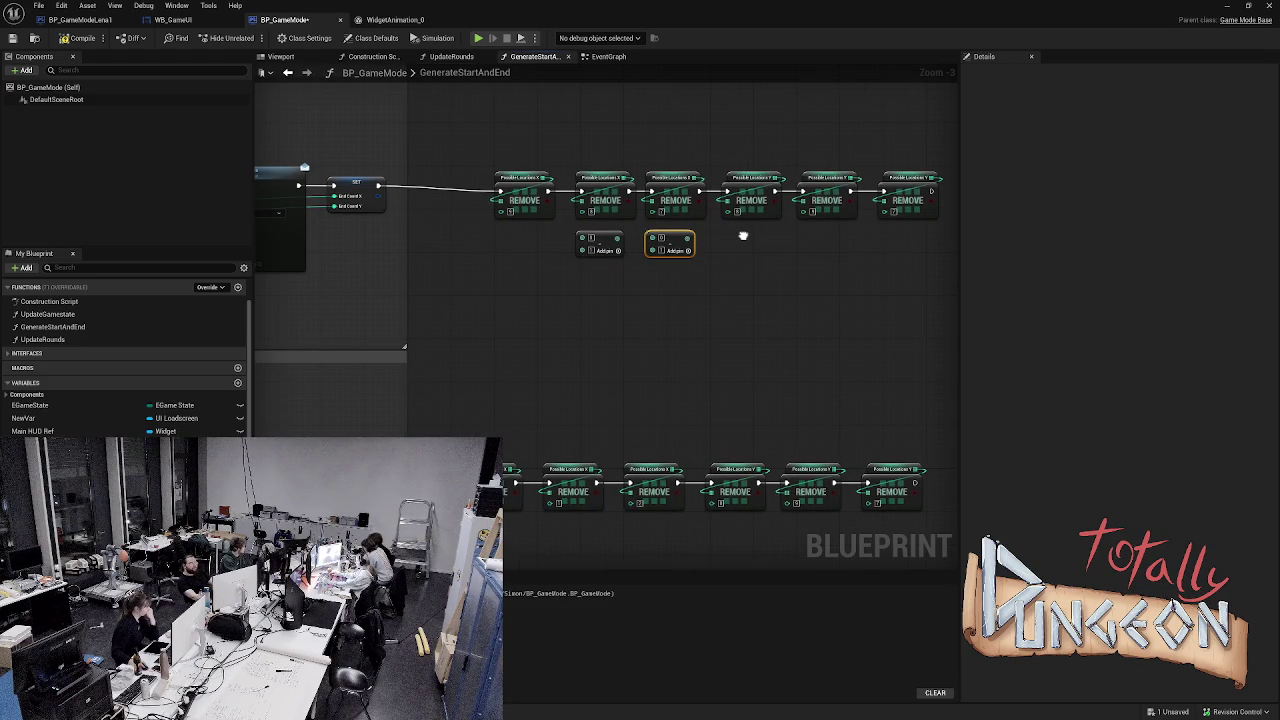
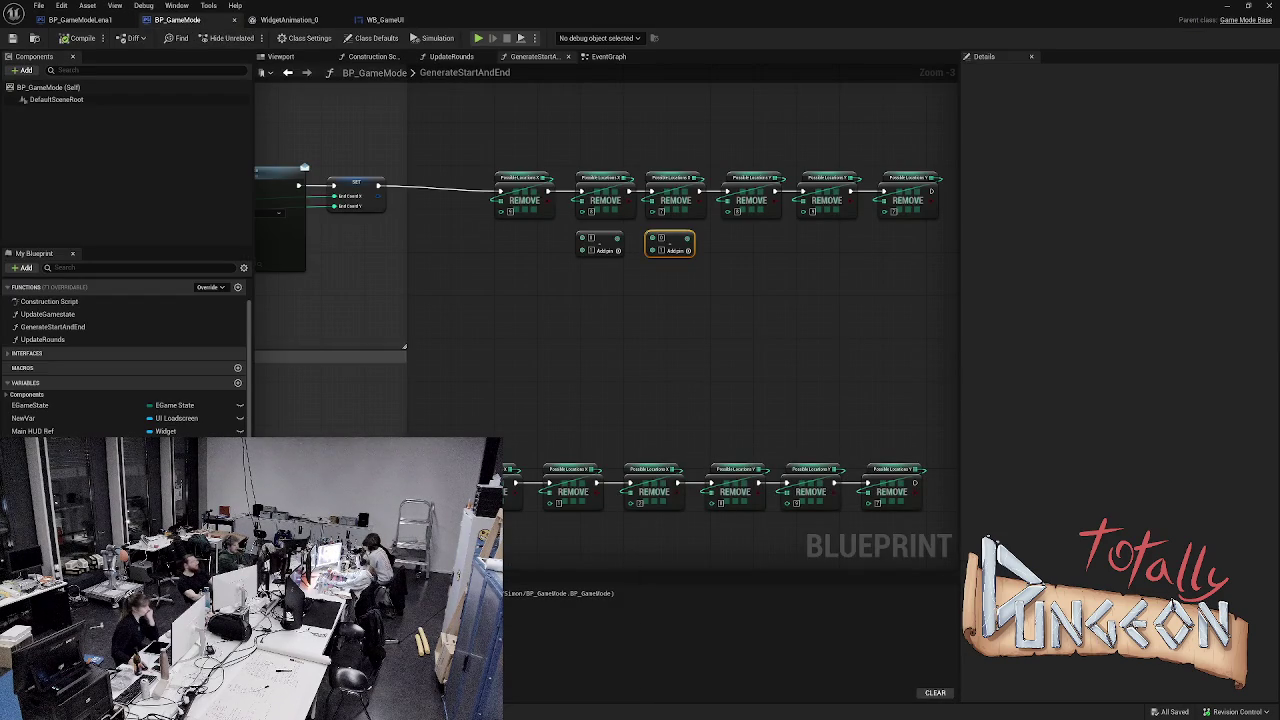
- Duplicate the Subtract node twice and edit the middle copy's subtracted amount
scroll(600, 300, "up", 1)
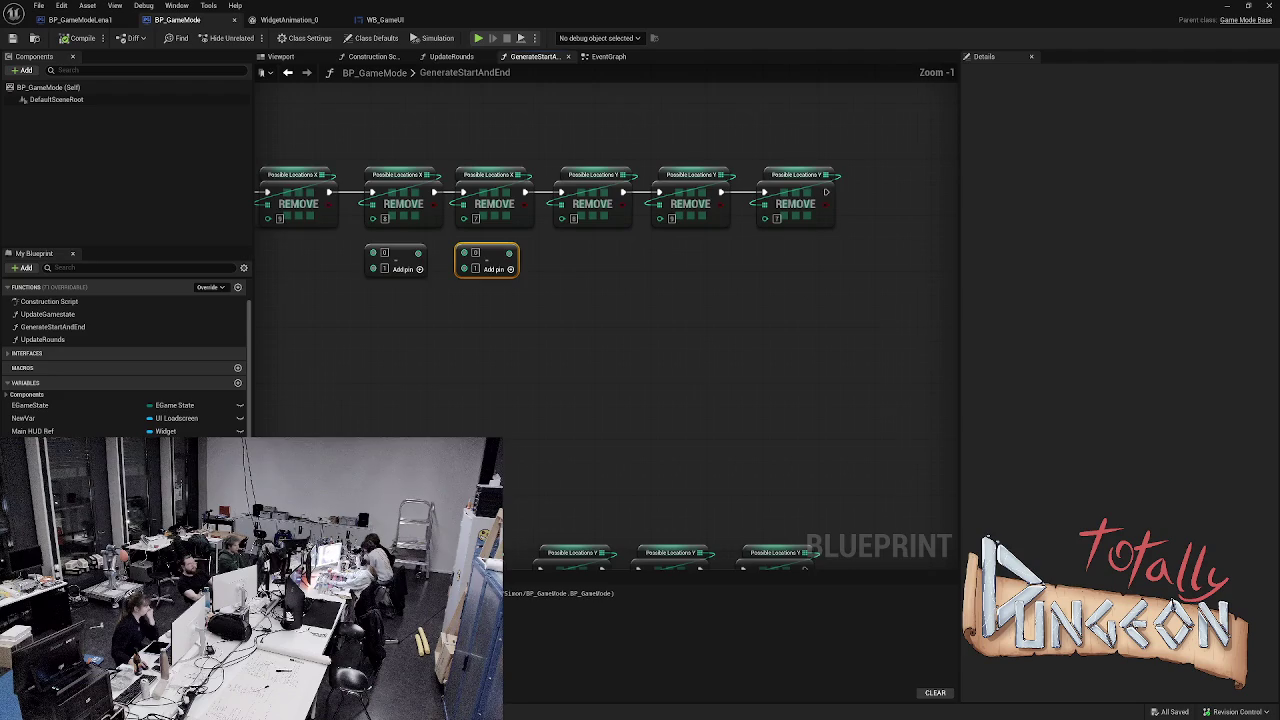
scroll(578, 224, "up", 1)
key("ctrl+d")
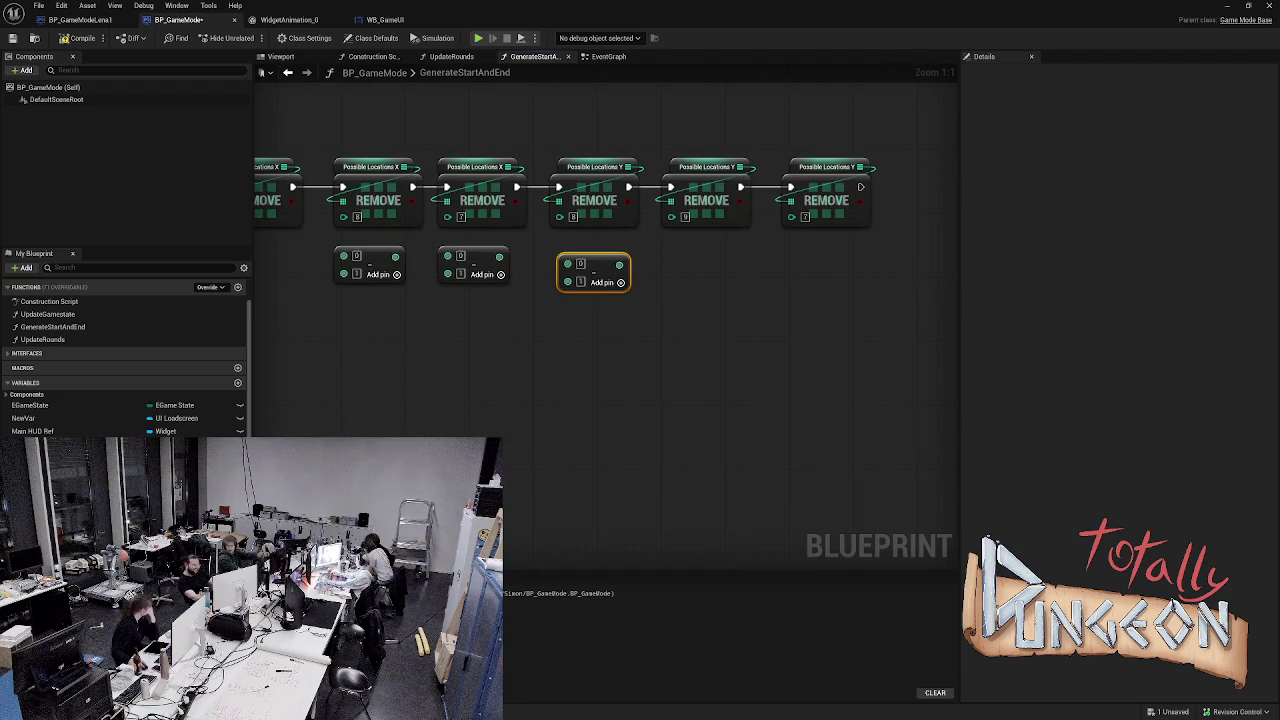
key("ctrl+v")
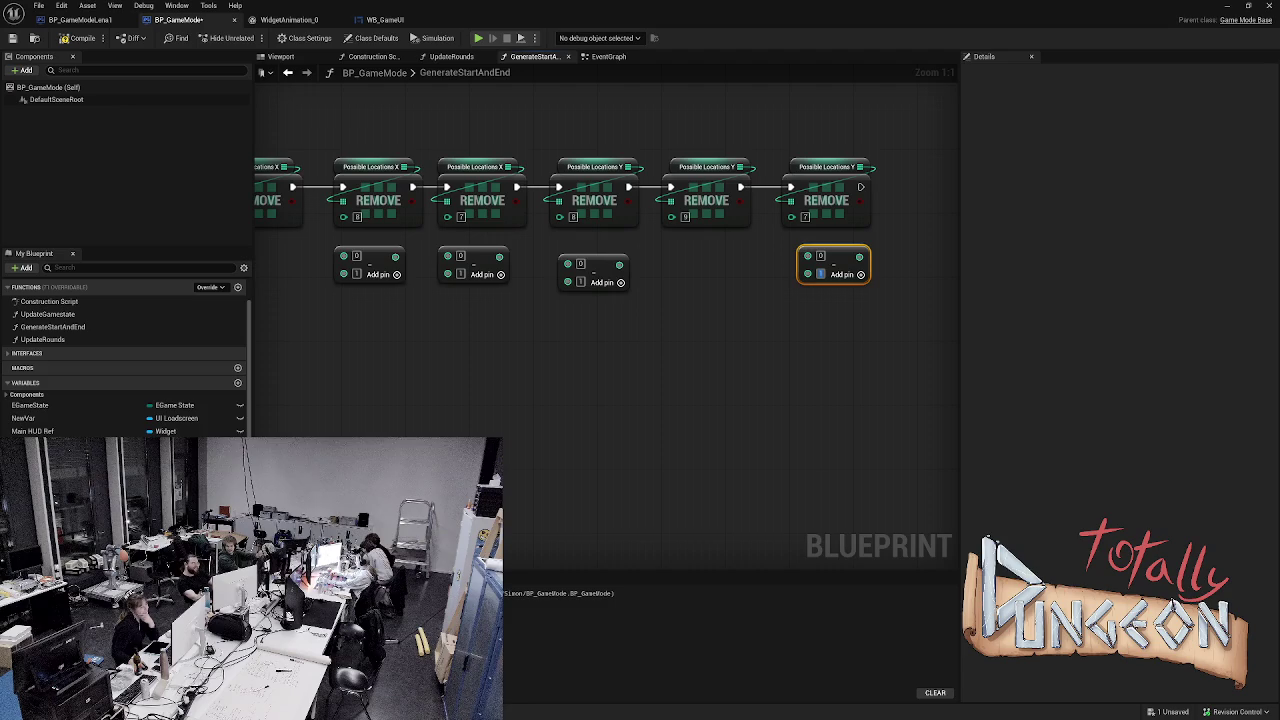
key("Escape")
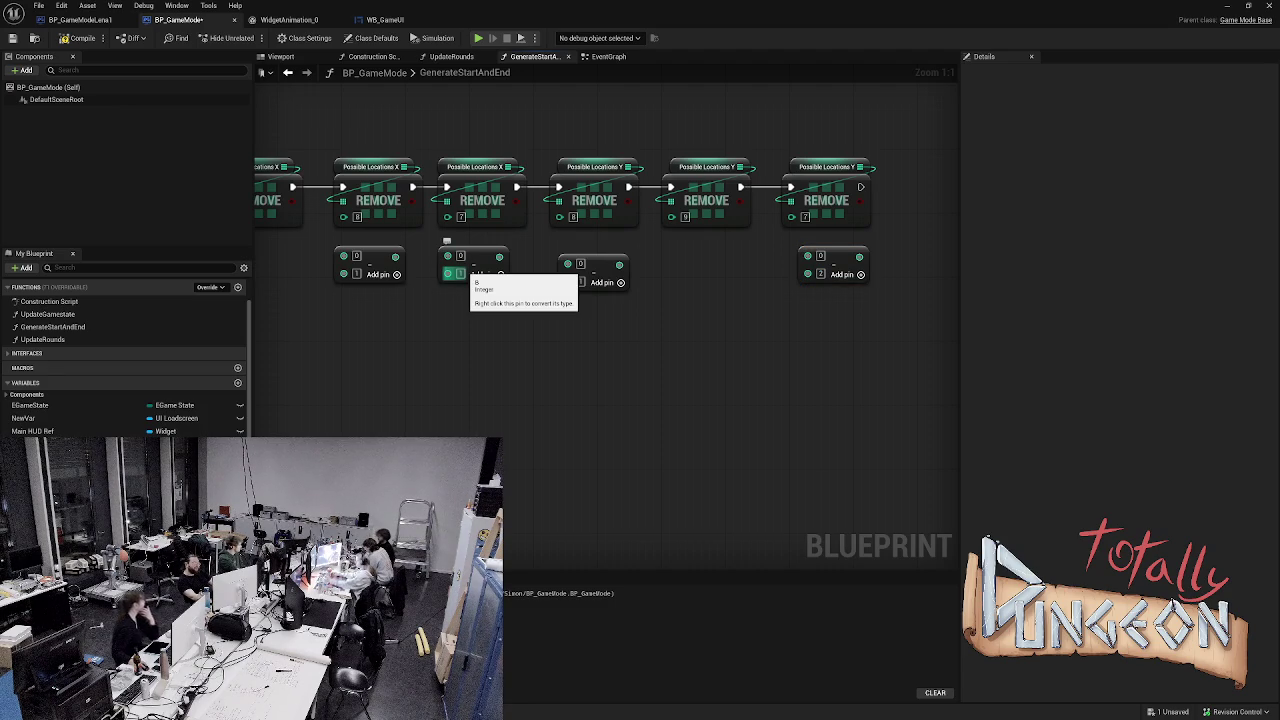
left_click(462, 273)
type("2")
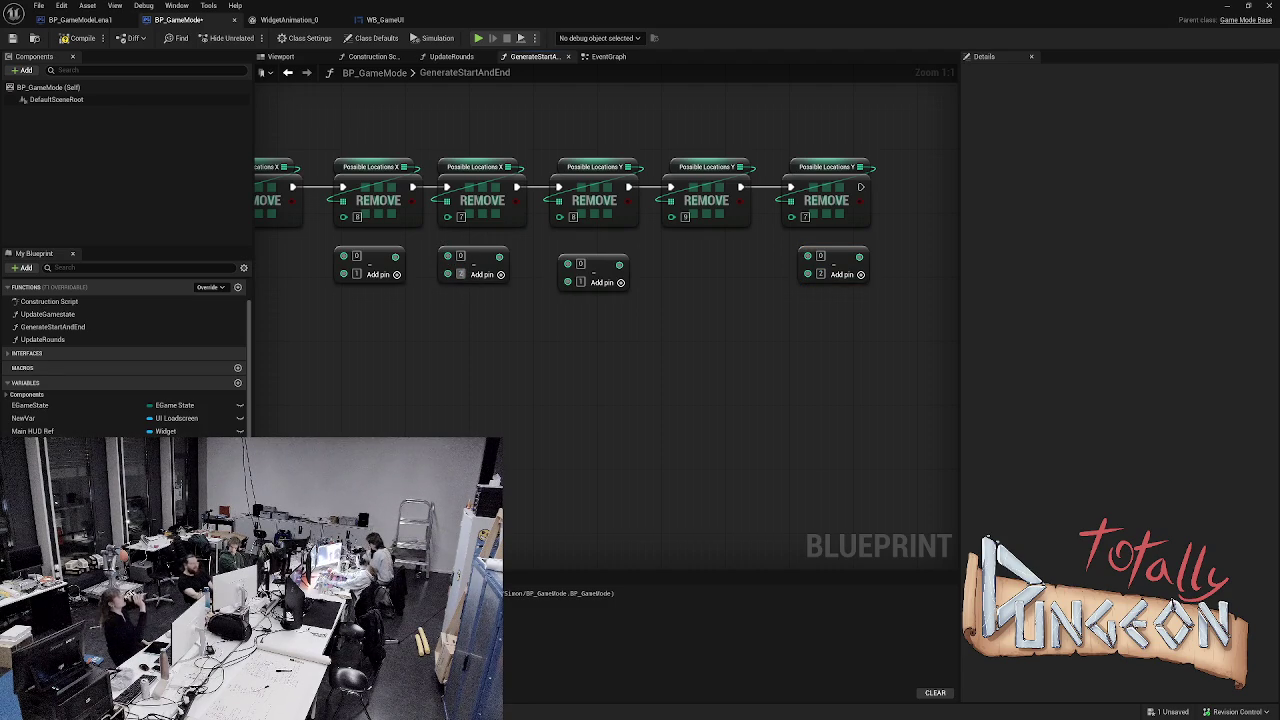
- Wire each Subtract result into the index pins of the second through last REMOVE nodes
mouse_move(498, 256)
left_mouse_down()
mouse_move(640, 232)
mouse_move(440, 236)
mouse_move(447, 214)
left_mouse_up()
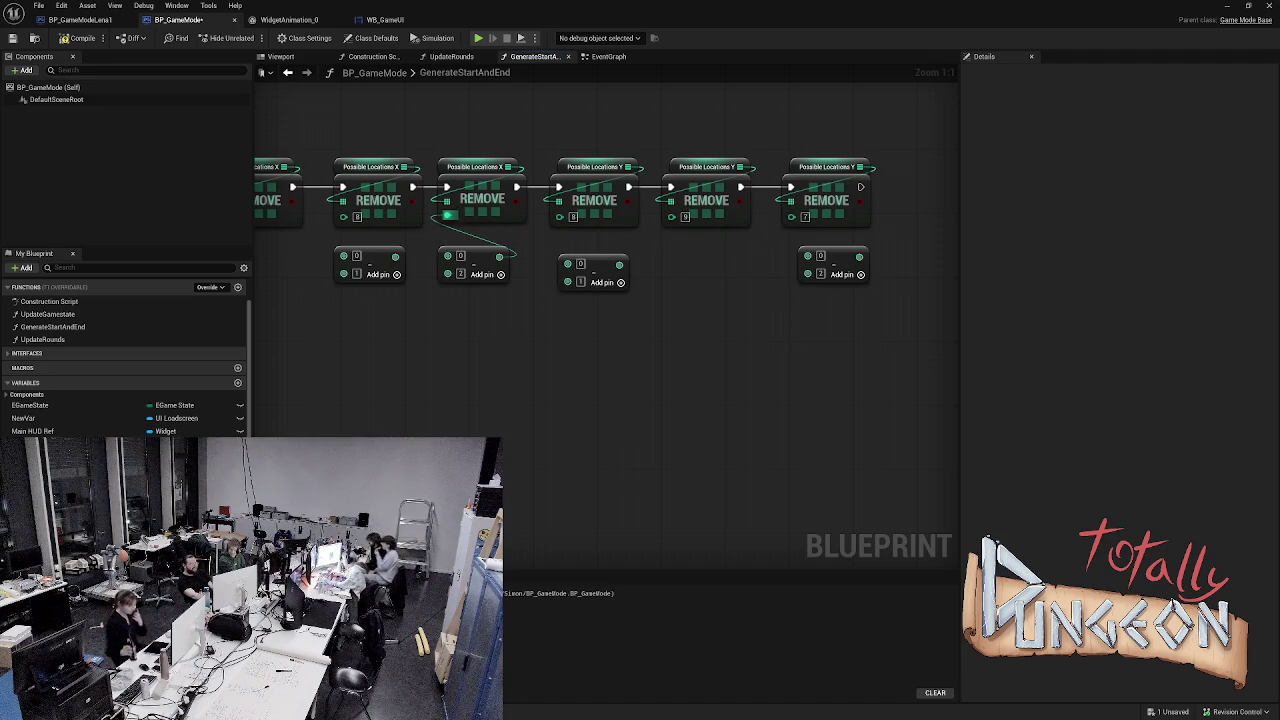
left_click_drag(858, 257, 791, 214)
left_click_drag(743, 291, 851, 301)
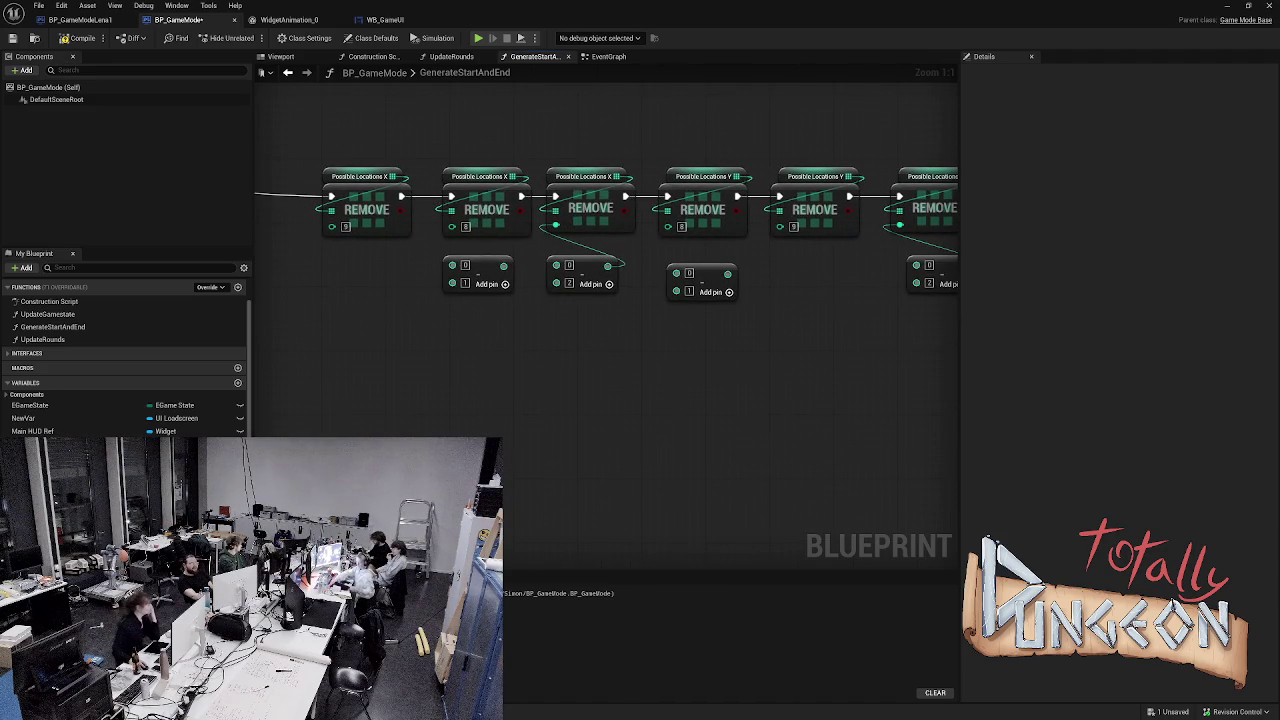
mouse_move(727, 274)
left_mouse_down()
mouse_move(790, 279)
mouse_move(668, 226)
left_mouse_up()
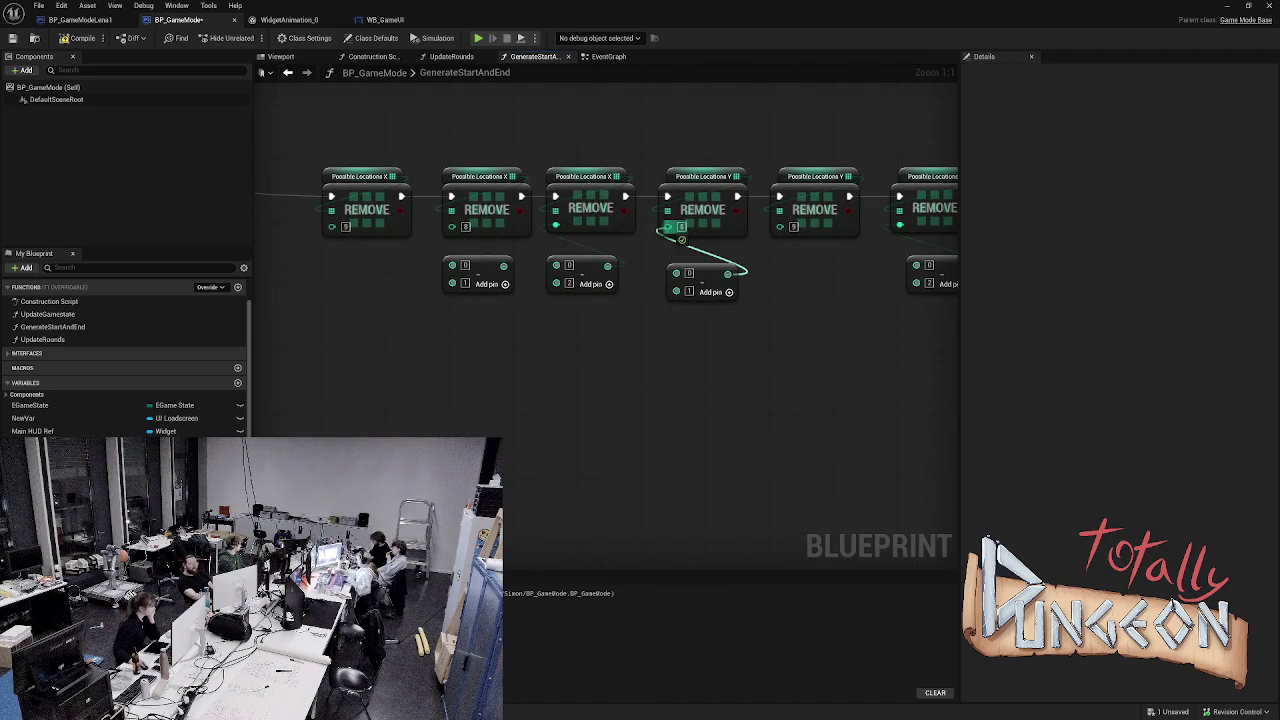
left_click_drag(503, 265, 451, 225)
- Nudge the small Subtract node and draw the green coordinate wire toward the REMOVE chain
scroll(668, 226, "down", 3)
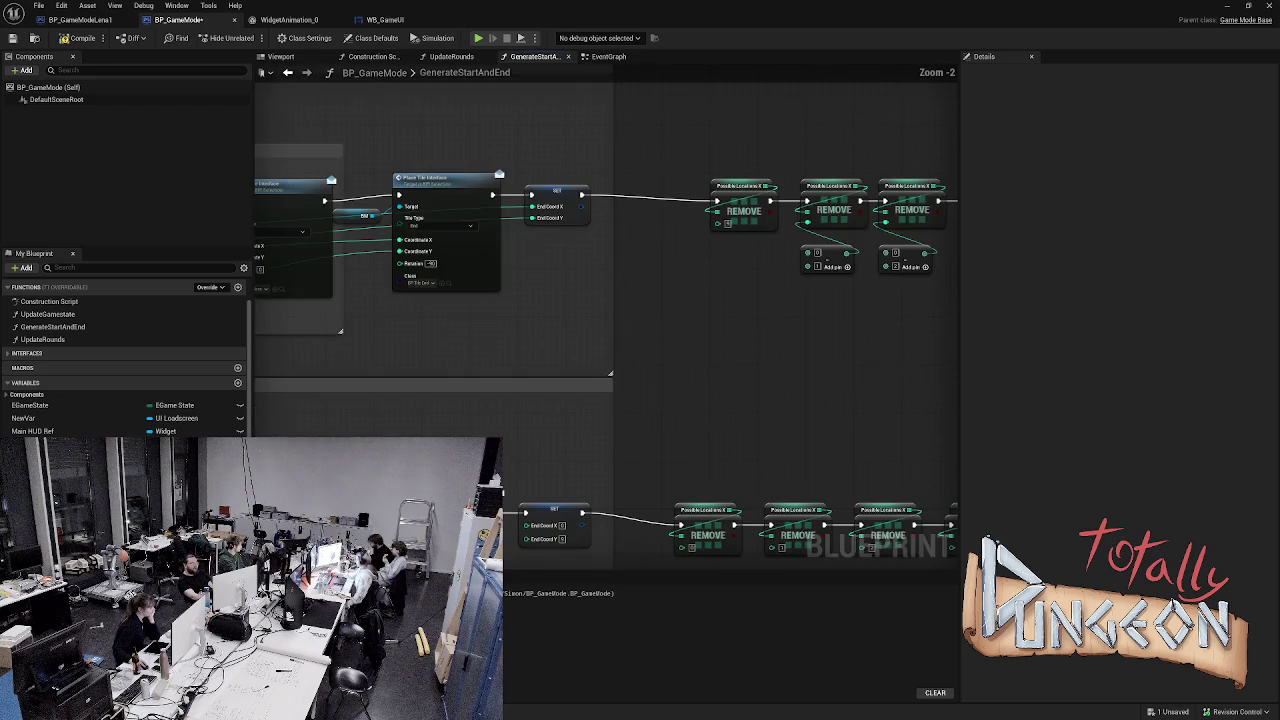
scroll(714, 314, "up", 2)
left_click_drag(600, 300, 820, 264)
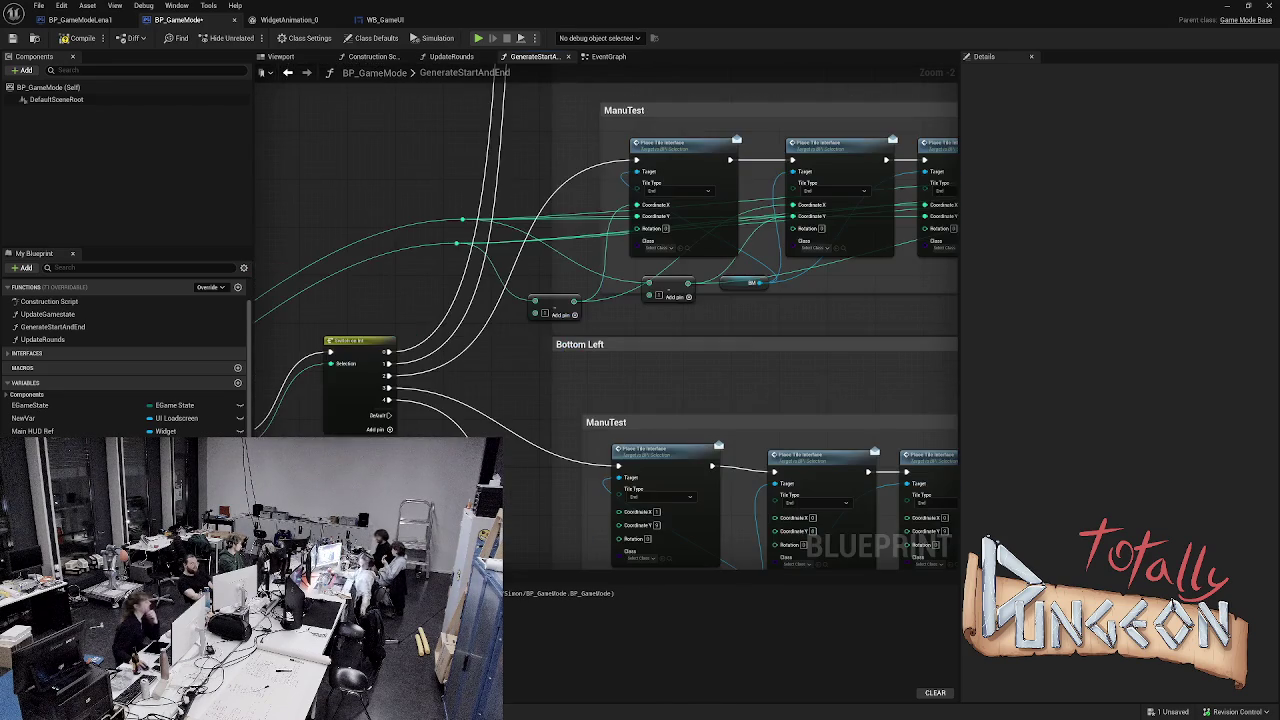
left_click_drag(700, 250, 606, 338)
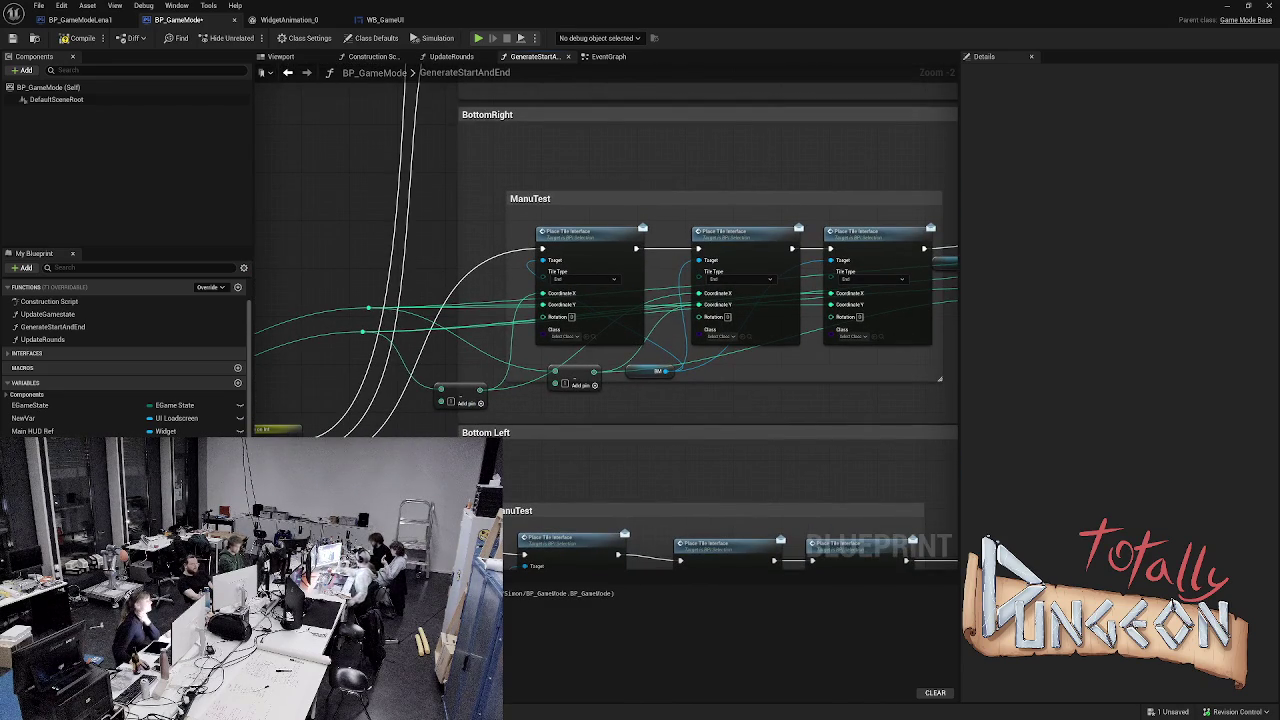
mouse_move(458, 392)
left_mouse_down()
mouse_move(448, 372)
mouse_move(451, 411)
mouse_move(451, 395)
left_mouse_up()
mouse_move(363, 331)
left_mouse_down()
mouse_move(800, 385)
mouse_move(1000, 434)
mouse_move(750, 295)
mouse_move(722, 266)
mouse_move(708, 288)
left_mouse_up()
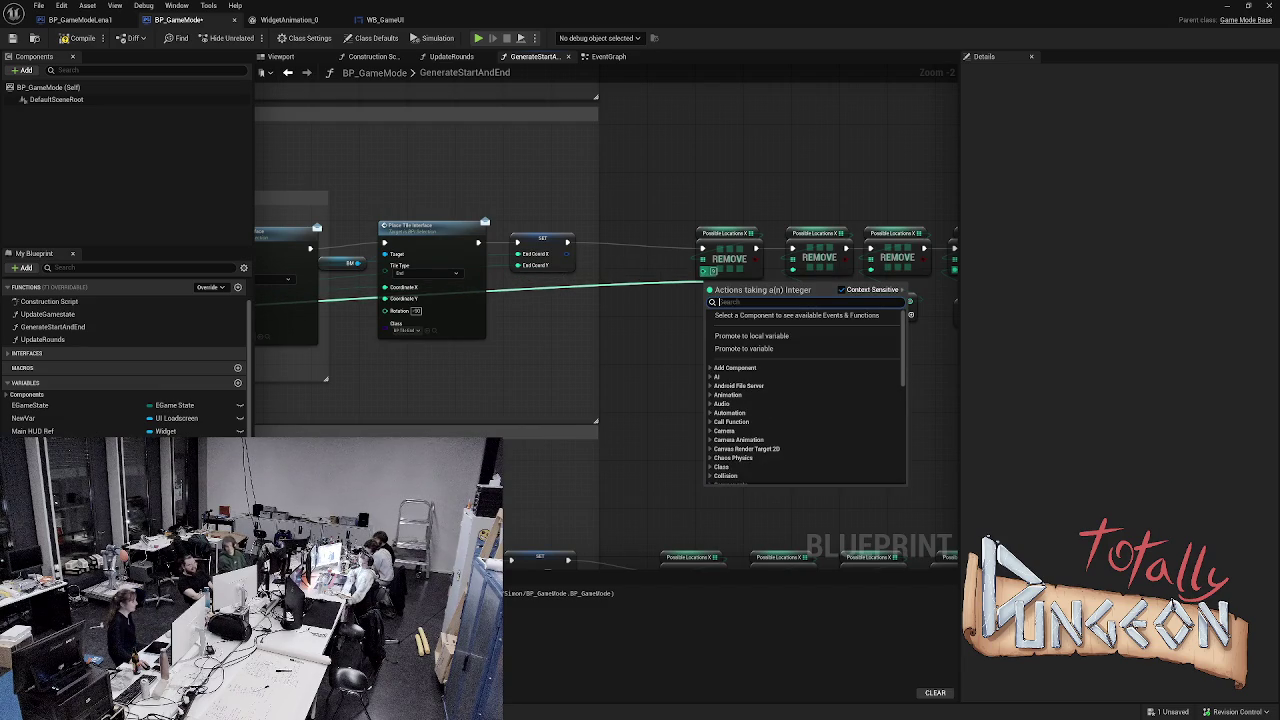
left_click_drag(712, 272, 762, 233)
mouse_move(820, 330)
left_mouse_down()
mouse_move(891, 337)
mouse_move(771, 368)
left_mouse_up()
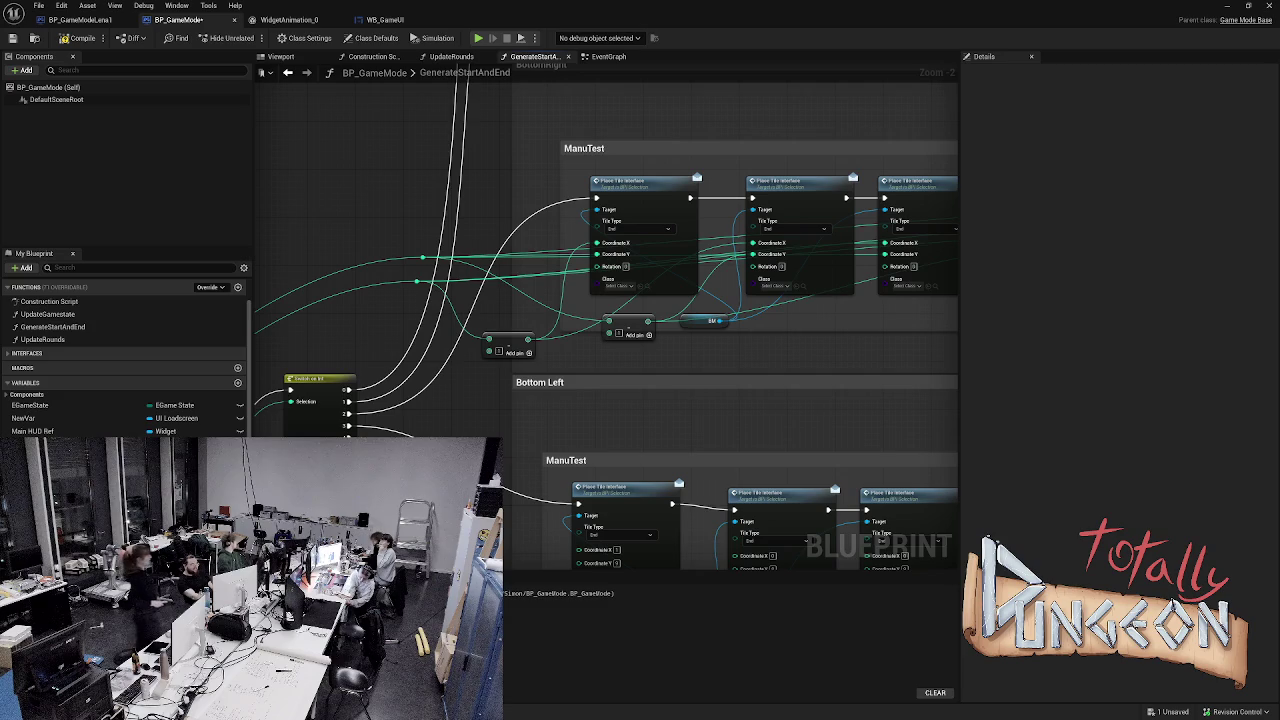
mouse_move(417, 281)
left_mouse_down()
mouse_move(900, 334)
mouse_move(970, 327)
mouse_move(914, 245)
mouse_move(809, 220)
left_mouse_up()
- Add a reroute point on the SET-to-REMOVE wire and connect it to the first Subtract node's A input
double_click(745, 216)
left_click_drag(746, 217, 897, 256)
mouse_move(813, 261)
left_mouse_down()
mouse_move(645, 300)
mouse_move(760, 294)
mouse_move(780, 420)
left_mouse_up()
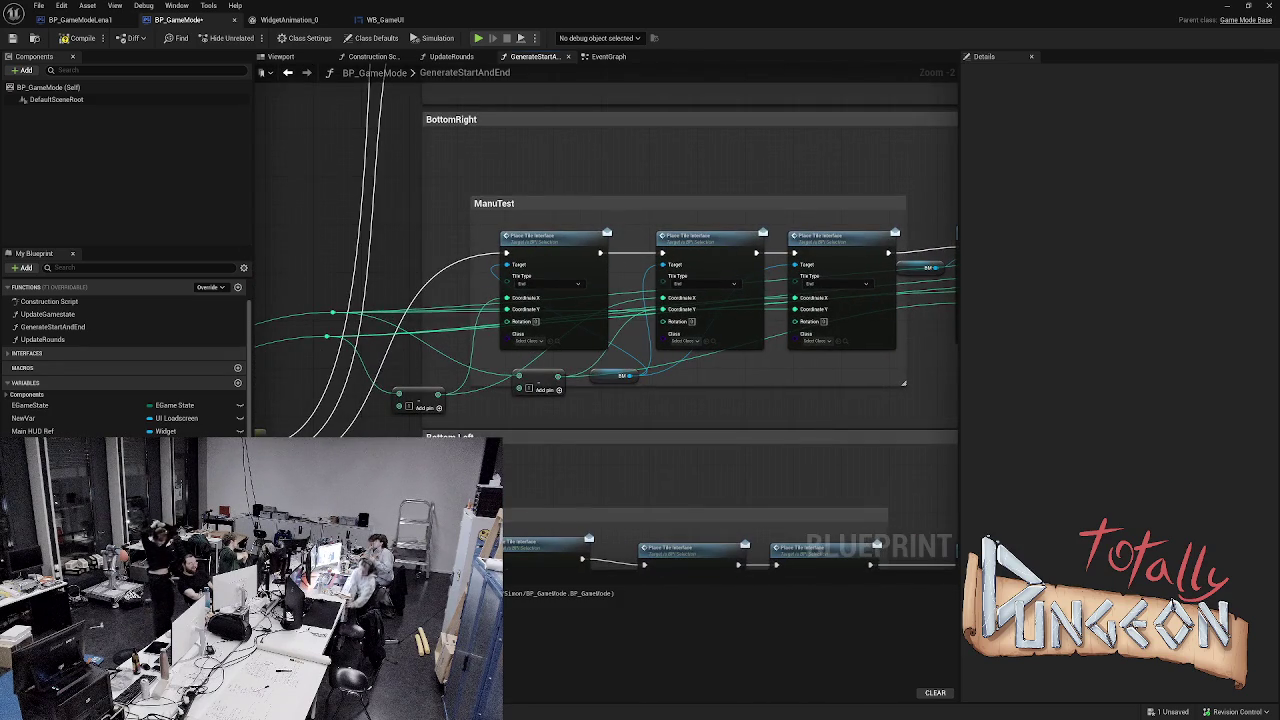
left_click_drag(780, 330, 295, 315)
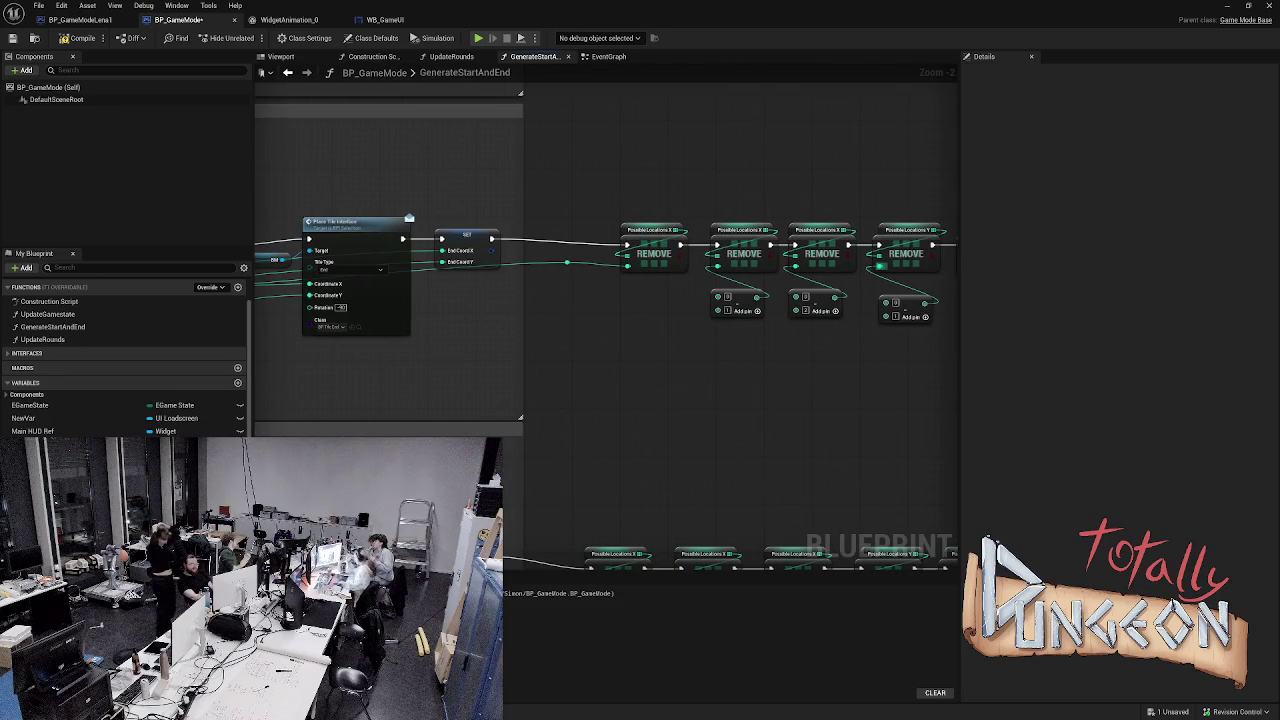
left_click_drag(568, 263, 719, 297)
left_click_drag(734, 387, 686, 414)
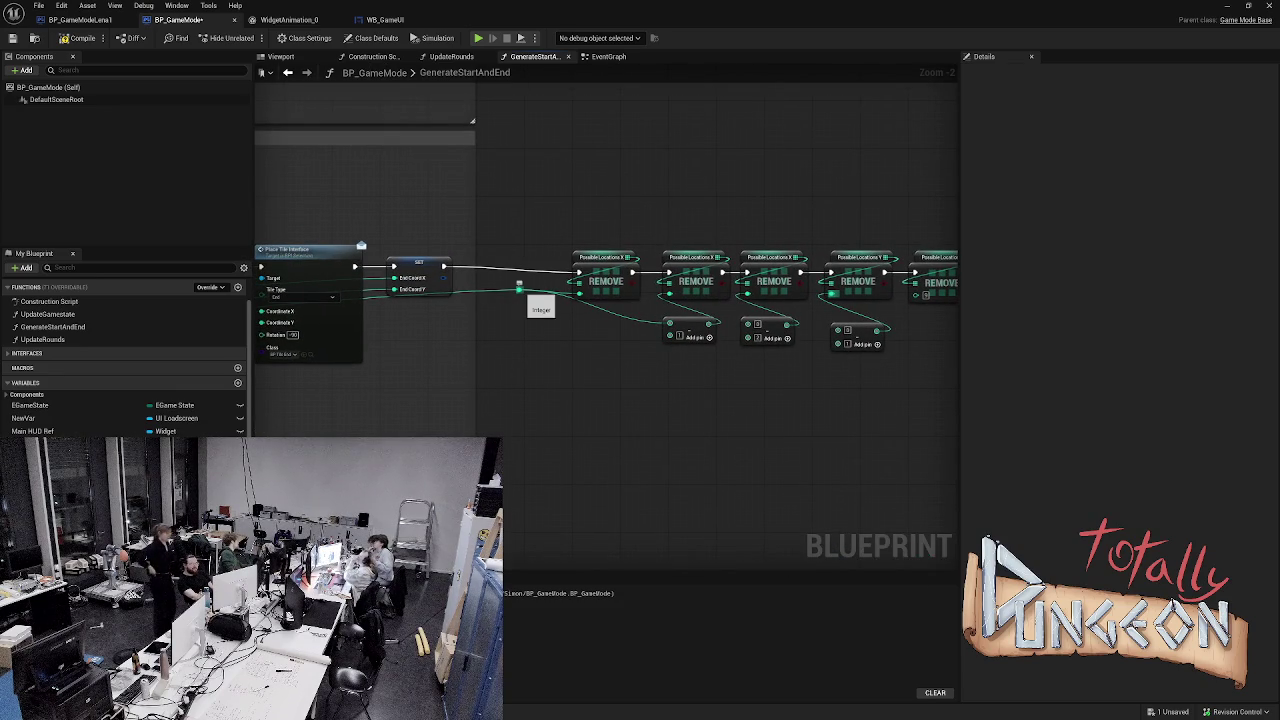
mouse_move(519, 290)
left_mouse_down()
mouse_move(528, 319)
mouse_move(748, 325)
mouse_move(752, 356)
mouse_move(762, 350)
mouse_move(750, 325)
left_mouse_up()
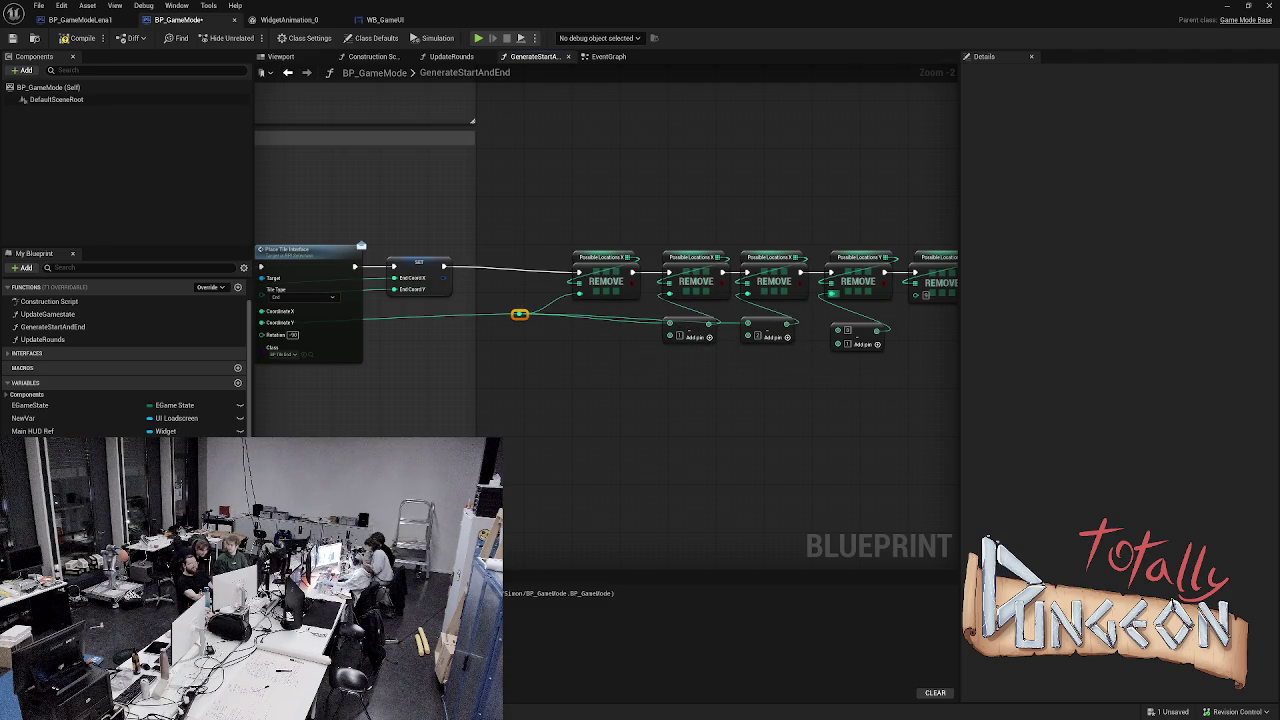
scroll(680, 360, "down", 1)
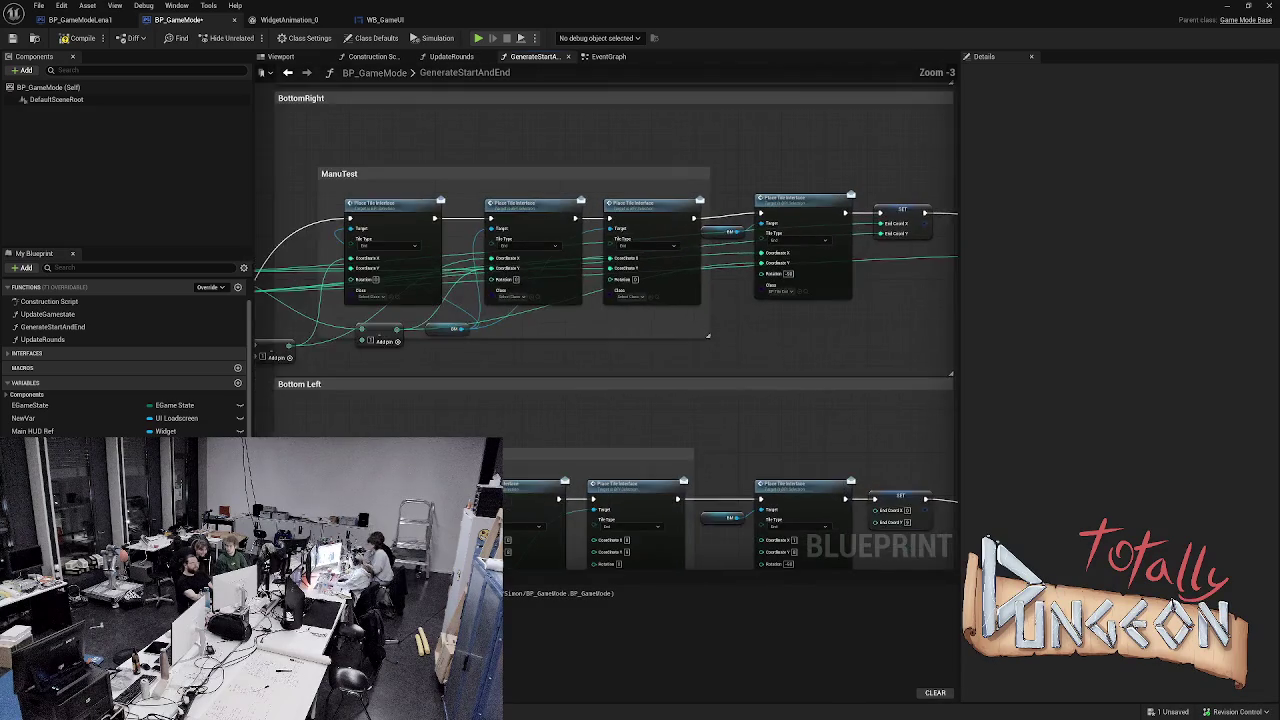
- Reposition the reroute knot and connect it to the rightmost Subtract node's A pin
mouse_move(457, 270)
left_mouse_down()
mouse_move(558, 272)
mouse_move(1084, 406)
mouse_move(757, 316)
mouse_move(717, 333)
mouse_move(703, 263)
mouse_move(677, 252)
mouse_move(640, 278)
left_mouse_up()
left_click_drag(343, 253, 418, 264)
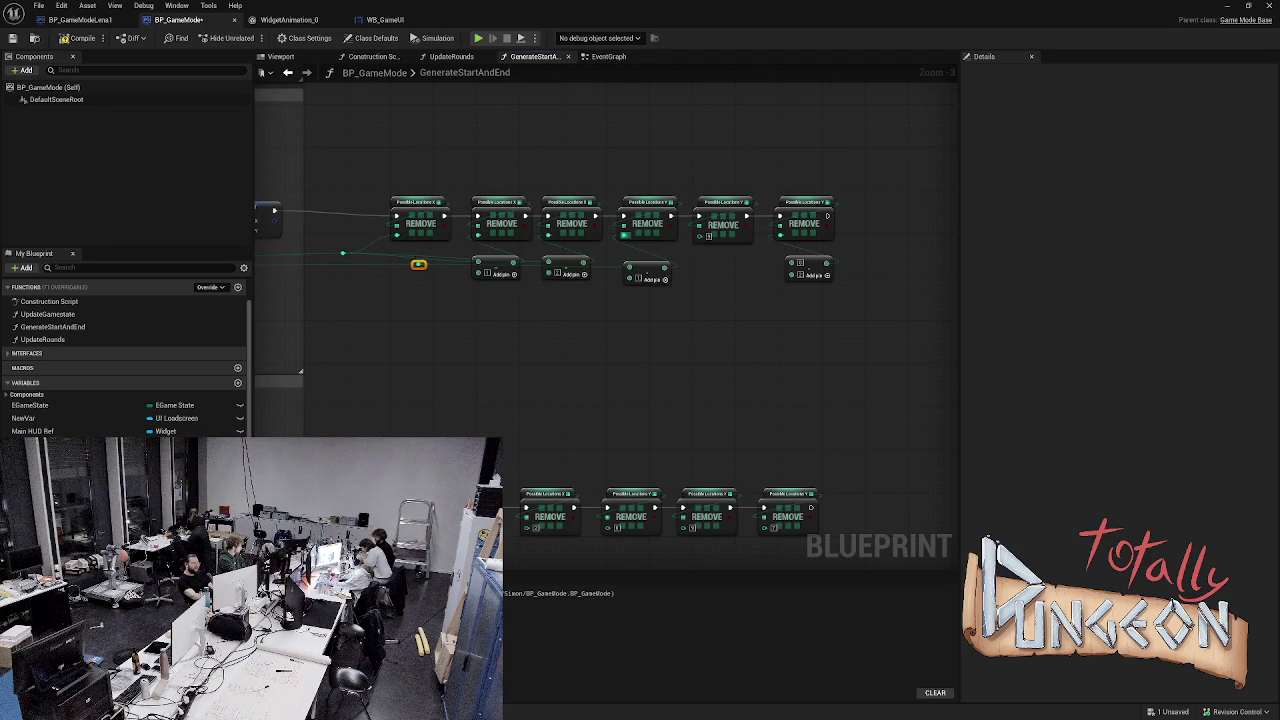
mouse_move(483, 323)
left_mouse_down()
mouse_move(564, 328)
mouse_move(705, 278)
mouse_move(714, 251)
mouse_move(695, 233)
left_mouse_up()
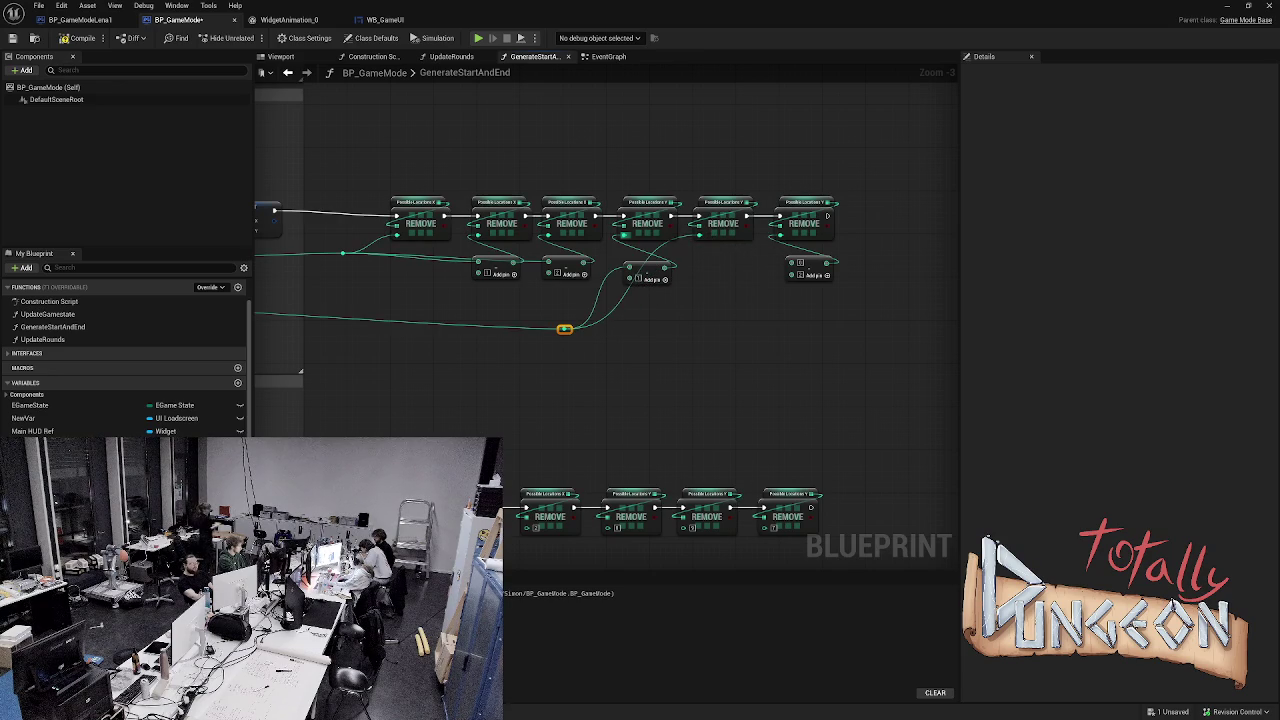
left_click_drag(565, 329, 792, 263)
- Zoom out and pan across the corner rows to the entry, Sequence and Switch nodes
scroll(786, 343, "down", 5)
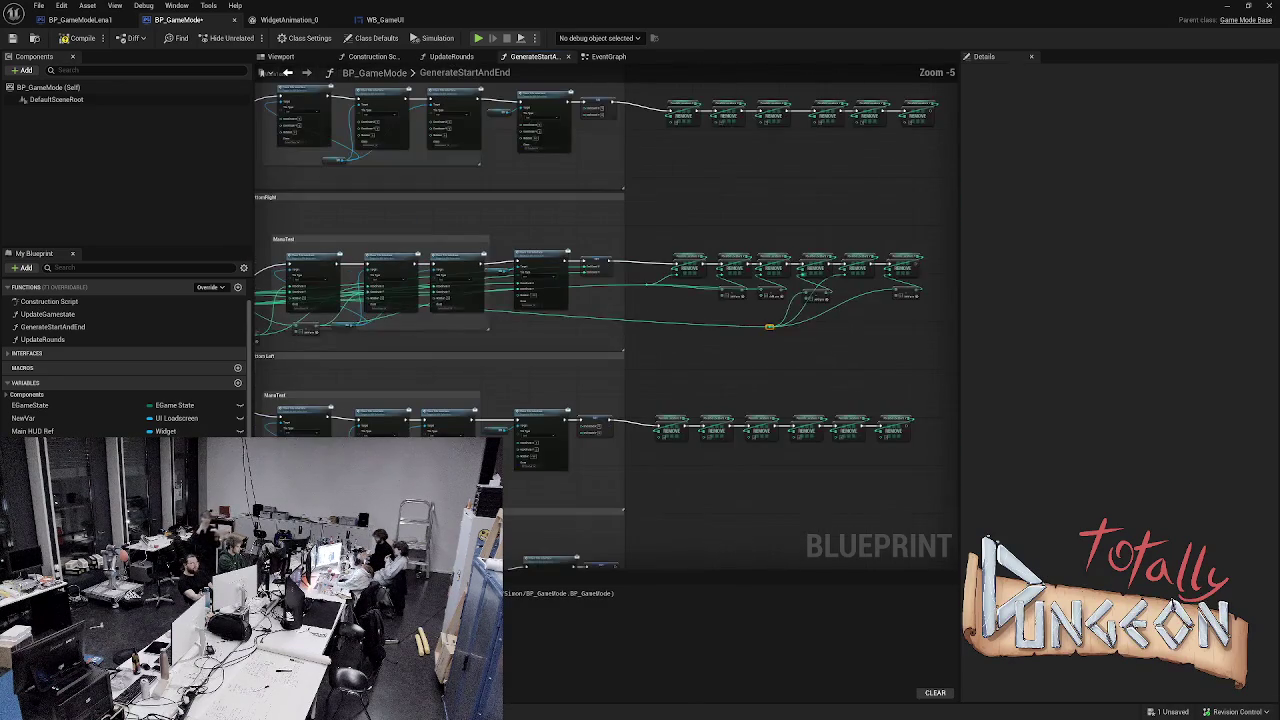
mouse_move(786, 343)
left_mouse_down()
mouse_move(766, 349)
mouse_move(789, 360)
mouse_move(757, 371)
mouse_move(789, 280)
mouse_move(779, 253)
left_mouse_up()
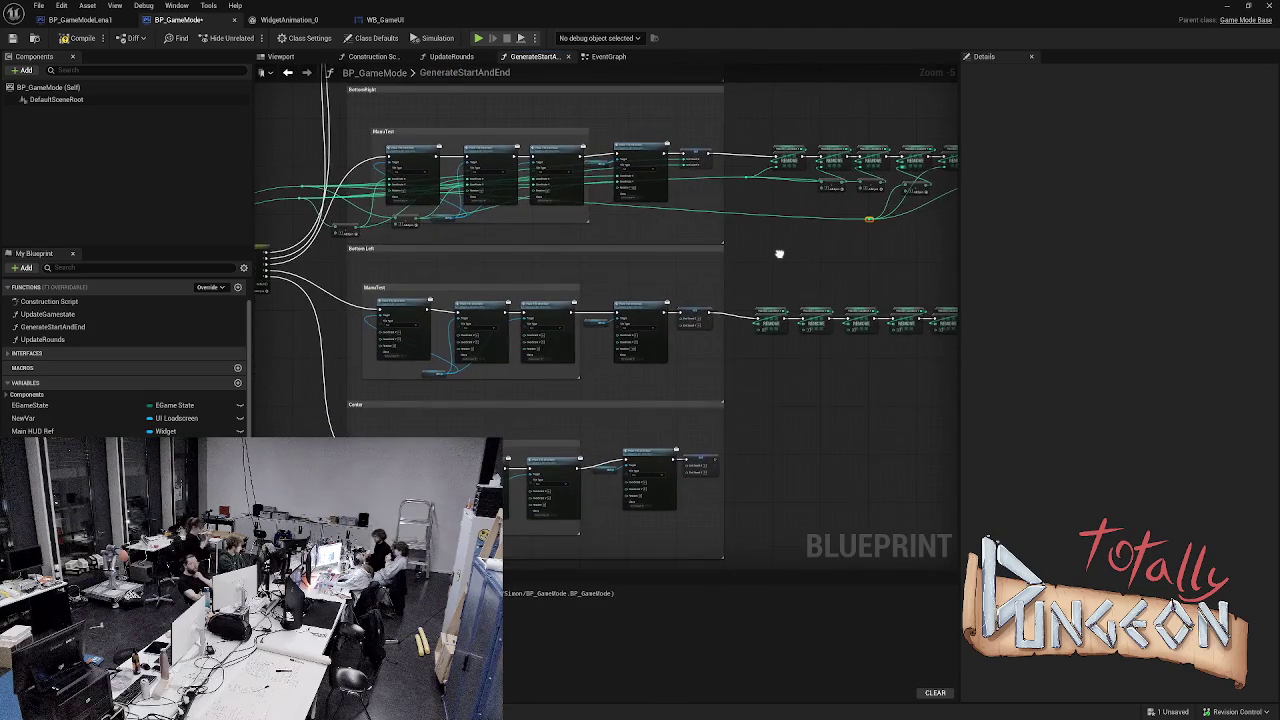
scroll(779, 253, "up", 1)
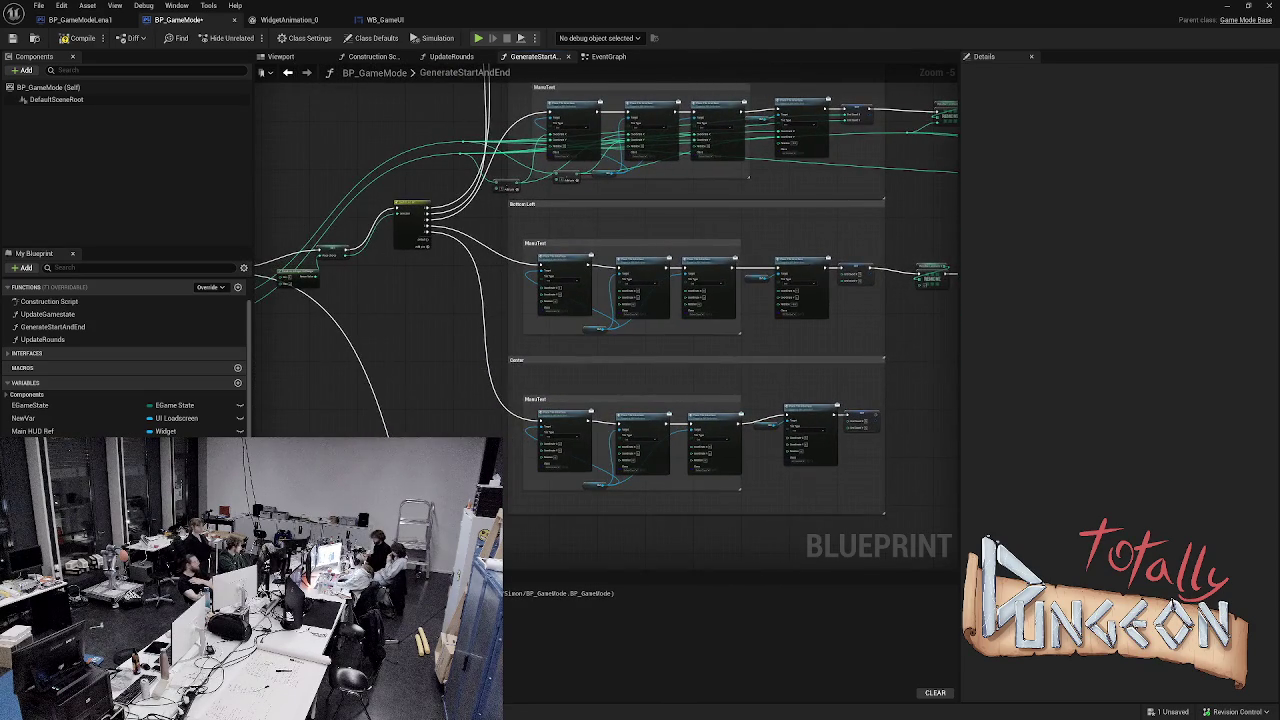
scroll(543, 318, "up", 2)
left_click_drag(543, 318, 319, 284)
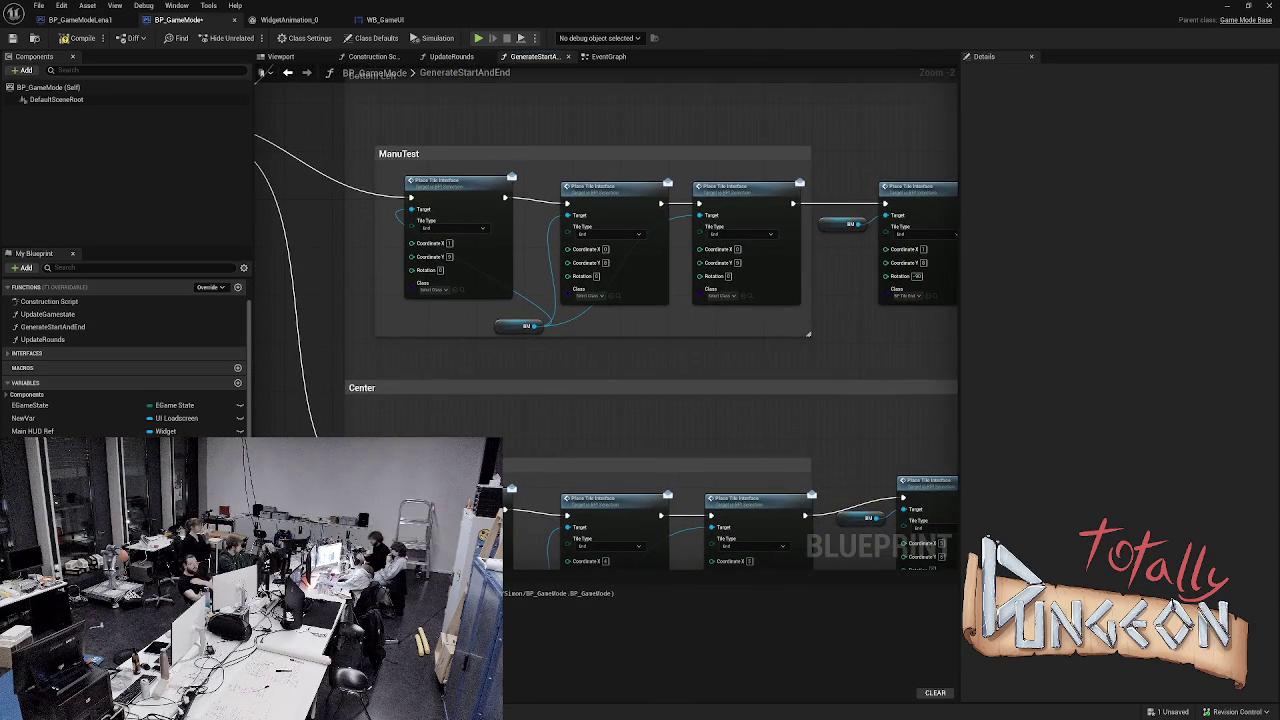
scroll(320, 284, "up", 1)
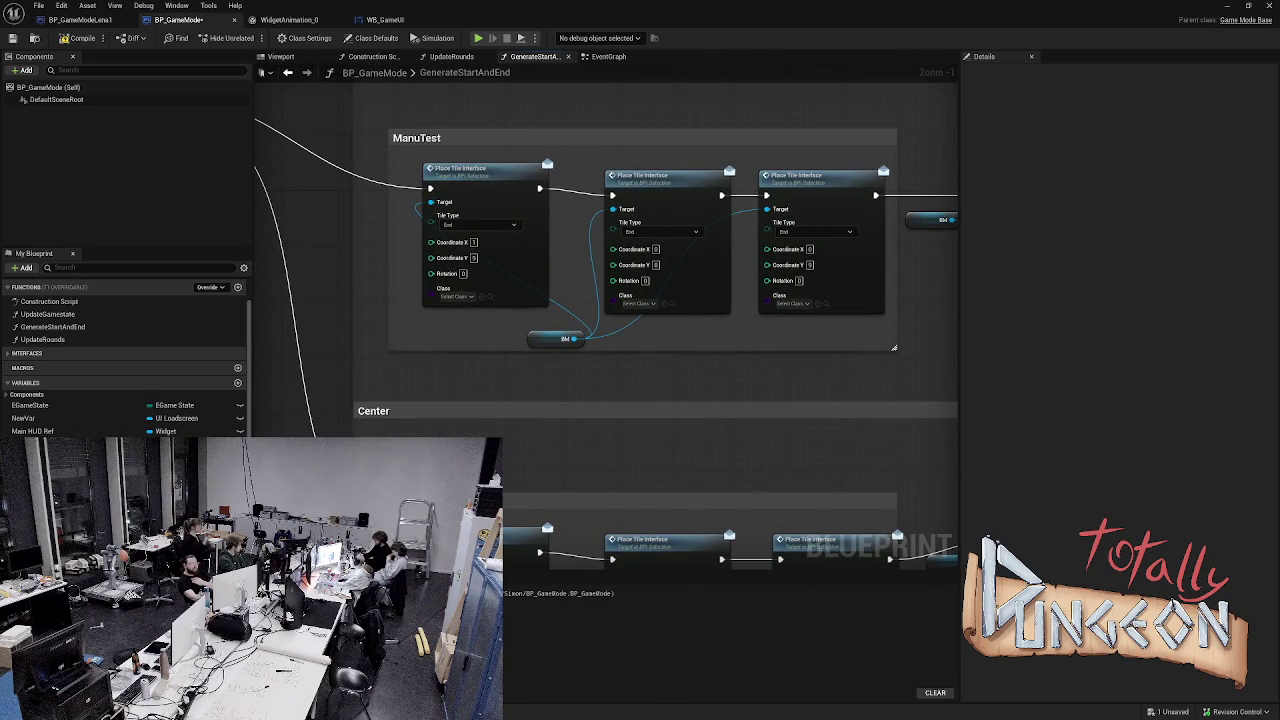
scroll(368, 320, "down", 1)
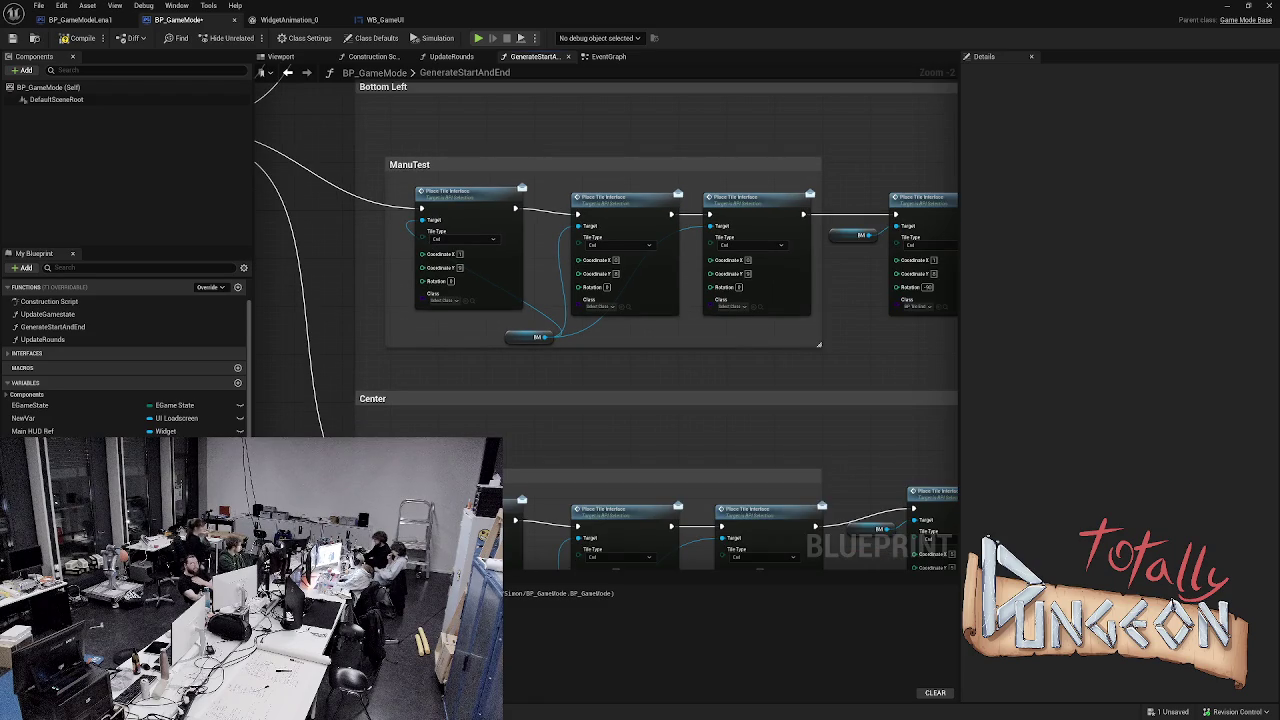
mouse_move(368, 320)
left_mouse_down()
mouse_move(763, 323)
mouse_move(386, 357)
mouse_move(269, 354)
mouse_move(231, 372)
mouse_move(850, 368)
left_mouse_up()
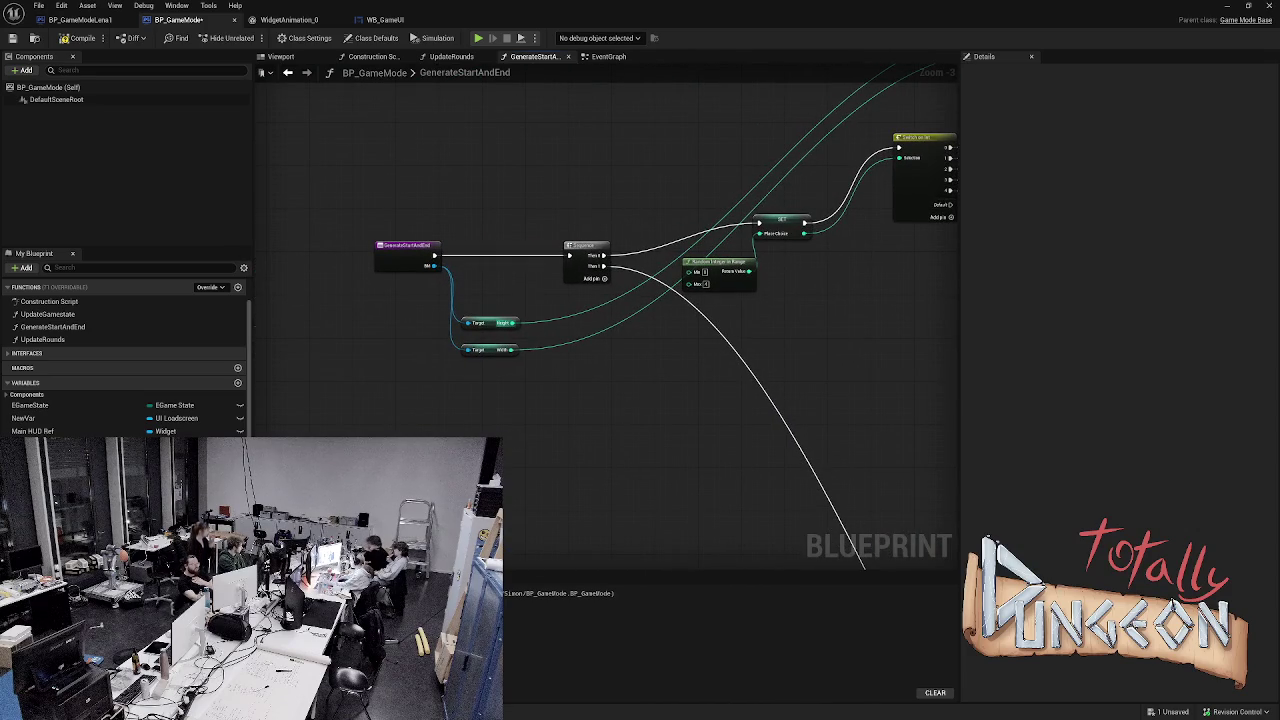
- Feed the converted Height value into Coordinate Y and add an integer addition node from it
left_click_drag(512, 323, 962, 366)
scroll(1011, 364, "up", 3)
mouse_move(993, 366)
left_mouse_down()
mouse_move(1011, 362)
mouse_move(745, 360)
mouse_move(420, 334)
mouse_move(442, 322)
mouse_move(420, 302)
left_mouse_up()
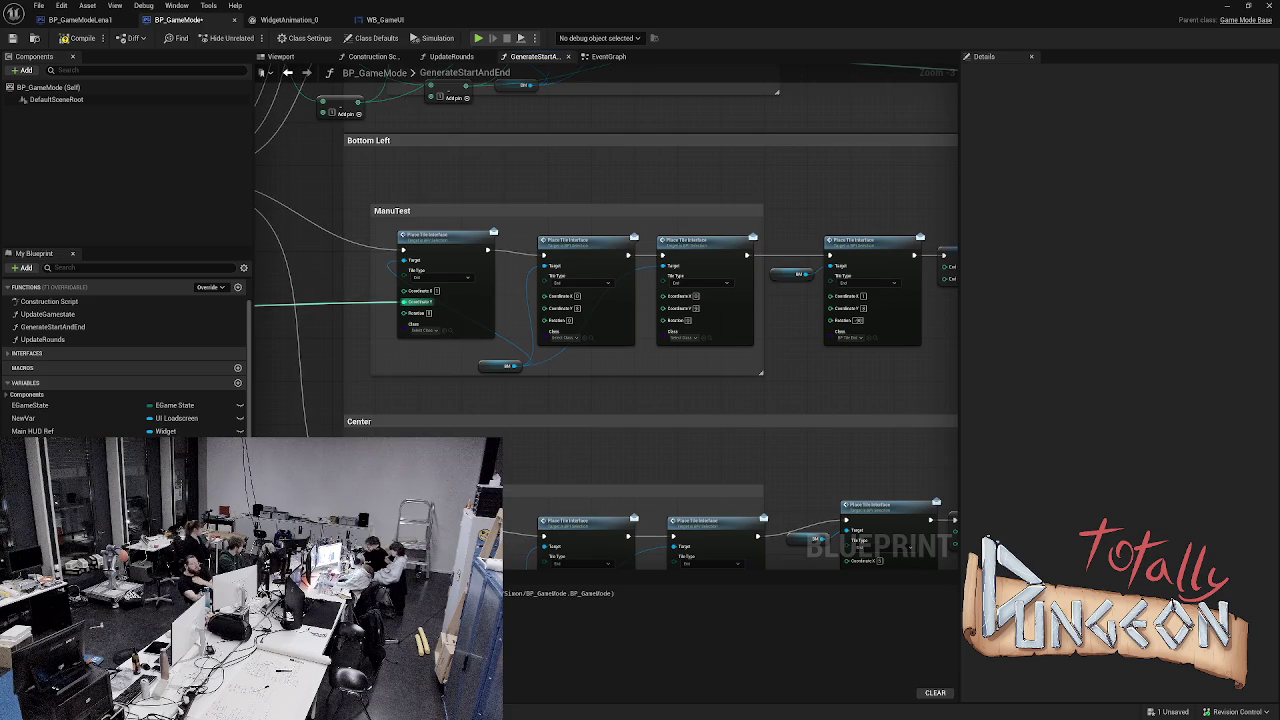
mouse_move(330, 298)
left_mouse_down()
mouse_move(671, 303)
mouse_move(323, 299)
mouse_move(331, 321)
left_mouse_up()
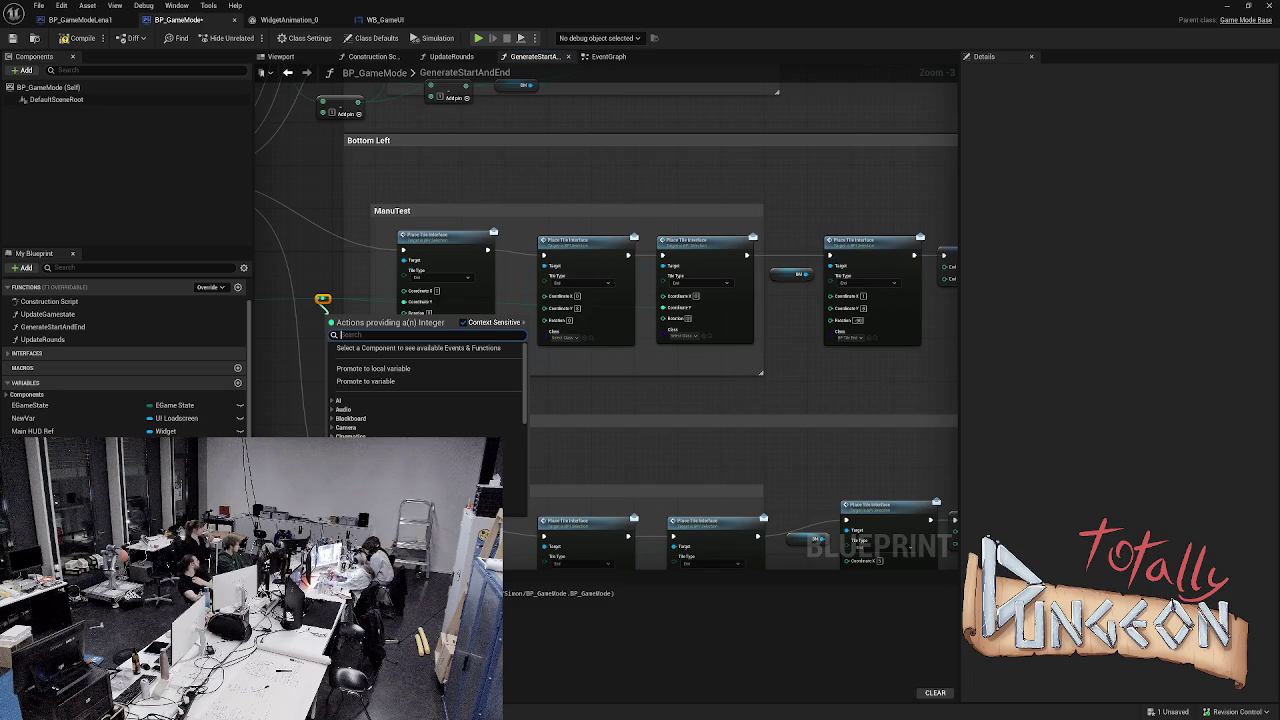
key("Escape")
mouse_move(322, 298)
left_mouse_down()
mouse_move(309, 326)
mouse_move(328, 379)
mouse_move(322, 369)
left_mouse_up()
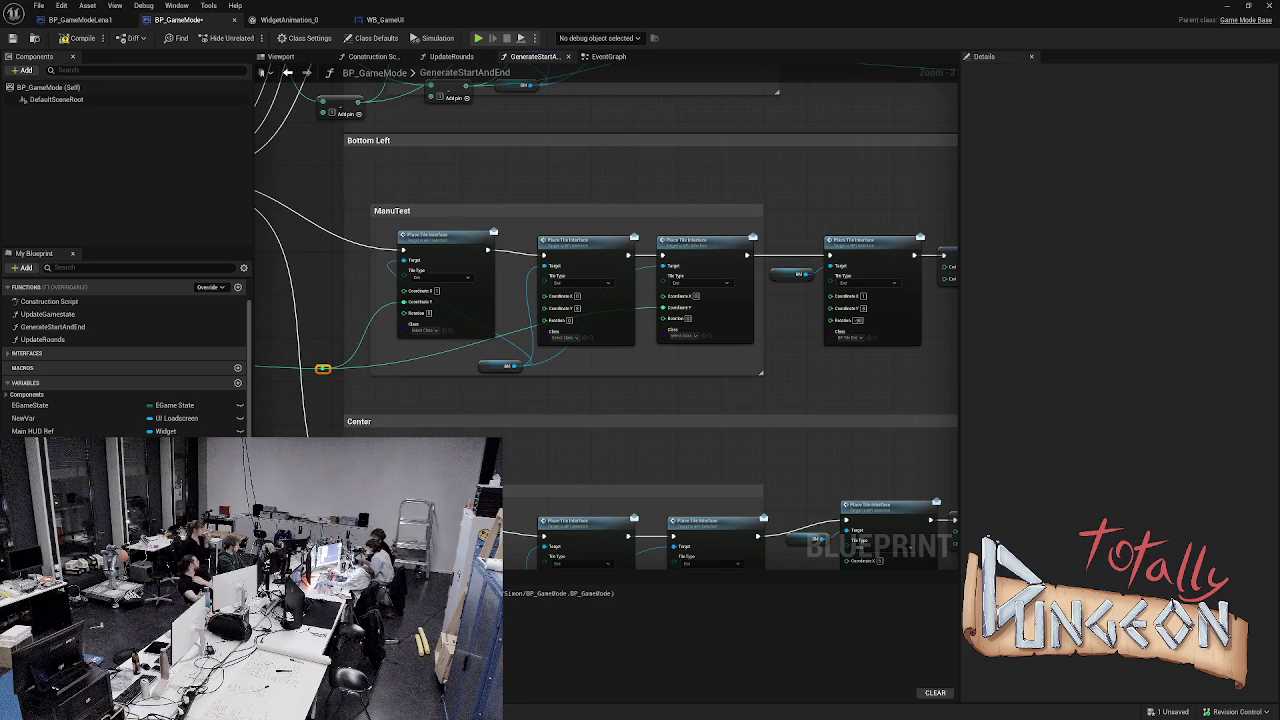
mouse_move(327, 369)
left_mouse_down()
mouse_move(434, 352)
mouse_move(432, 372)
left_mouse_up()
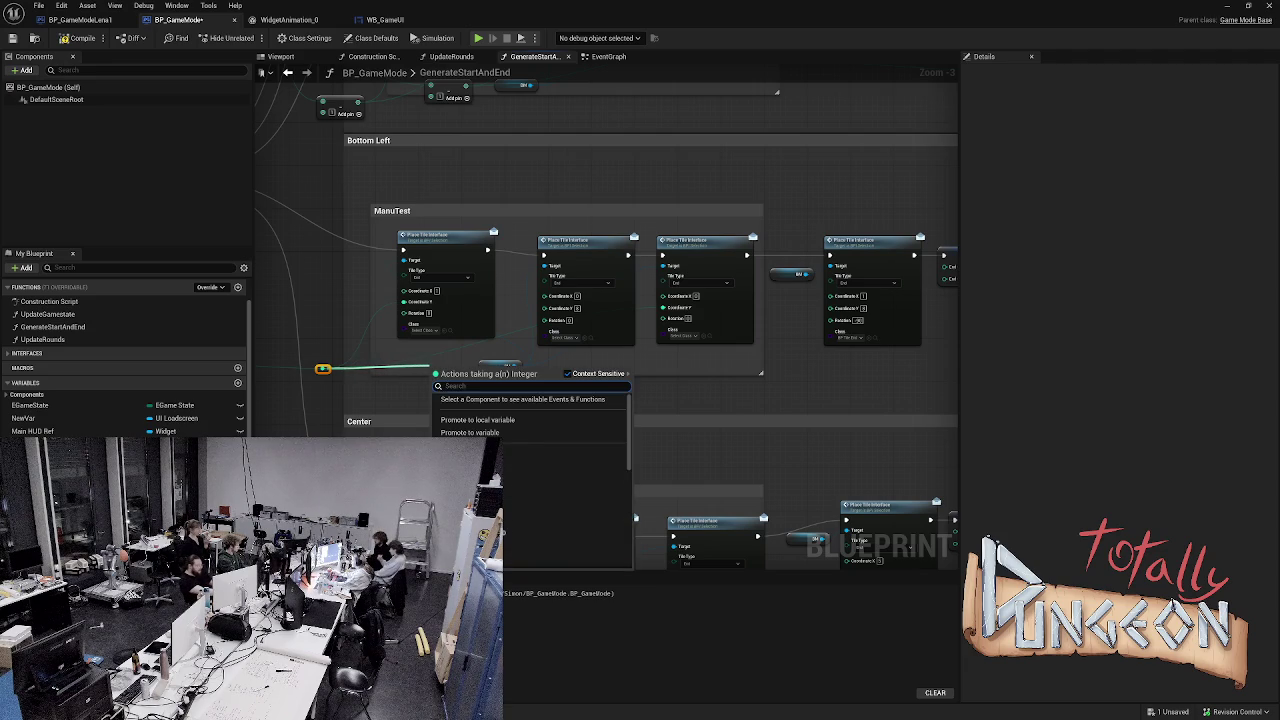
type("+")
key("Return")
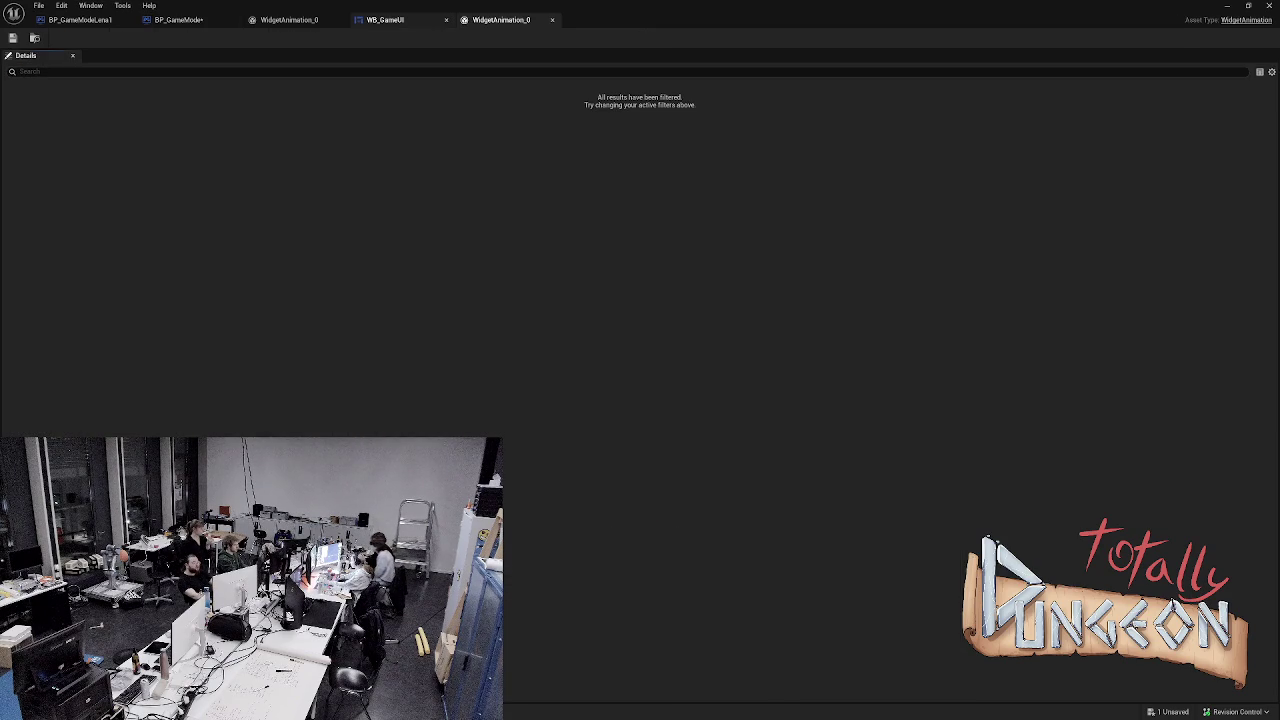
- Close both WidgetAnimation_0 editors and return to the BP_GameMode graph
left_click(340, 20)
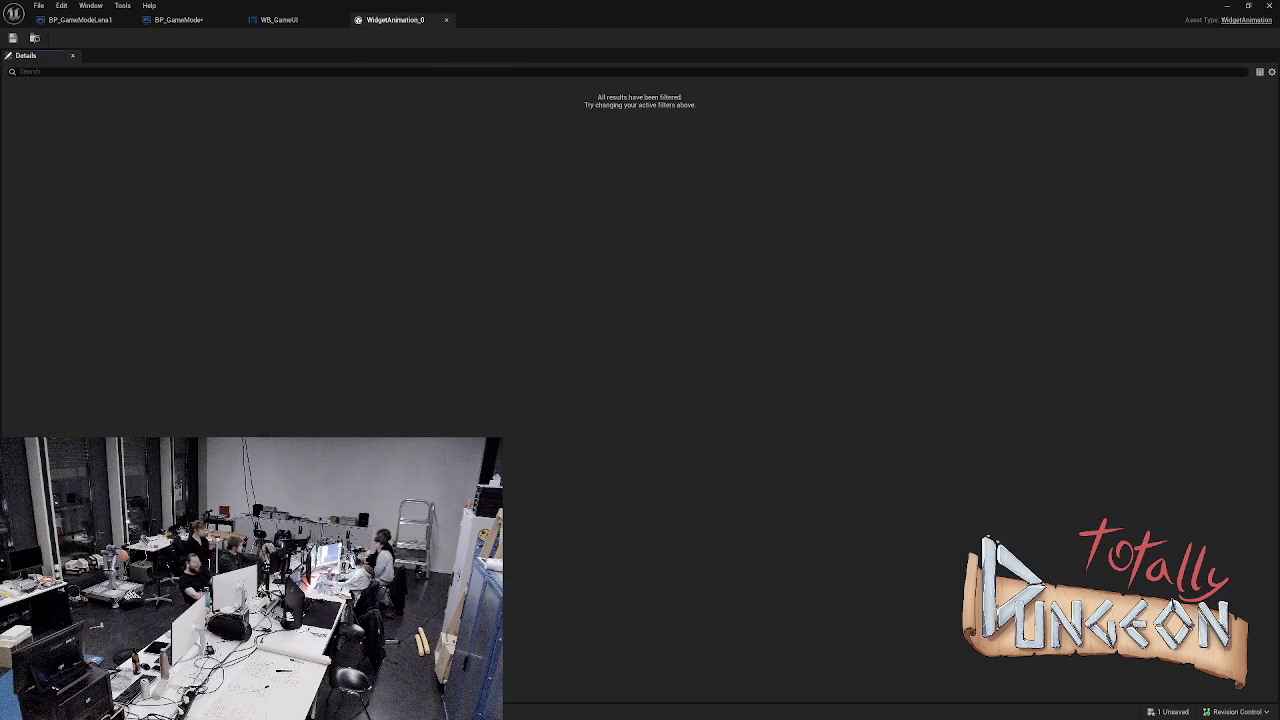
left_click(446, 20)
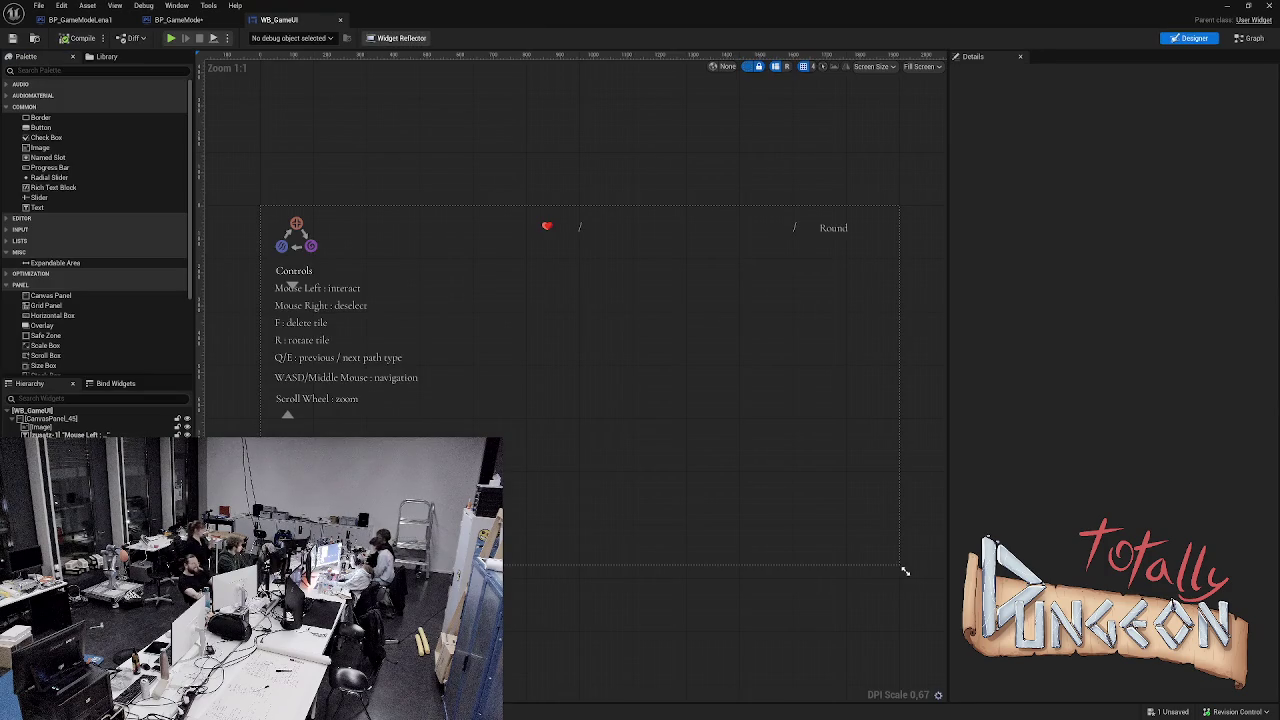
left_click(178, 20)
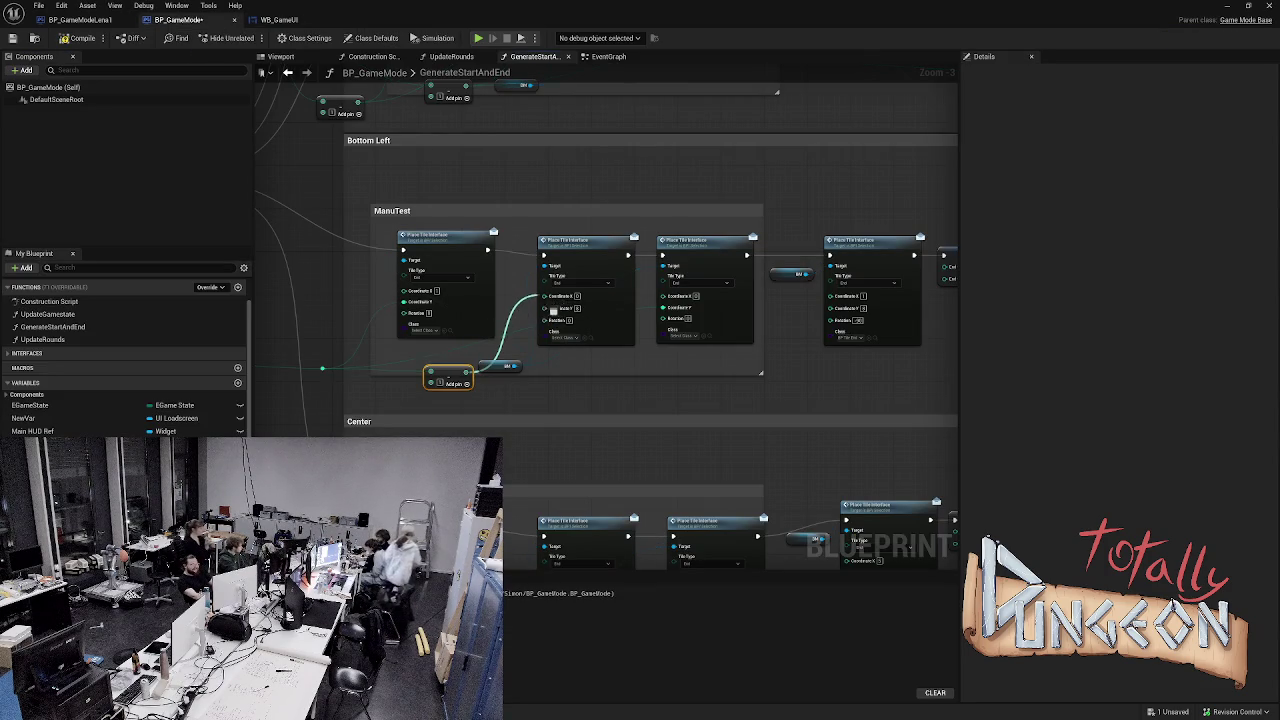
- Wire the coordinate into the fourth Place Tile node, then select four Subtract nodes and their reroute
mouse_move(516, 366)
left_mouse_down()
mouse_move(718, 336)
mouse_move(830, 338)
mouse_move(832, 307)
mouse_move(456, 340)
mouse_move(905, 284)
mouse_move(882, 281)
left_mouse_up()
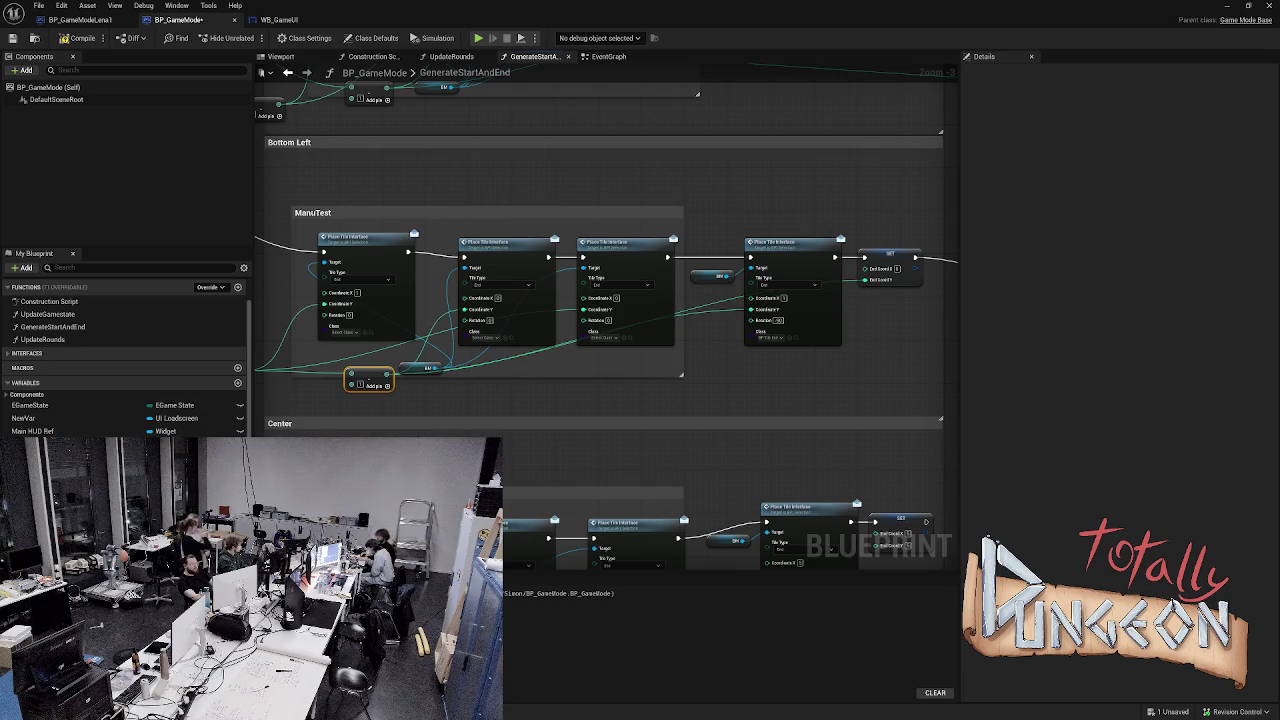
left_click_drag(546, 403, 681, 369)
mouse_move(377, 336)
left_mouse_down()
mouse_move(590, 336)
mouse_move(958, 302)
mouse_move(945, 300)
mouse_move(906, 357)
mouse_move(560, 402)
left_mouse_up()
mouse_move(670, 423)
left_mouse_down()
mouse_move(637, 517)
mouse_move(609, 531)
mouse_move(600, 590)
left_mouse_up()
mouse_move(890, 306)
left_mouse_down()
mouse_move(650, 244)
mouse_move(598, 206)
mouse_move(524, 197)
left_mouse_up()
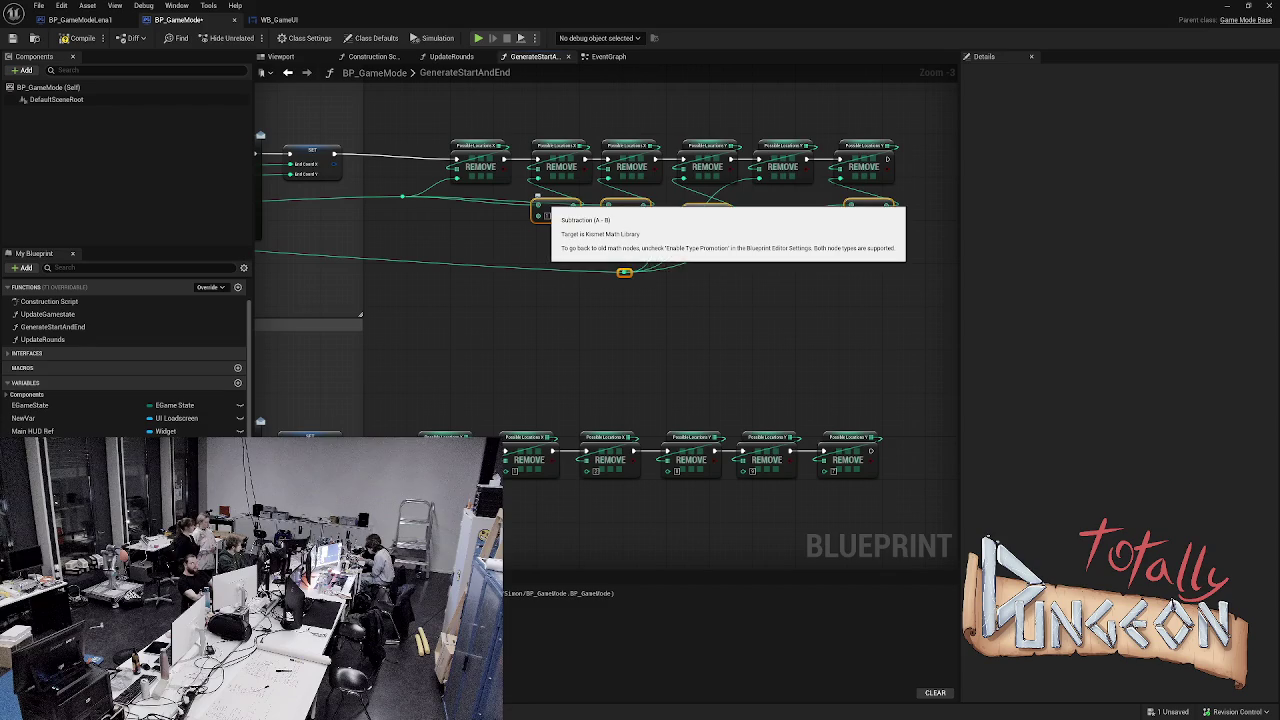
- Paste the copied Subtract nodes and reroute, delete two extras, and position the rest under REMOVE
left_click_drag(570, 332, 570, 158)
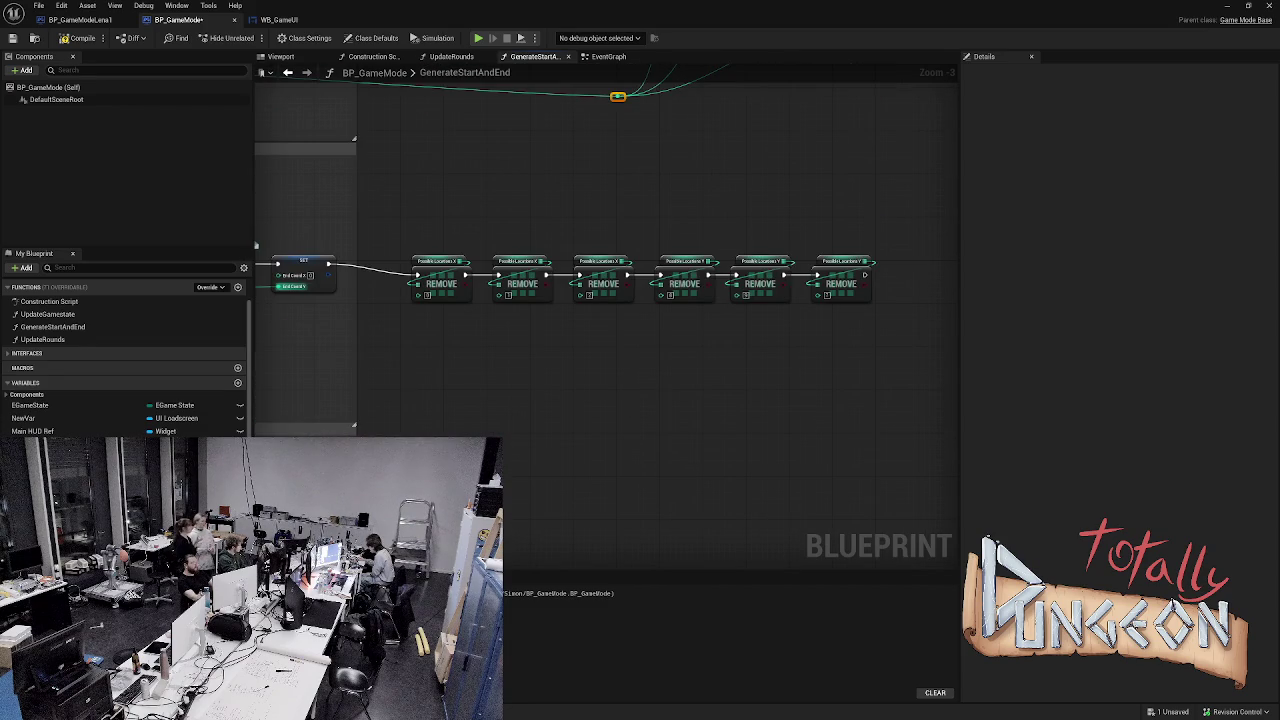
key("ctrl+v")
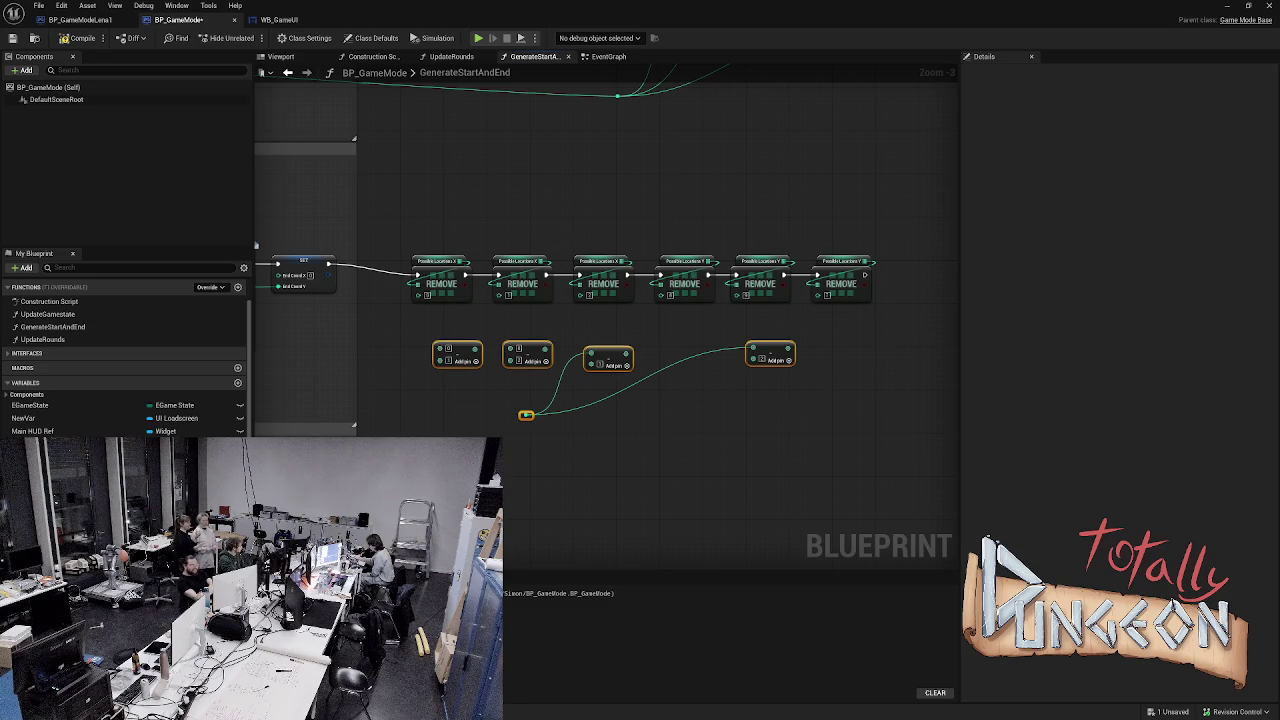
left_click(408, 318)
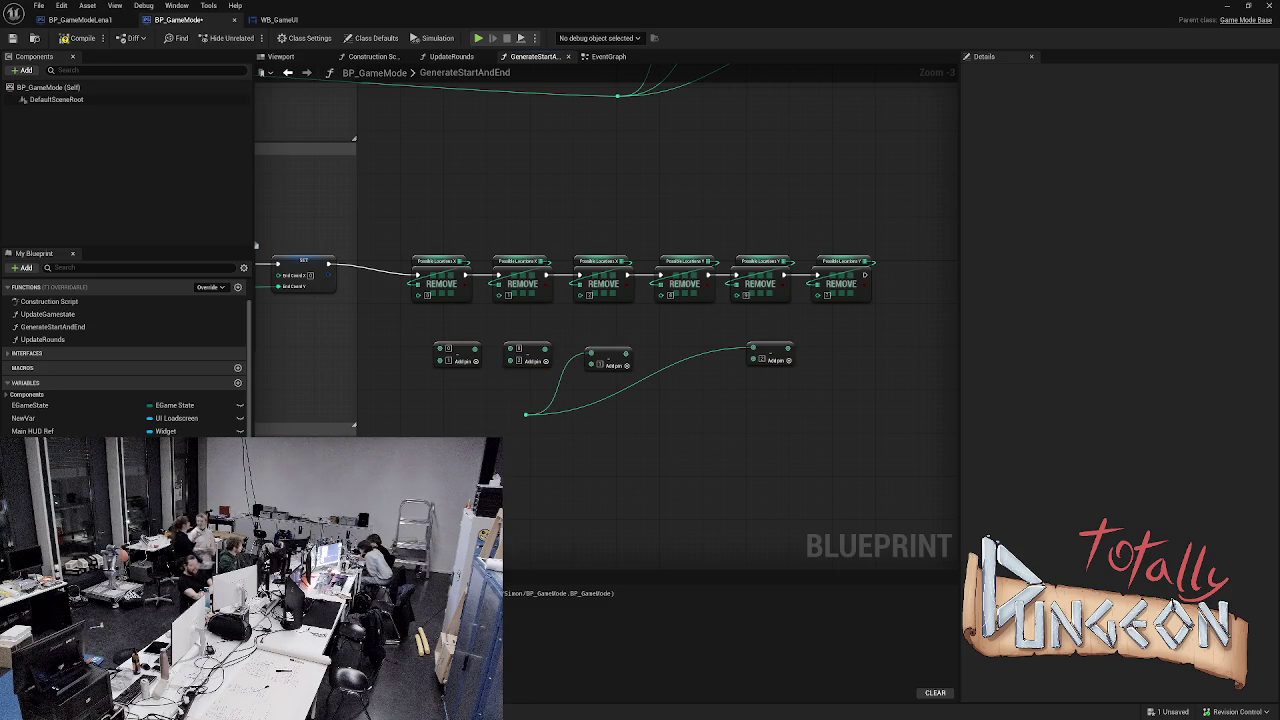
left_click_drag(408, 324, 518, 382)
key("Delete")
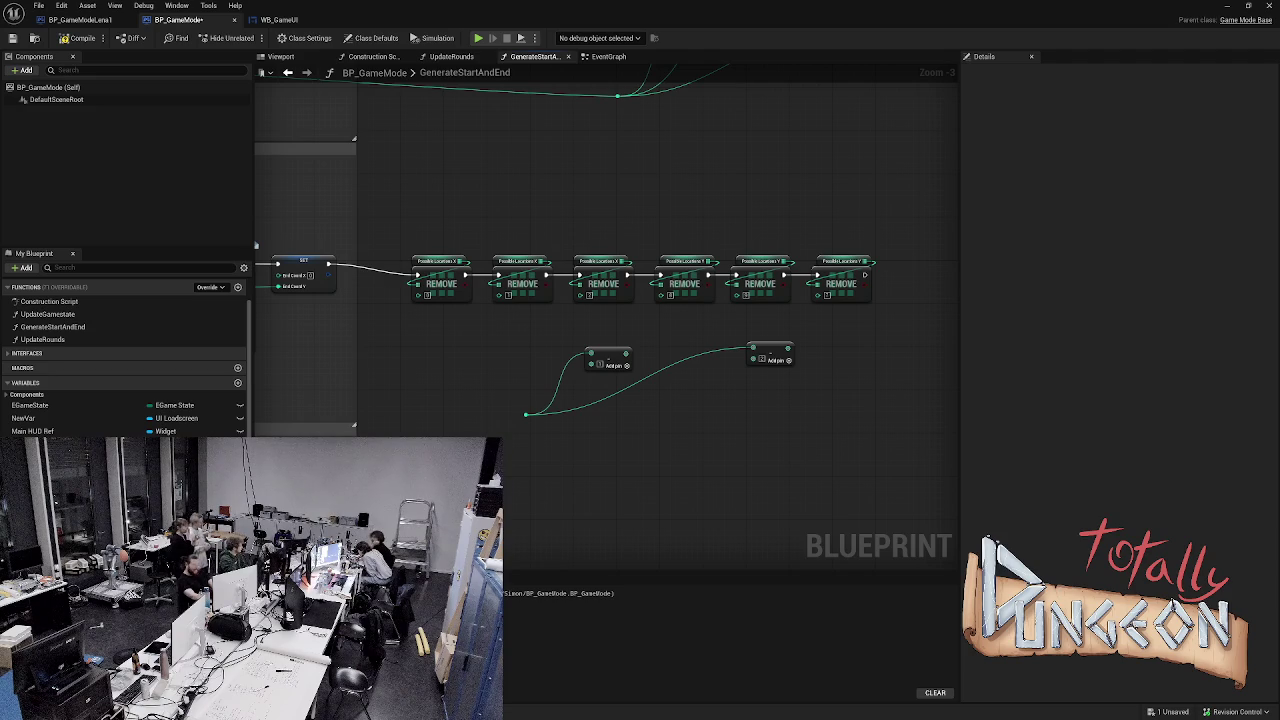
mouse_move(498, 344)
left_mouse_down()
mouse_move(636, 422)
mouse_move(848, 468)
left_mouse_up()
left_click_drag(770, 354, 835, 333)
- Wire the two Subtract outputs into the last REMOVE nodes and tidy the reroute position
mouse_move(693, 331)
left_mouse_down()
mouse_move(706, 320)
mouse_move(661, 294)
left_mouse_up()
left_click_drag(852, 327, 818, 294)
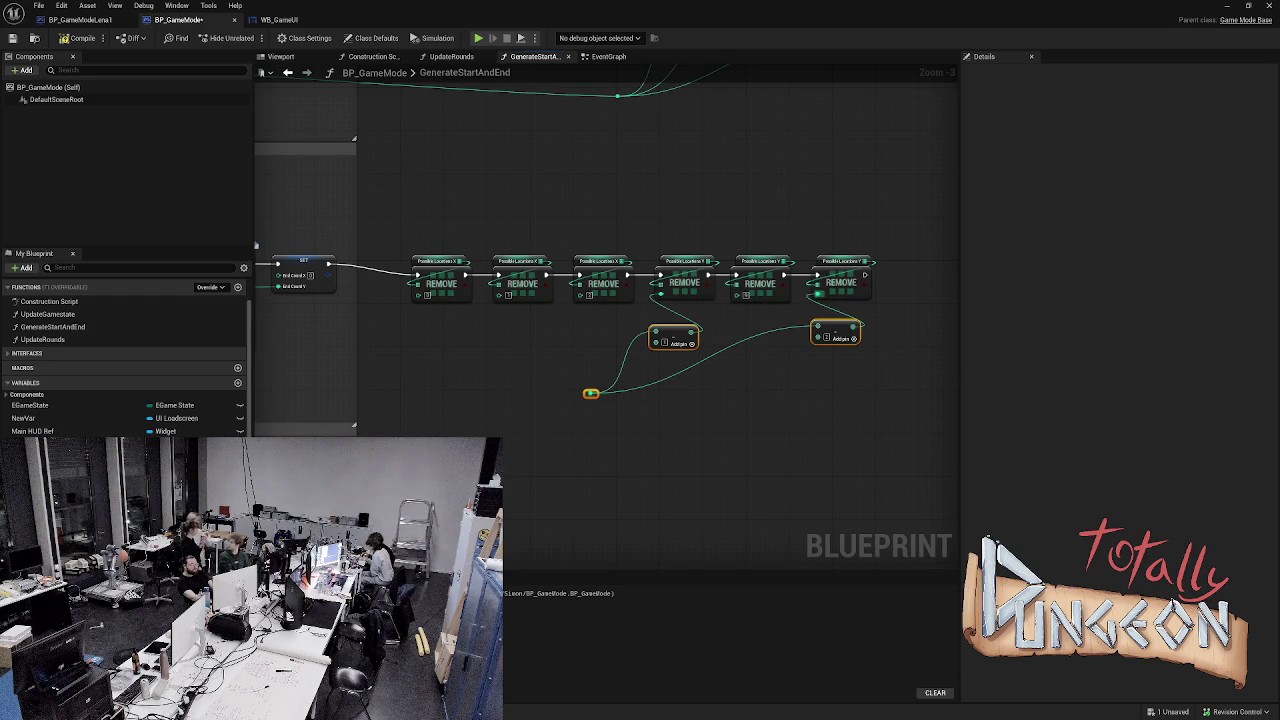
left_click_drag(594, 393, 745, 300)
left_click_drag(557, 352, 775, 305)
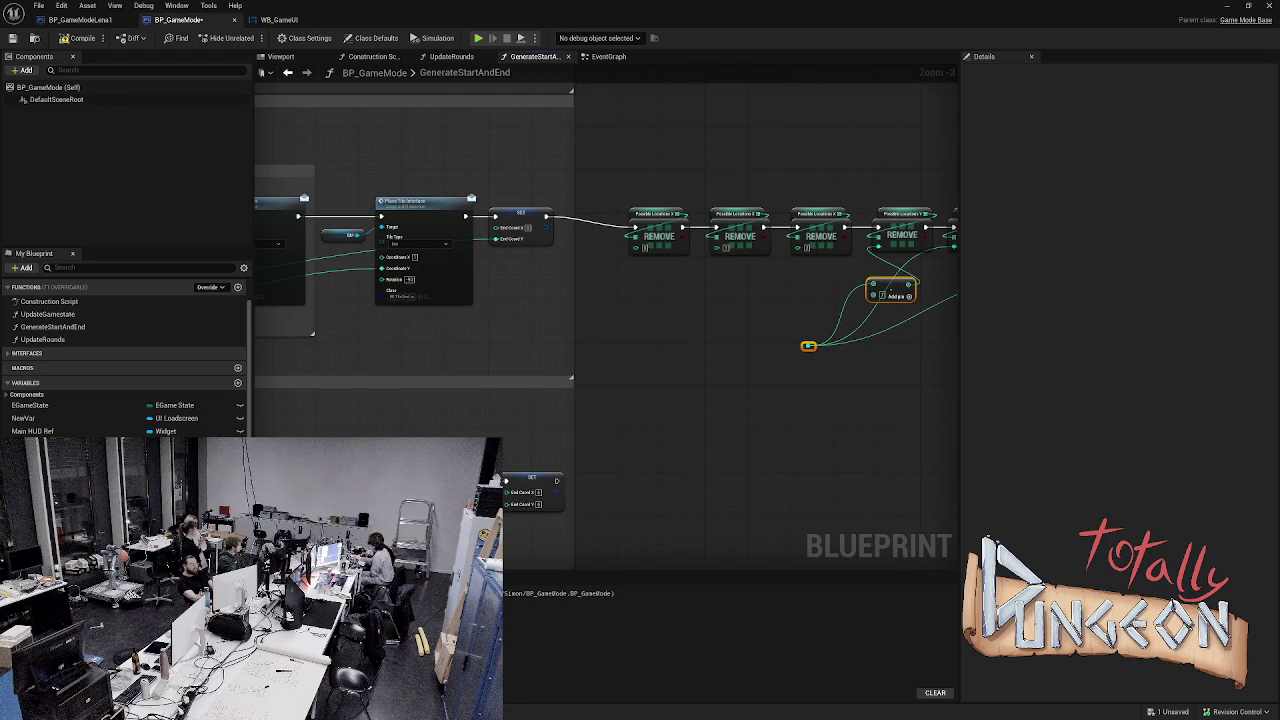
left_click_drag(808, 346, 803, 330)
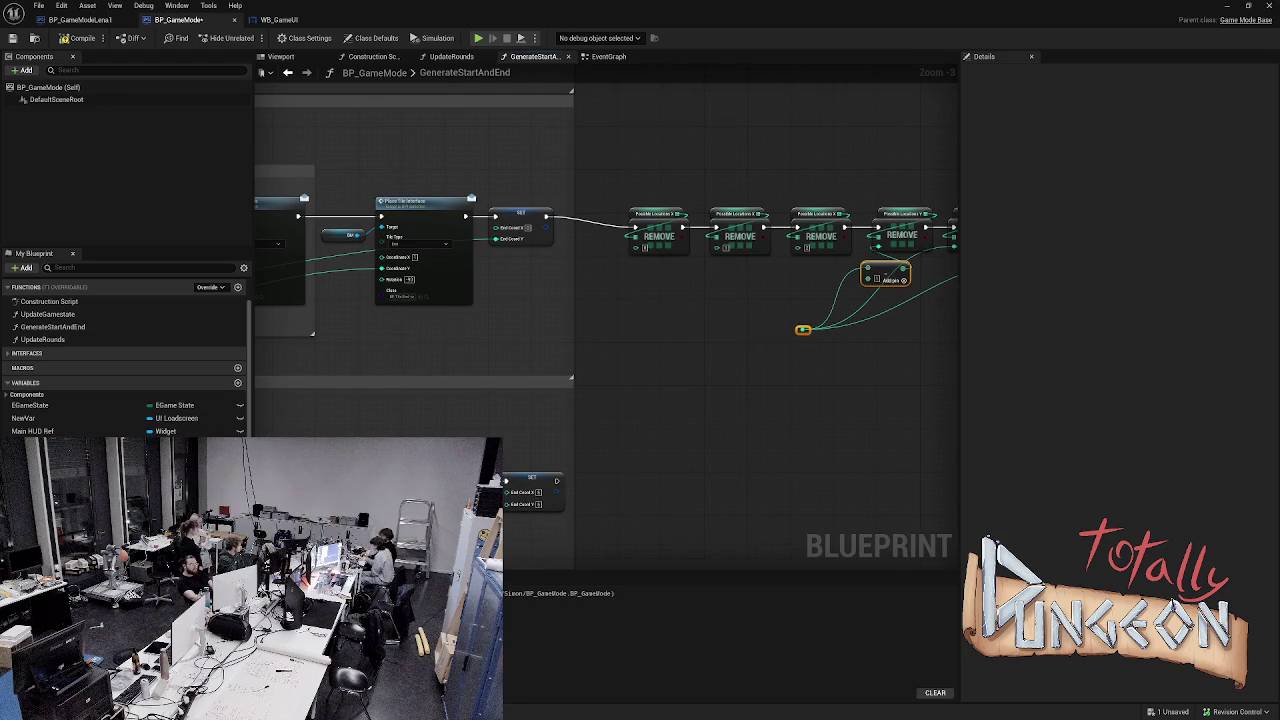
left_click(815, 345)
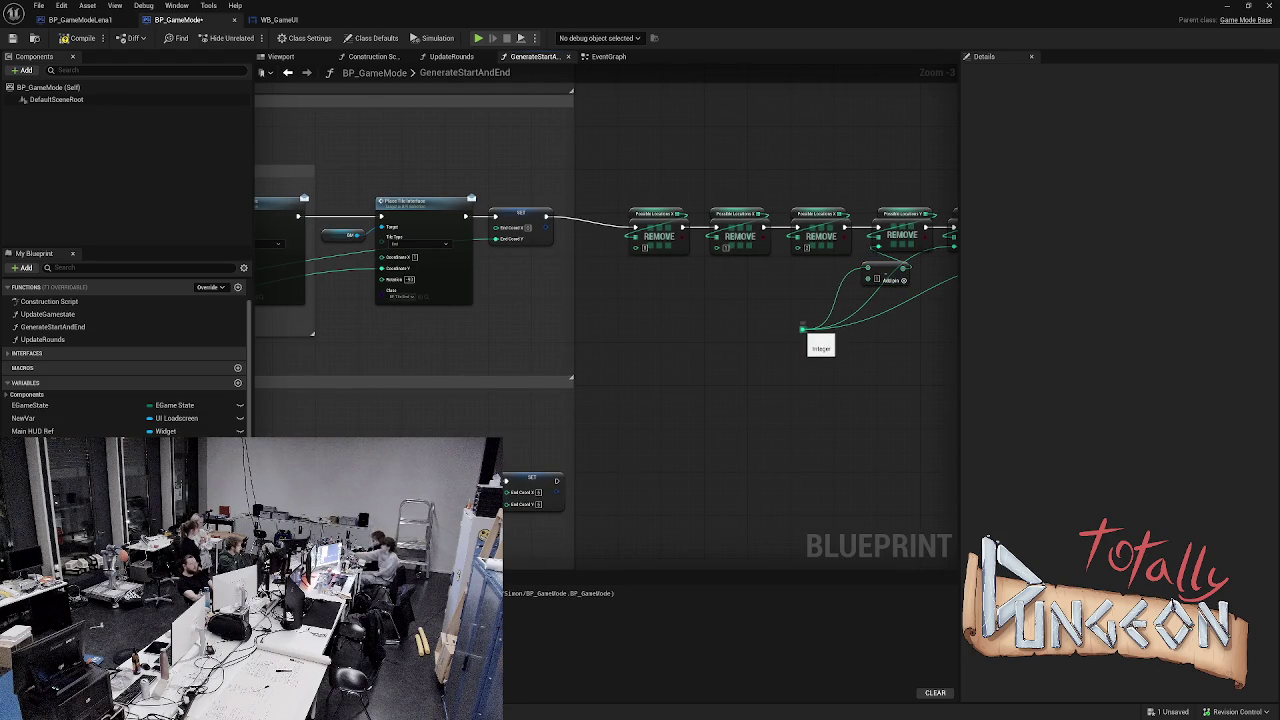
left_click_drag(802, 328, 813, 307)
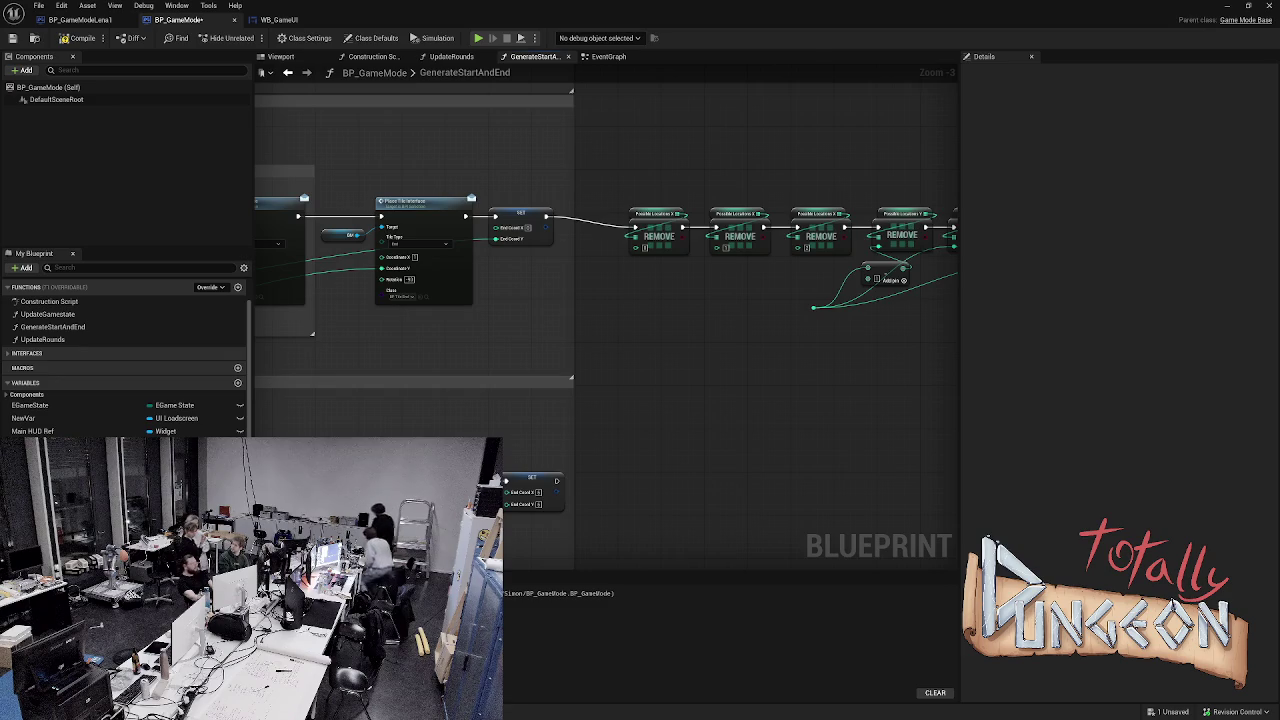
scroll(713, 346, "down", 1)
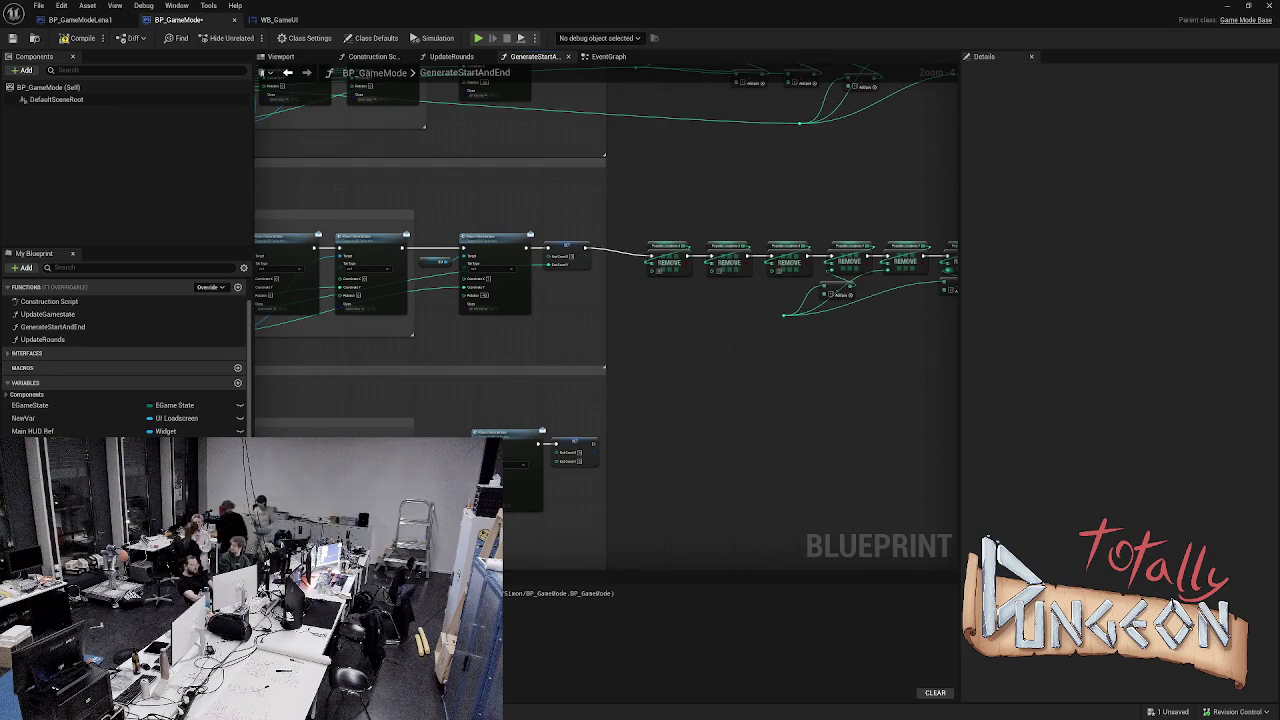
- Connect another coordinate wire from the reroute into a Bottom Left Place Tile node
scroll(607, 317, "left", 5)
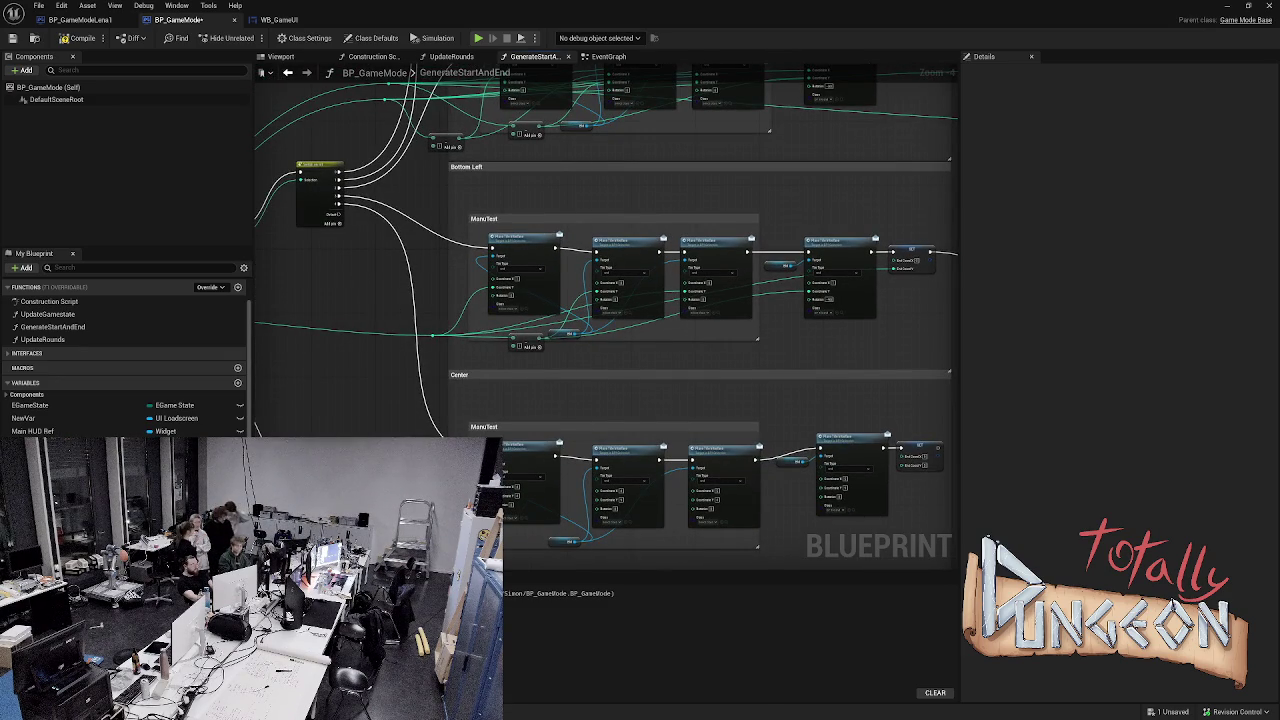
mouse_move(433, 336)
left_mouse_down()
mouse_move(975, 365)
mouse_move(877, 322)
mouse_move(913, 298)
left_mouse_up()
scroll(913, 298, "down", 6)
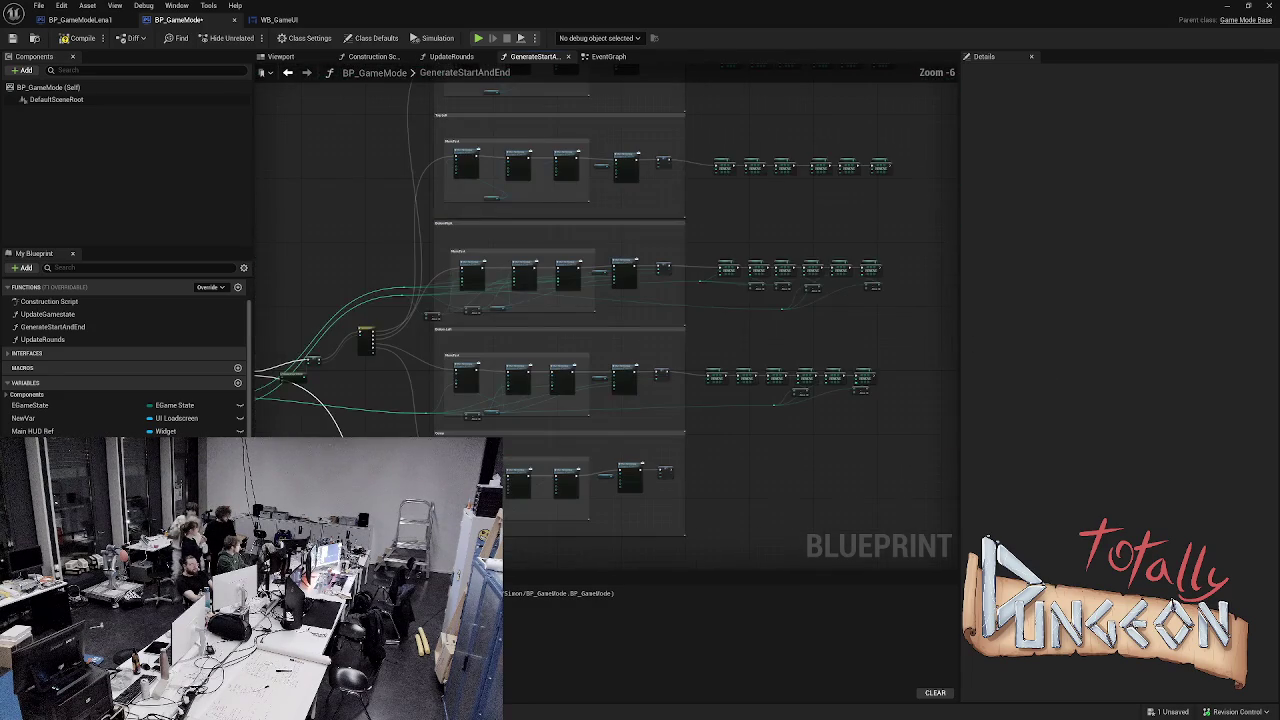
scroll(745, 350, "up", 3)
scroll(757, 545, "down", 3)
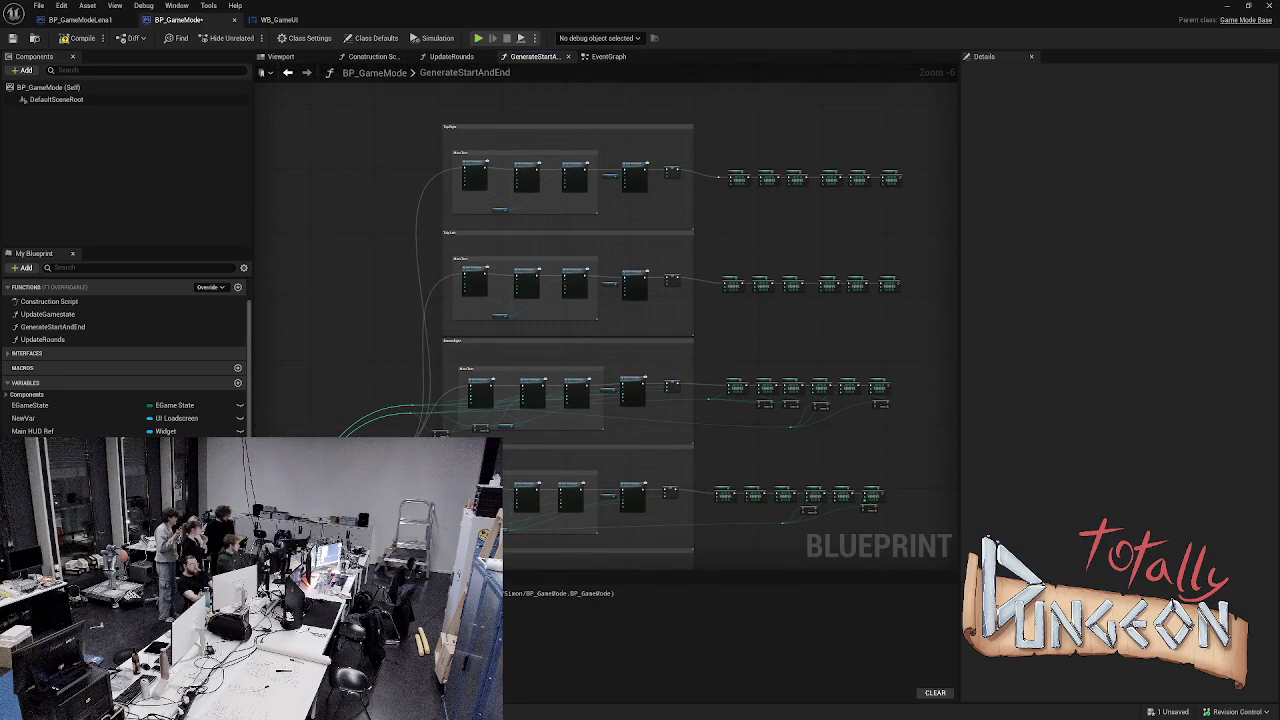
scroll(593, 148, "up", 3)
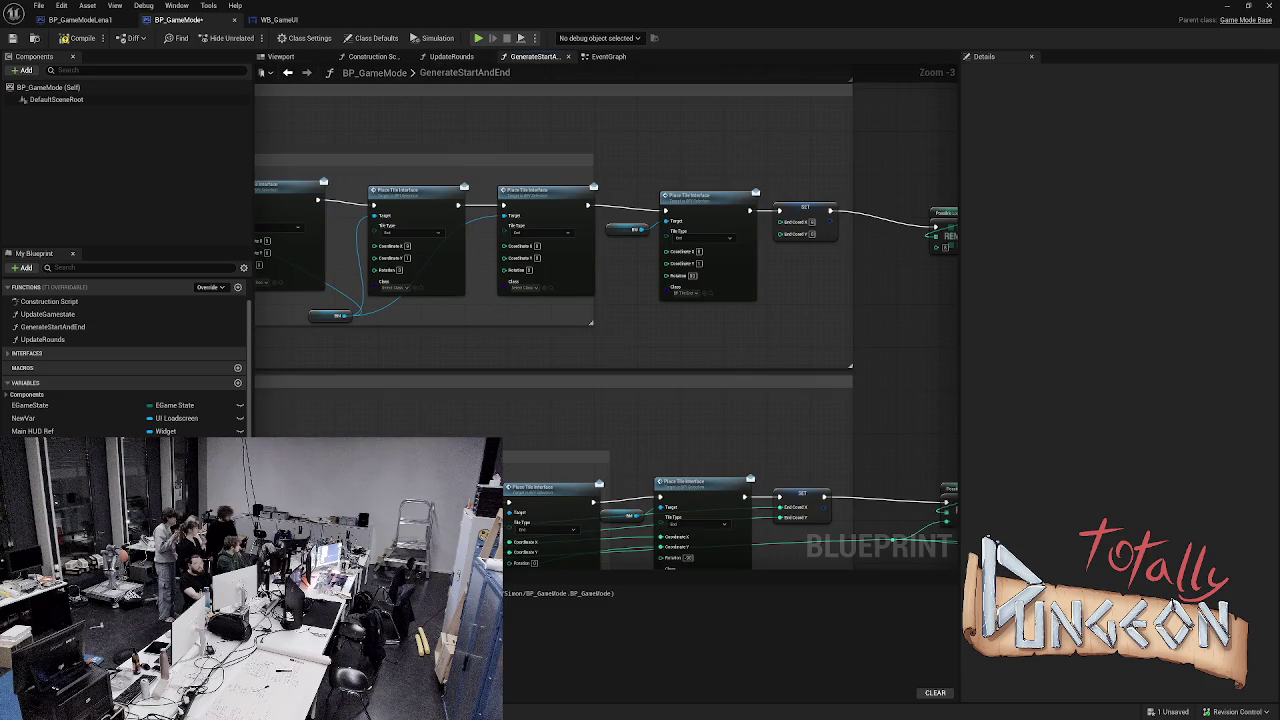
scroll(763, 297, "down", 3)
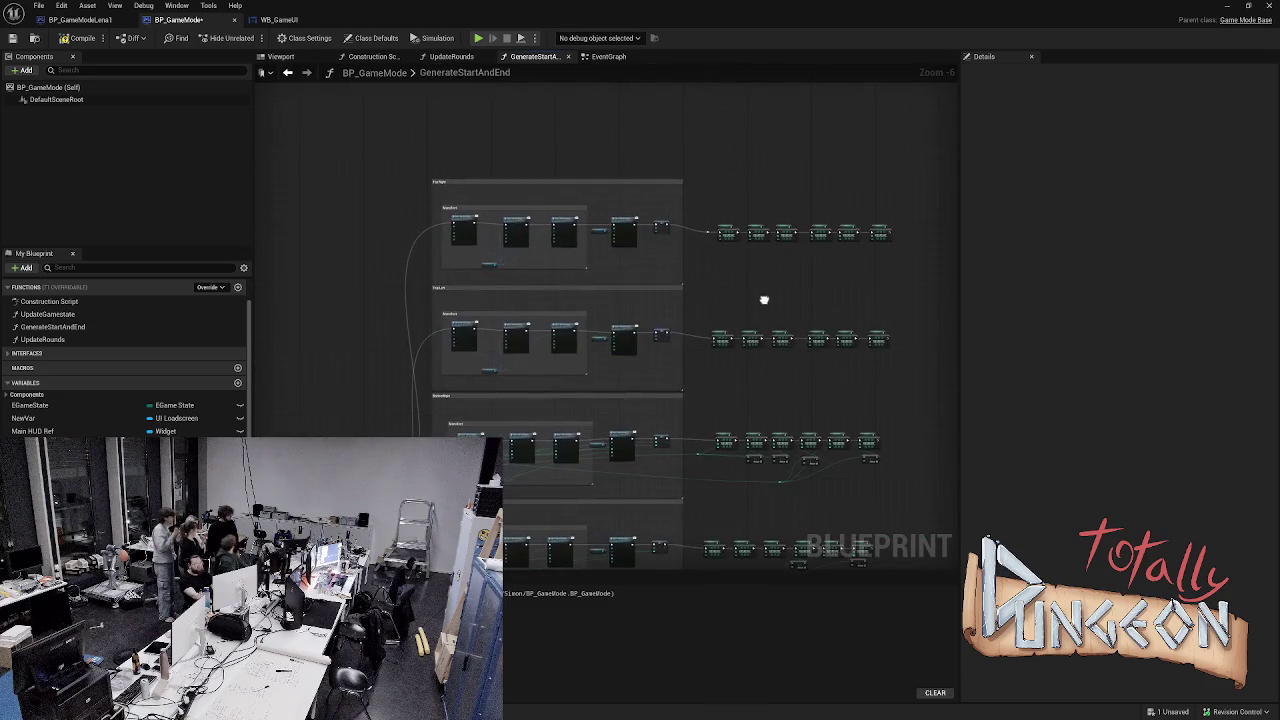
- Pan and zoom across the Top Right, Top Left and BottomRight corner groups to check them
left_click_drag(763, 297, 759, 277)
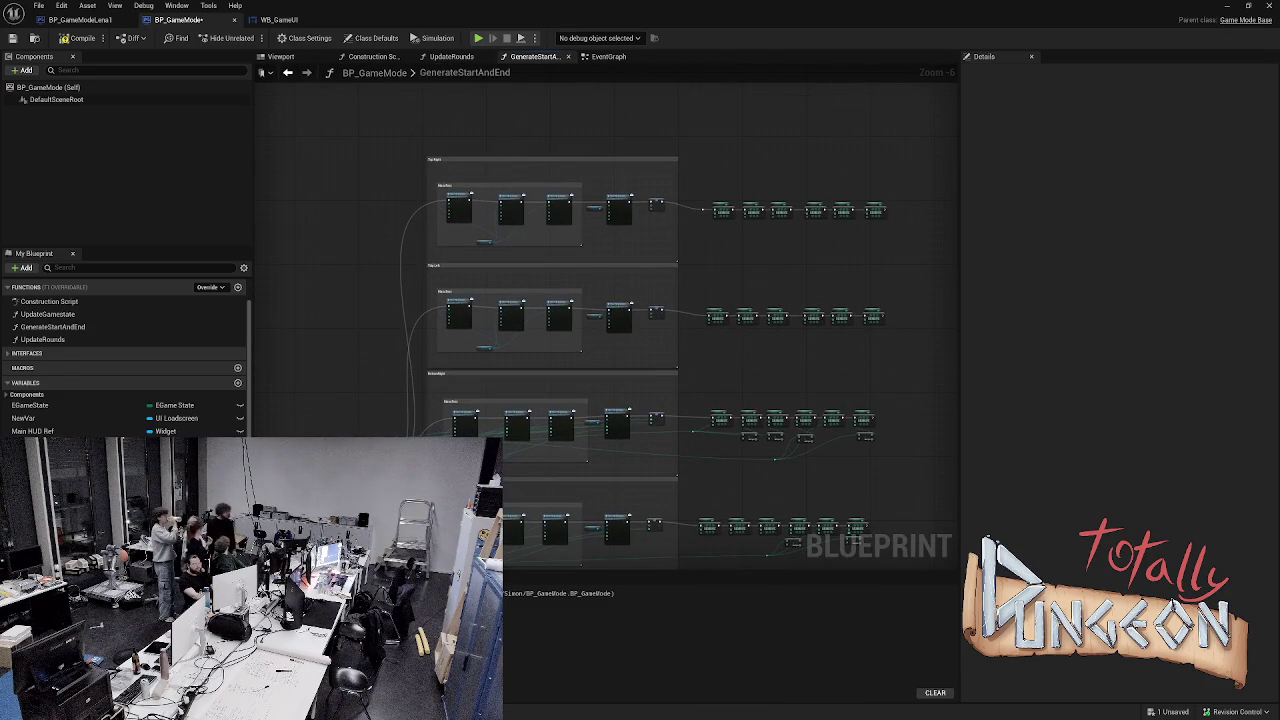
scroll(677, 242, "up", 3)
left_click_drag(657, 249, 908, 251)
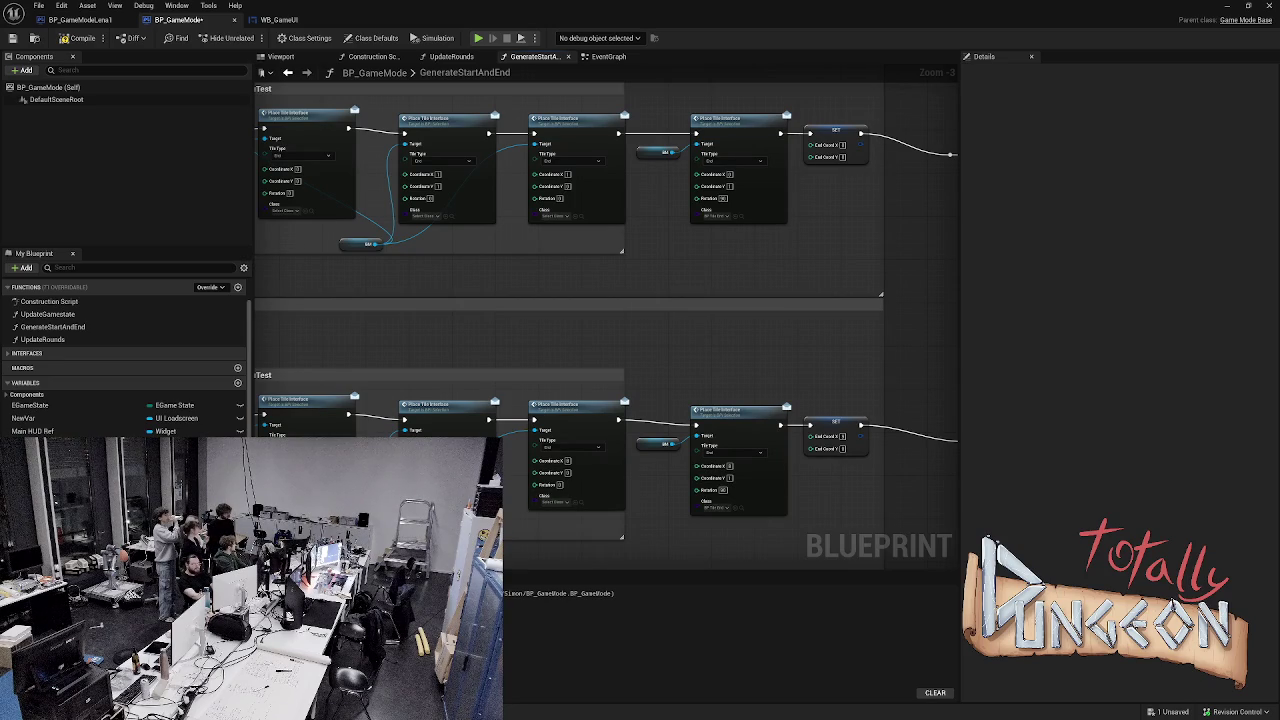
scroll(868, 277, "up", 1)
scroll(873, 250, "down", 1)
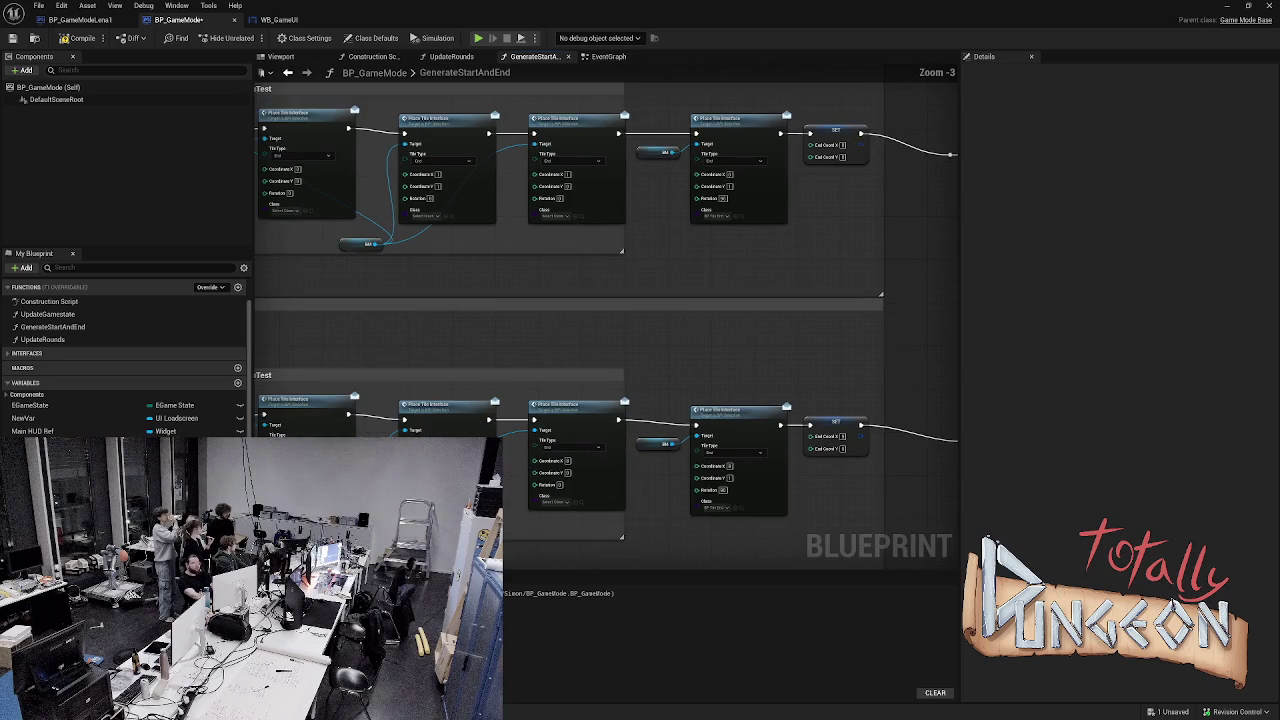
scroll(868, 276, "down", 2)
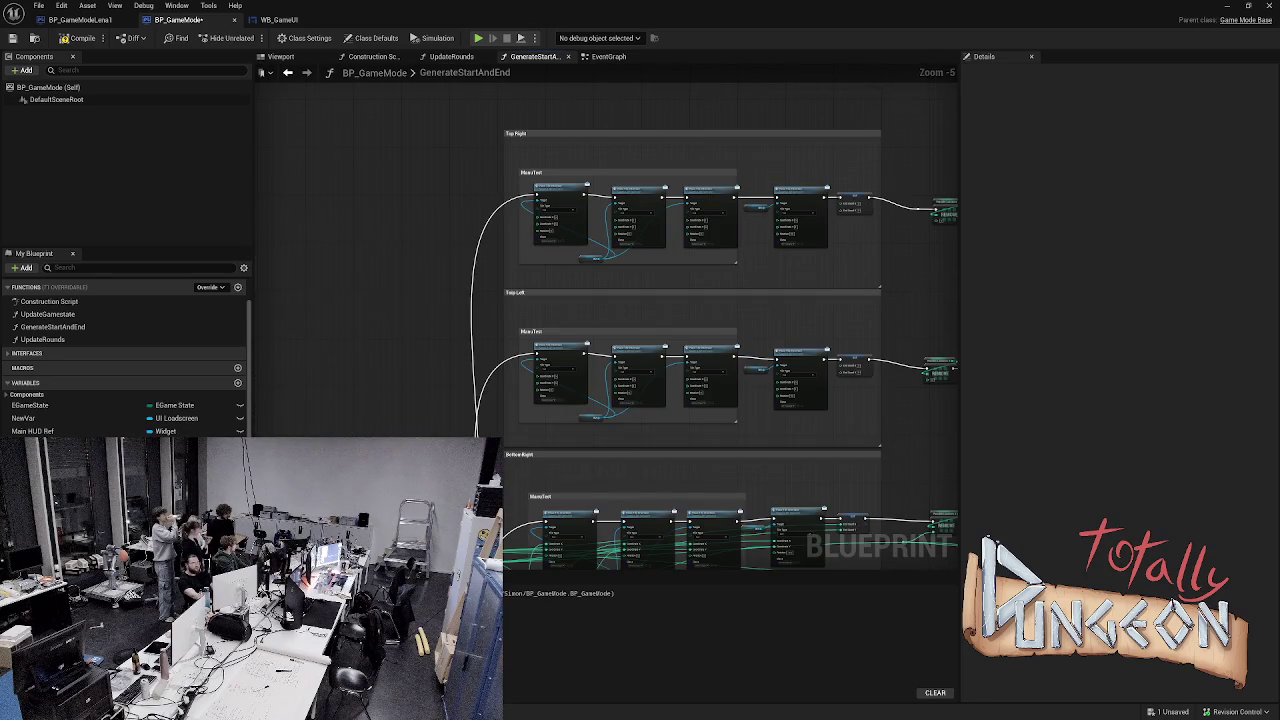
scroll(880, 250, "up", 2)
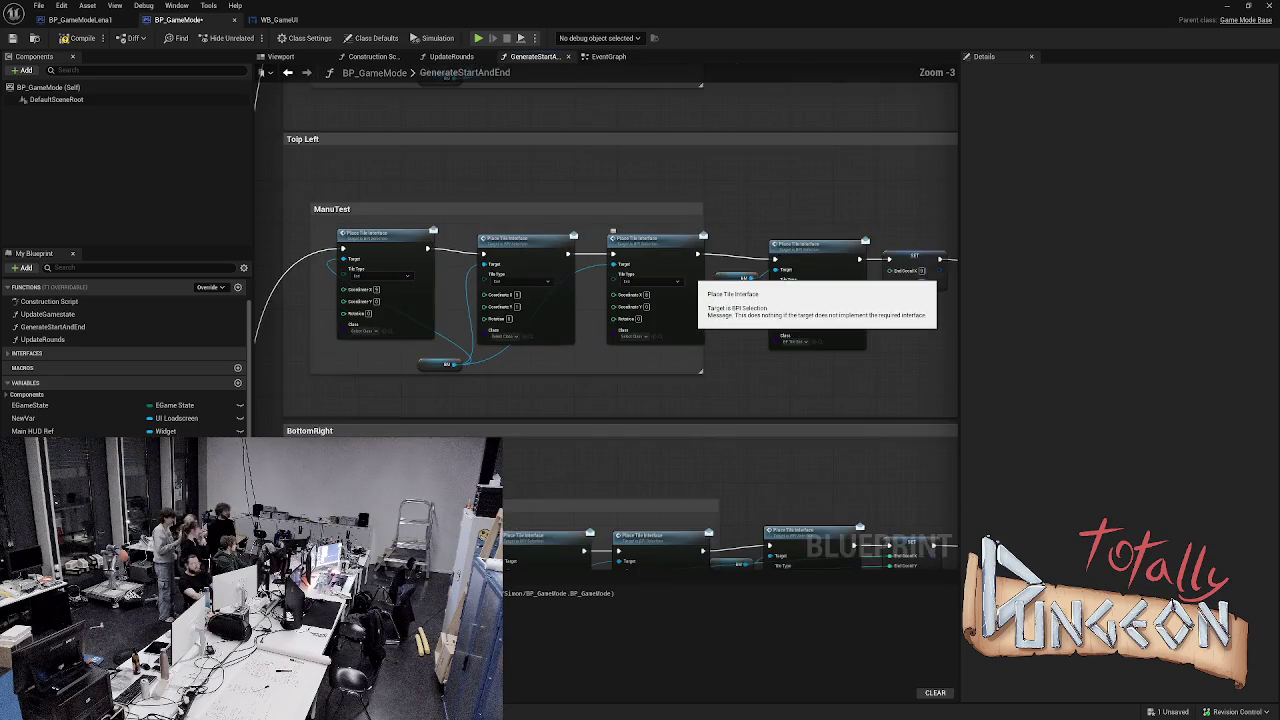
scroll(698, 287, "up", 1)
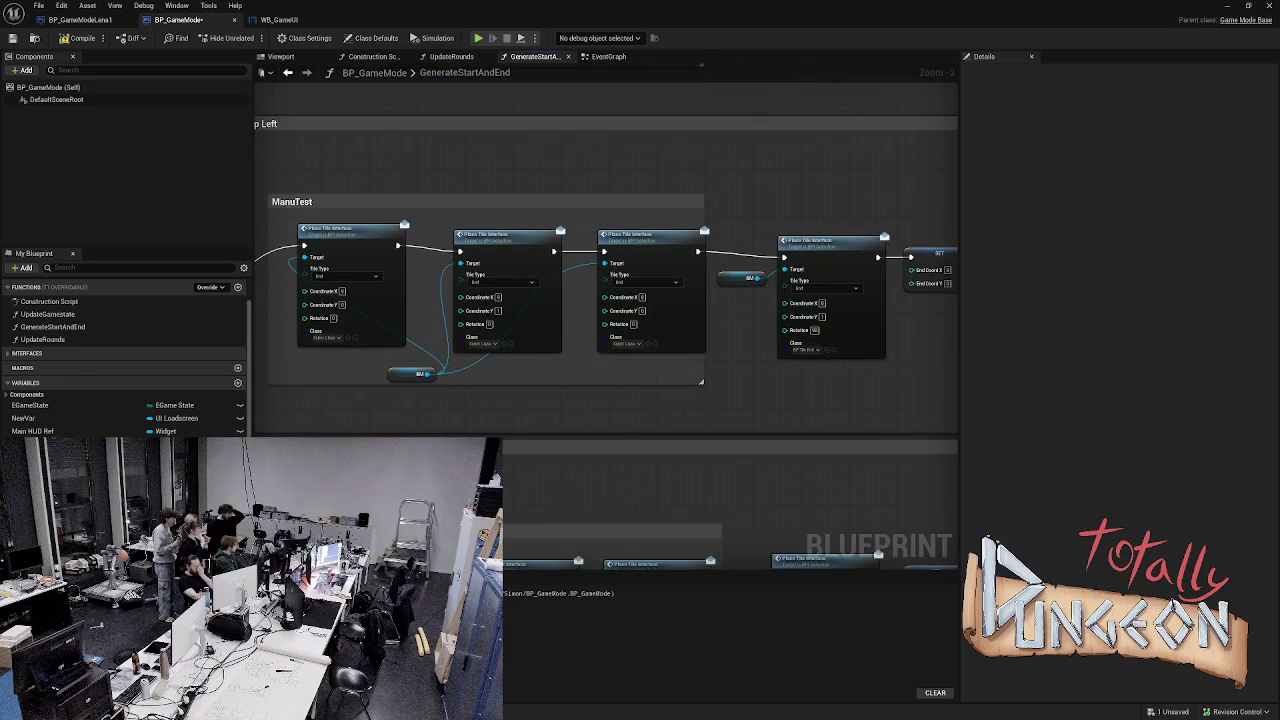
scroll(698, 287, "down", 3)
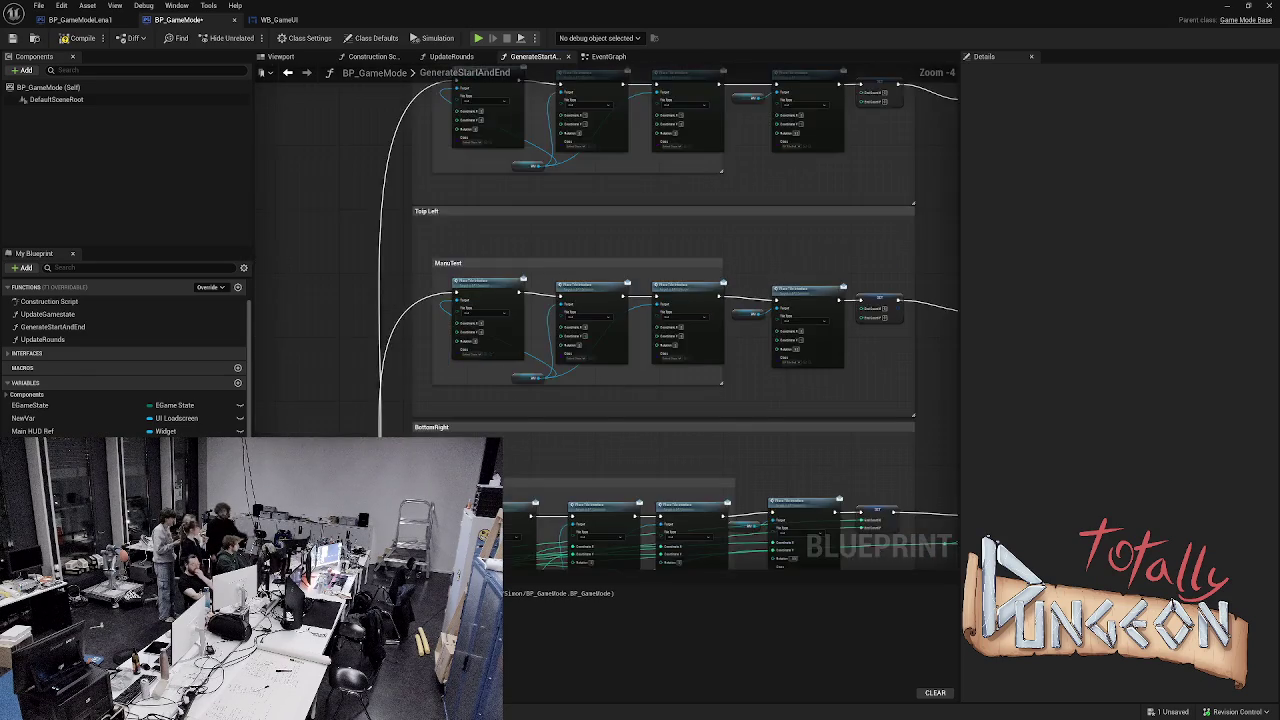
scroll(821, 422, "down", 2)
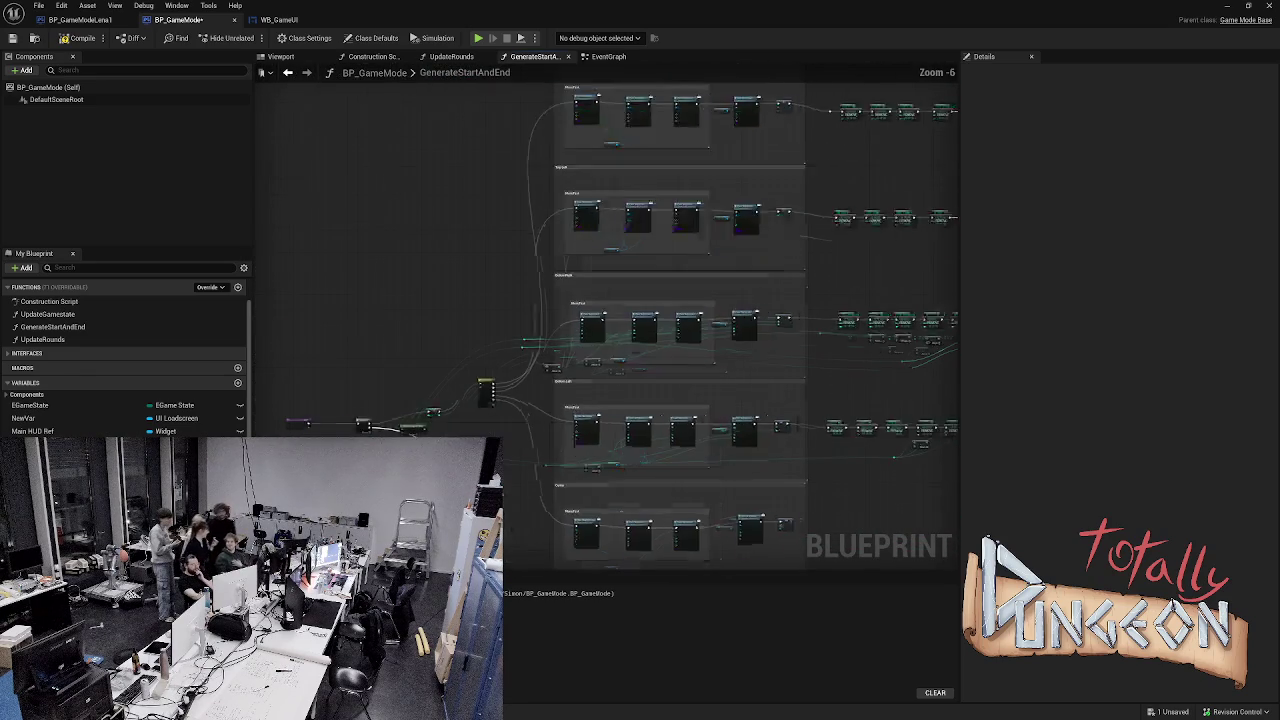
left_click_drag(700, 300, 700, 366)
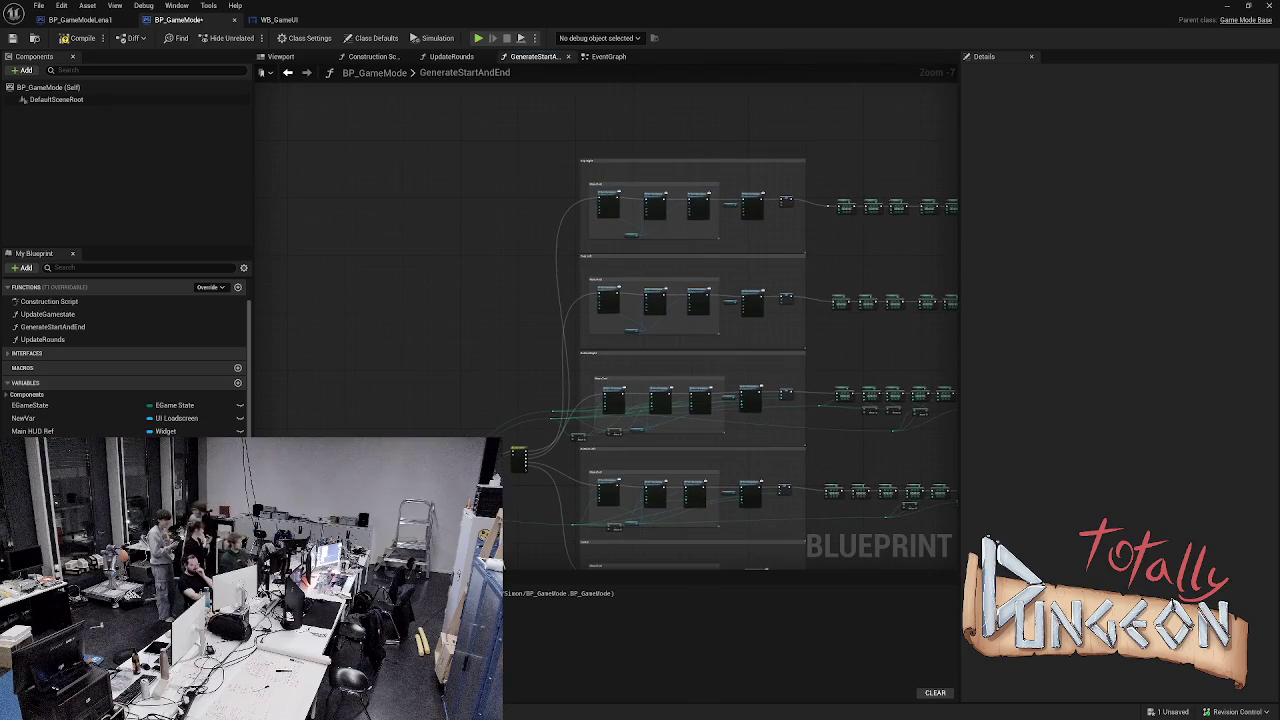
scroll(690, 540, "up", 4)
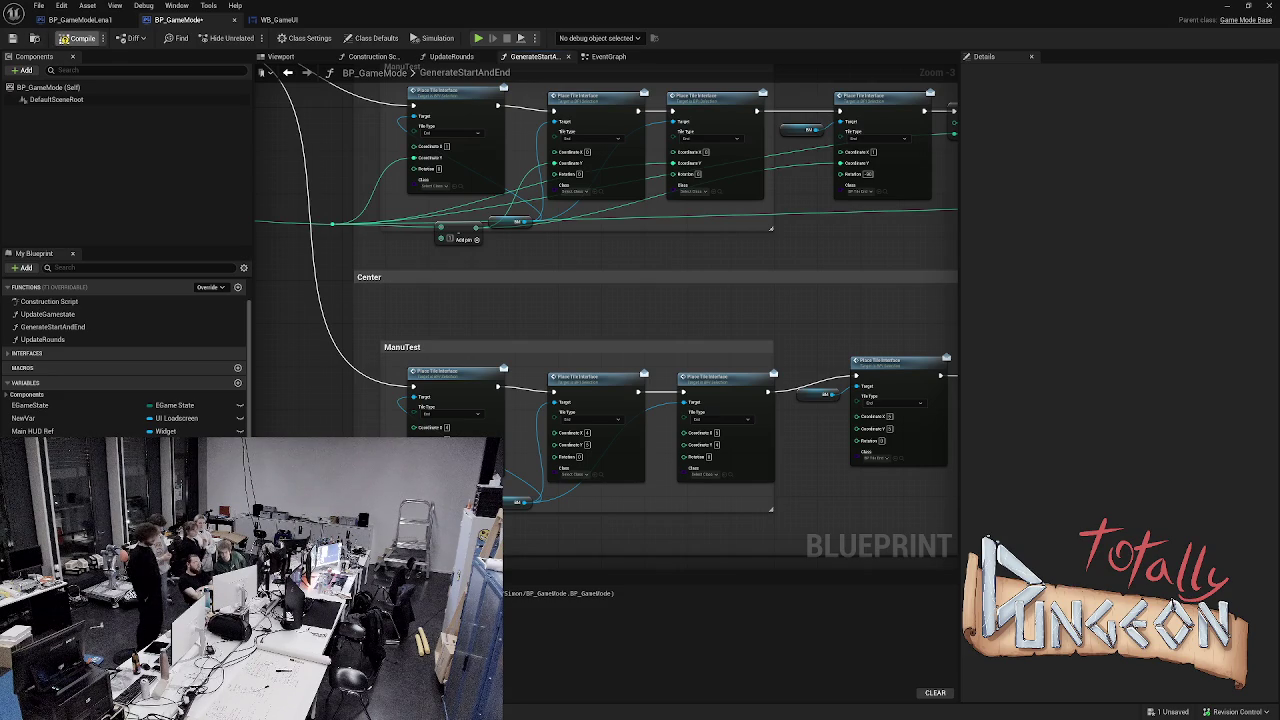
- Save the BP_GameMode blueprint with Ctrl+S
key("ctrl+s")
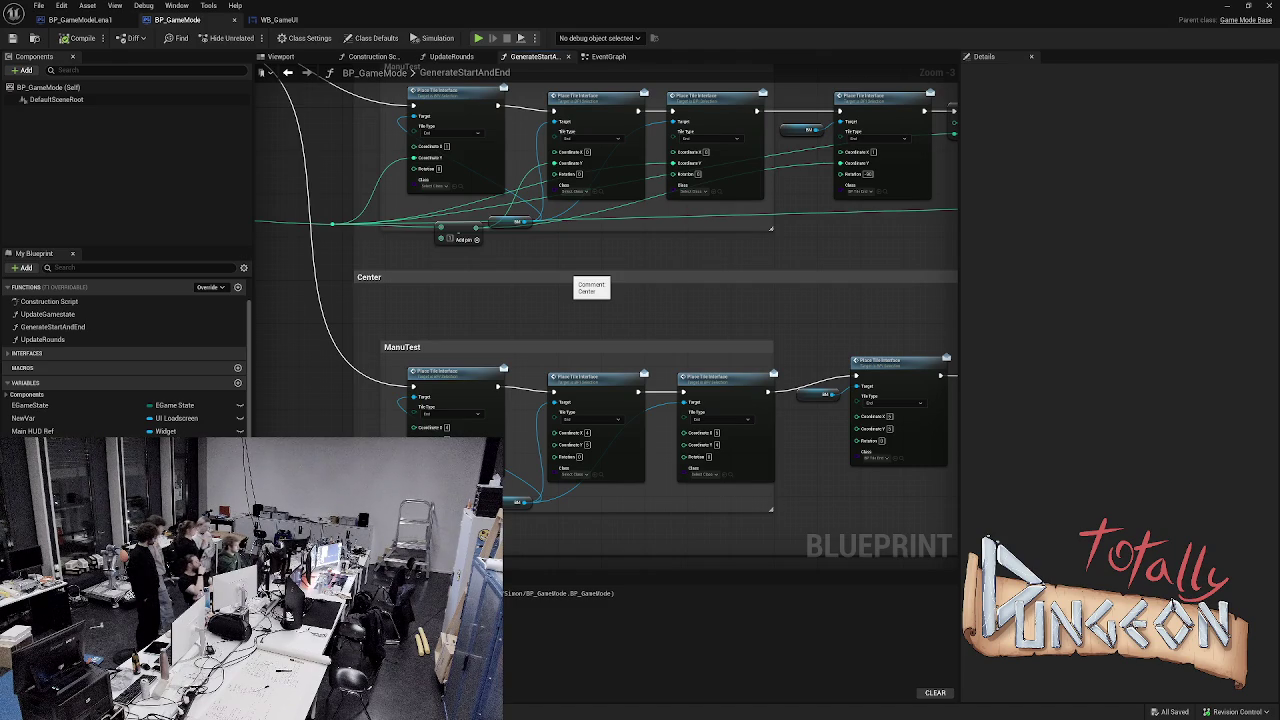
- Navigate to the entry, Sequence and Switch nodes and place the Width getter beside Random Integer in Range
scroll(427, 324, "down", 5)
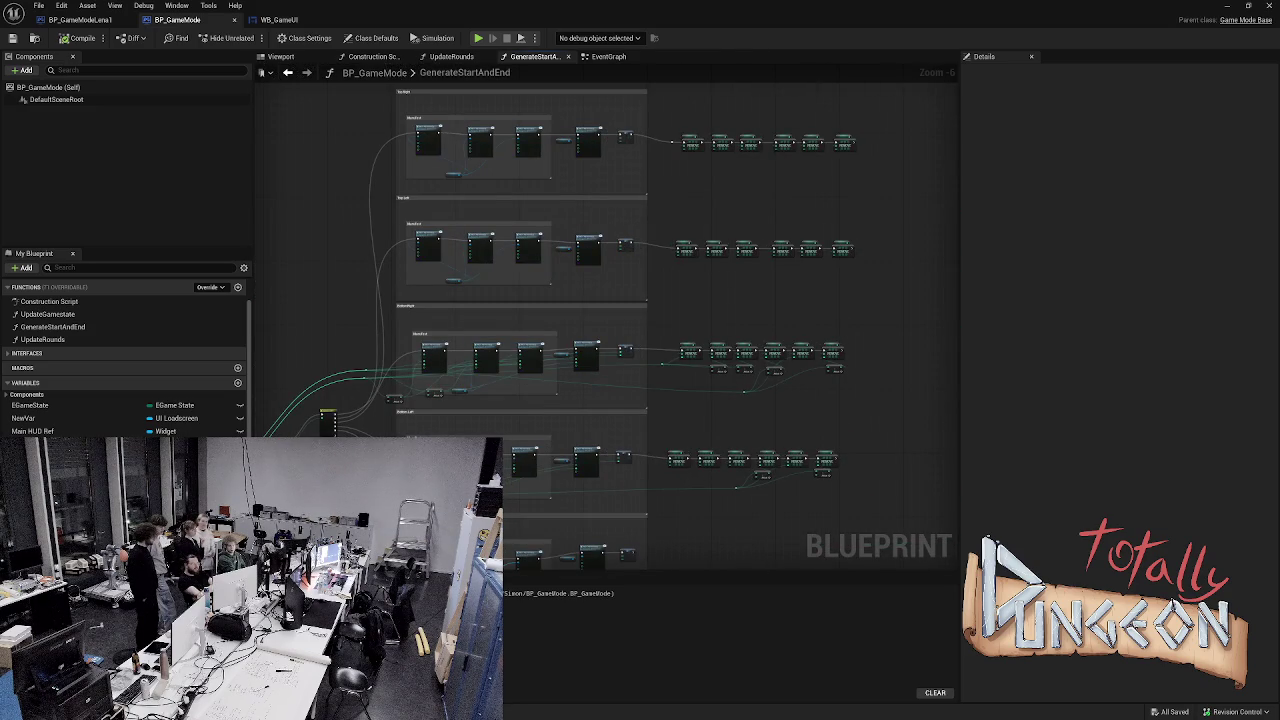
scroll(559, 289, "up", 2)
scroll(714, 249, "down", 2)
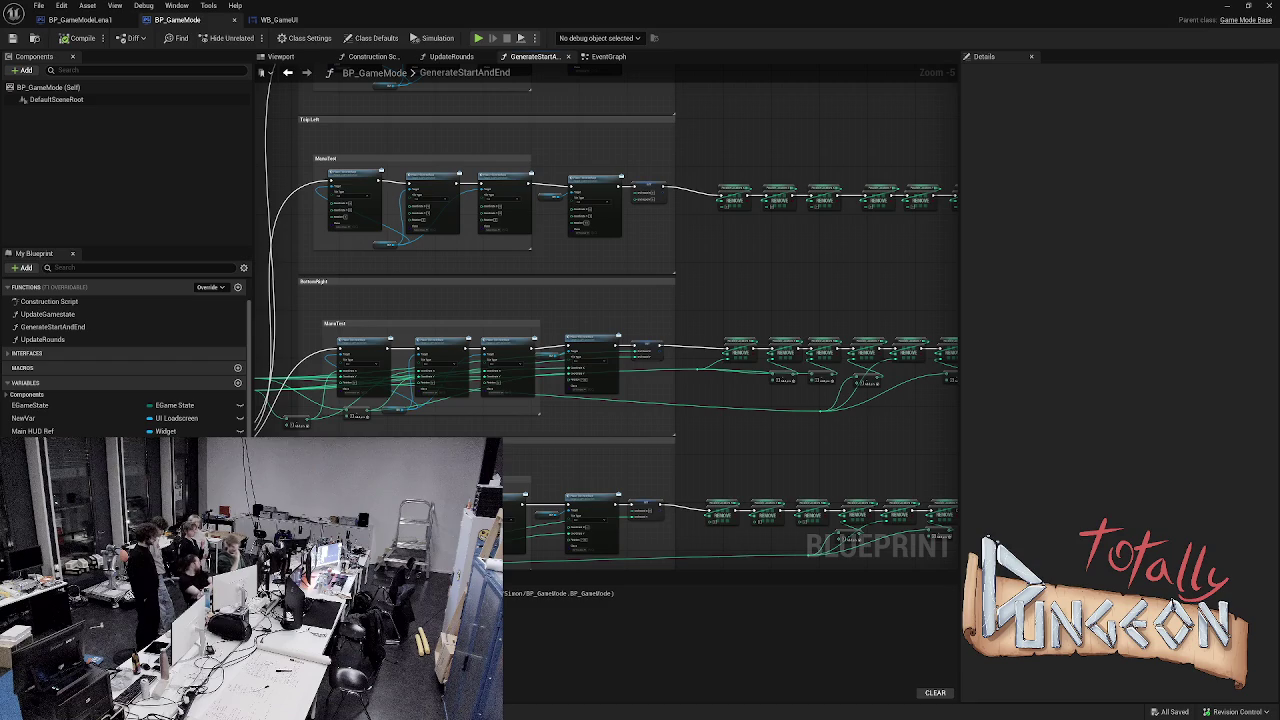
mouse_move(730, 305)
left_mouse_down()
mouse_move(706, 251)
mouse_move(679, 262)
mouse_move(729, 280)
mouse_move(722, 250)
left_mouse_up()
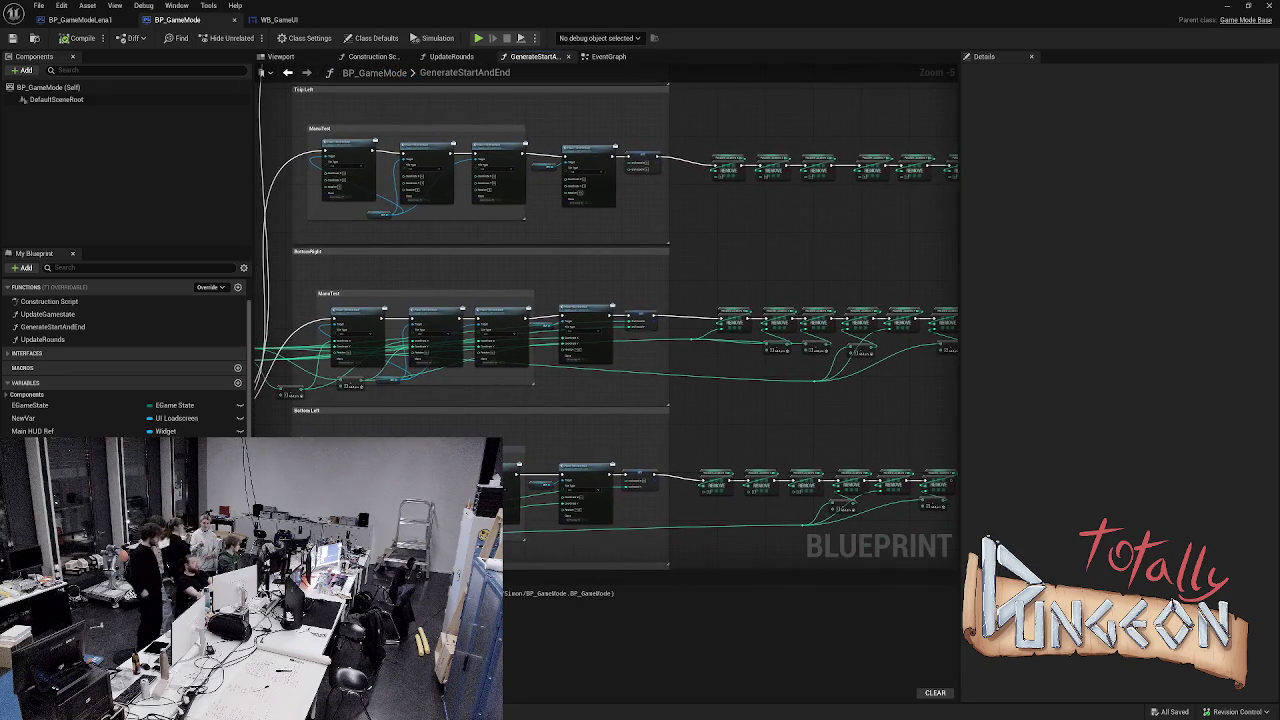
mouse_move(756, 204)
left_mouse_down()
mouse_move(806, 189)
mouse_move(940, 200)
mouse_move(876, 260)
left_mouse_up()
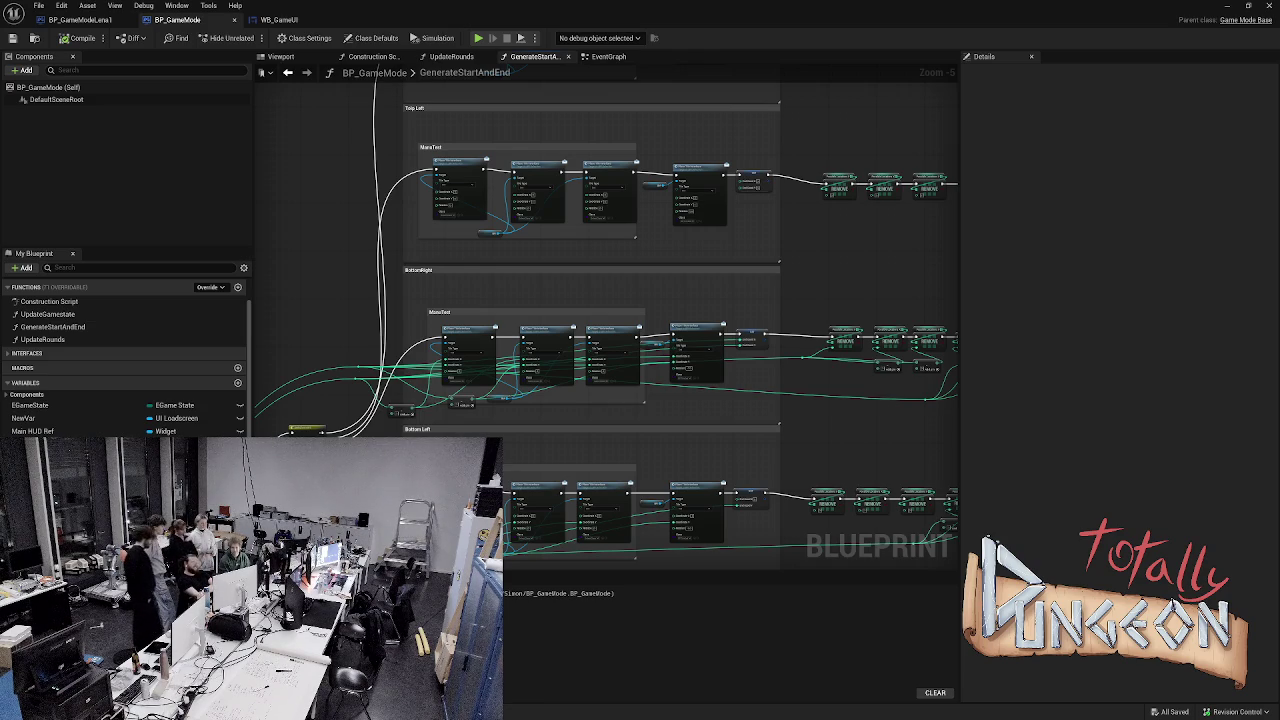
scroll(400, 206, "up", 3)
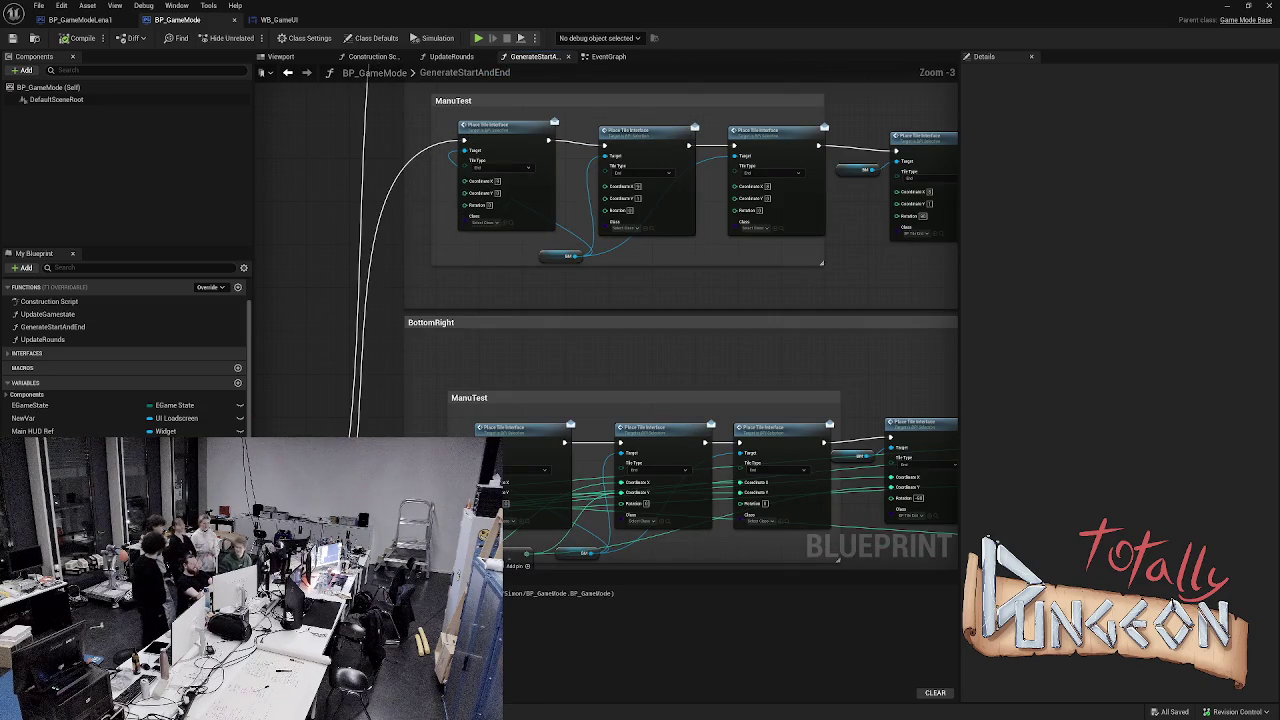
mouse_move(600, 300)
left_mouse_down()
mouse_move(450, 190)
mouse_move(430, 200)
mouse_move(524, 380)
left_mouse_up()
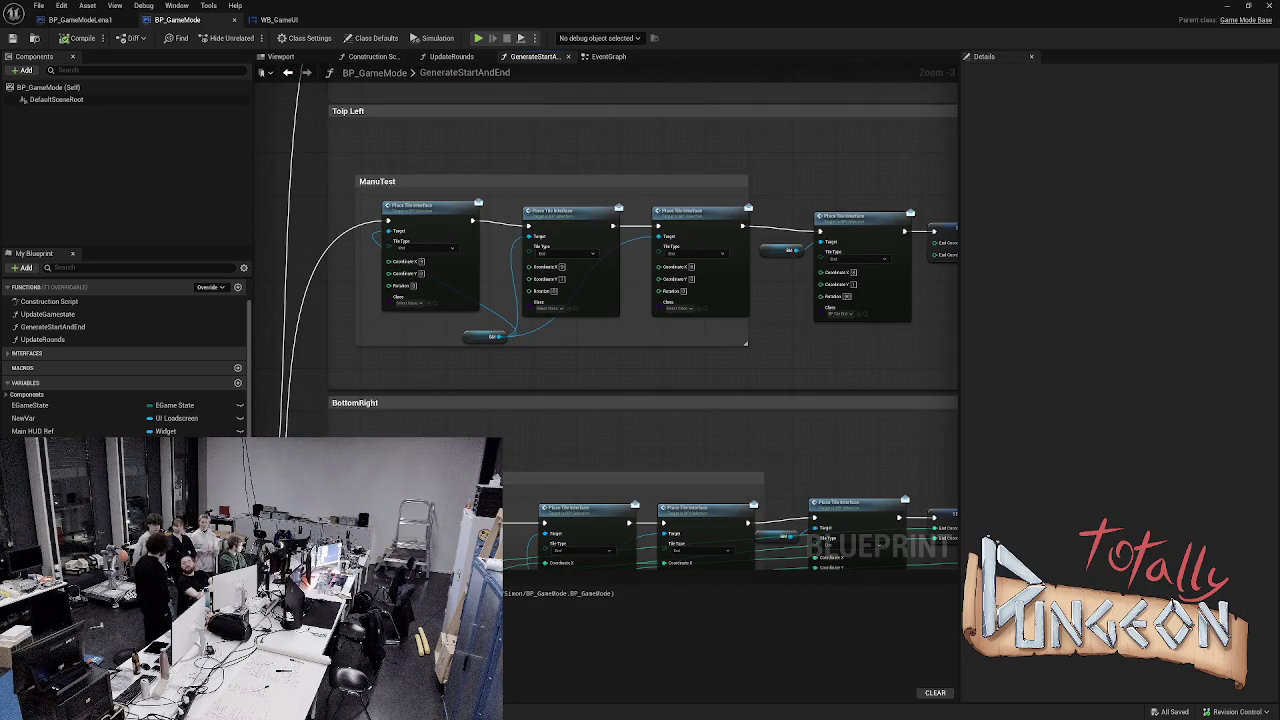
left_click_drag(400, 350, 688, 216)
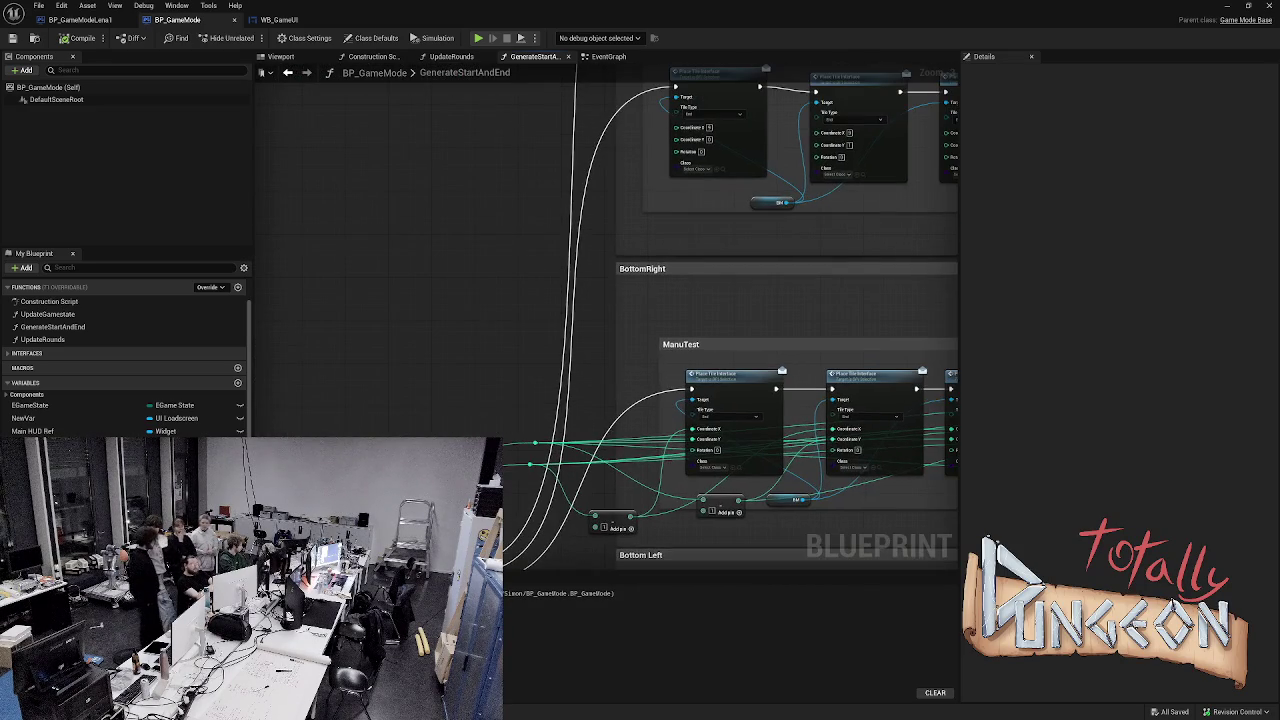
mouse_move(344, 504)
left_mouse_down()
mouse_move(515, 255)
mouse_move(643, 169)
mouse_move(740, 140)
left_mouse_up()
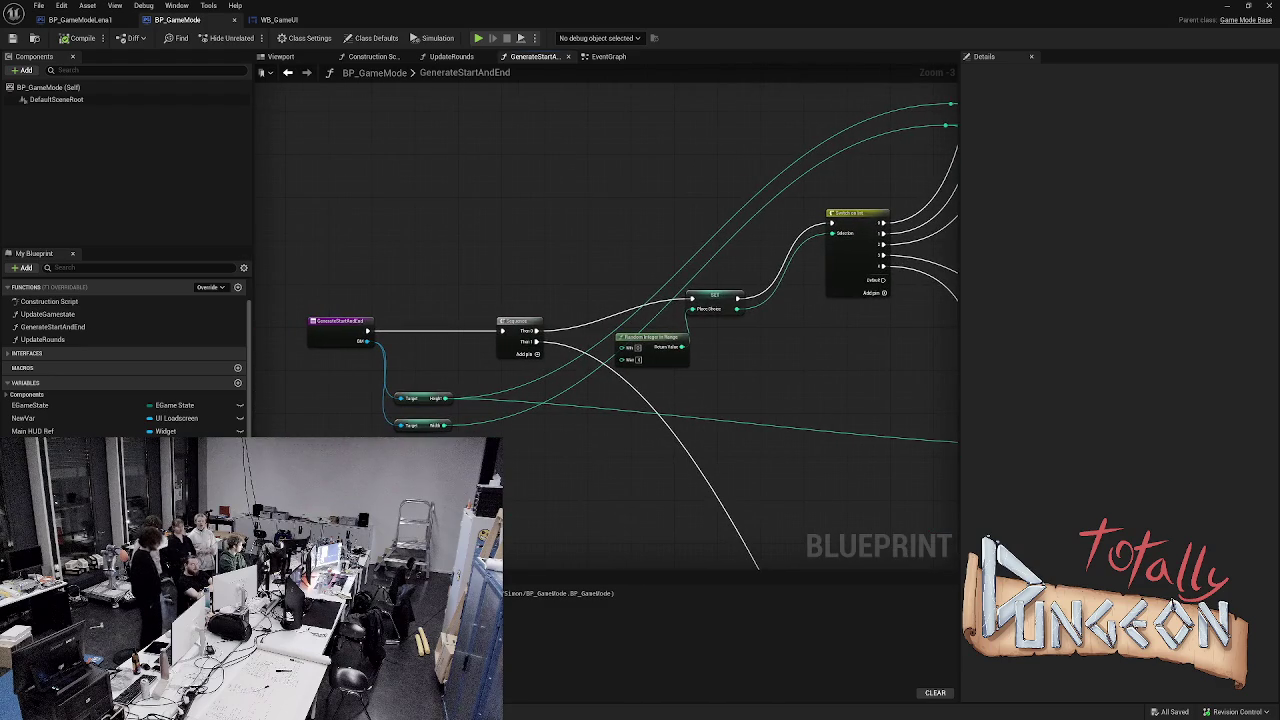
mouse_move(438, 425)
left_mouse_down()
mouse_move(452, 395)
mouse_move(598, 355)
mouse_move(433, 419)
mouse_move(692, 331)
mouse_move(940, 165)
mouse_move(800, 135)
mouse_move(790, 91)
mouse_move(808, 109)
mouse_move(840, 75)
mouse_move(909, 175)
mouse_move(905, 135)
mouse_move(784, 291)
mouse_move(814, 308)
mouse_move(827, 337)
mouse_move(999, 281)
mouse_move(925, 285)
mouse_move(740, 212)
mouse_move(752, 210)
left_mouse_up()
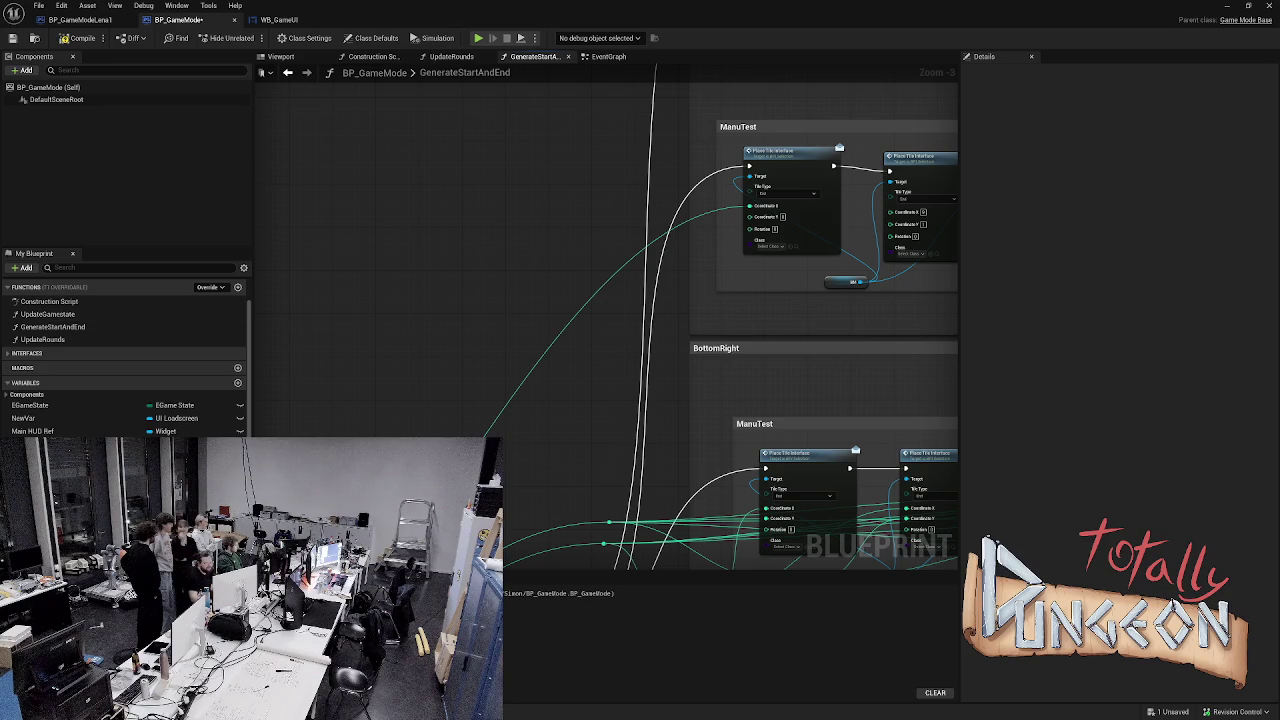
- Pan the graph to bring the top-left ManuTest Place Tile chain into view
left_click_drag(583, 379, 478, 376)
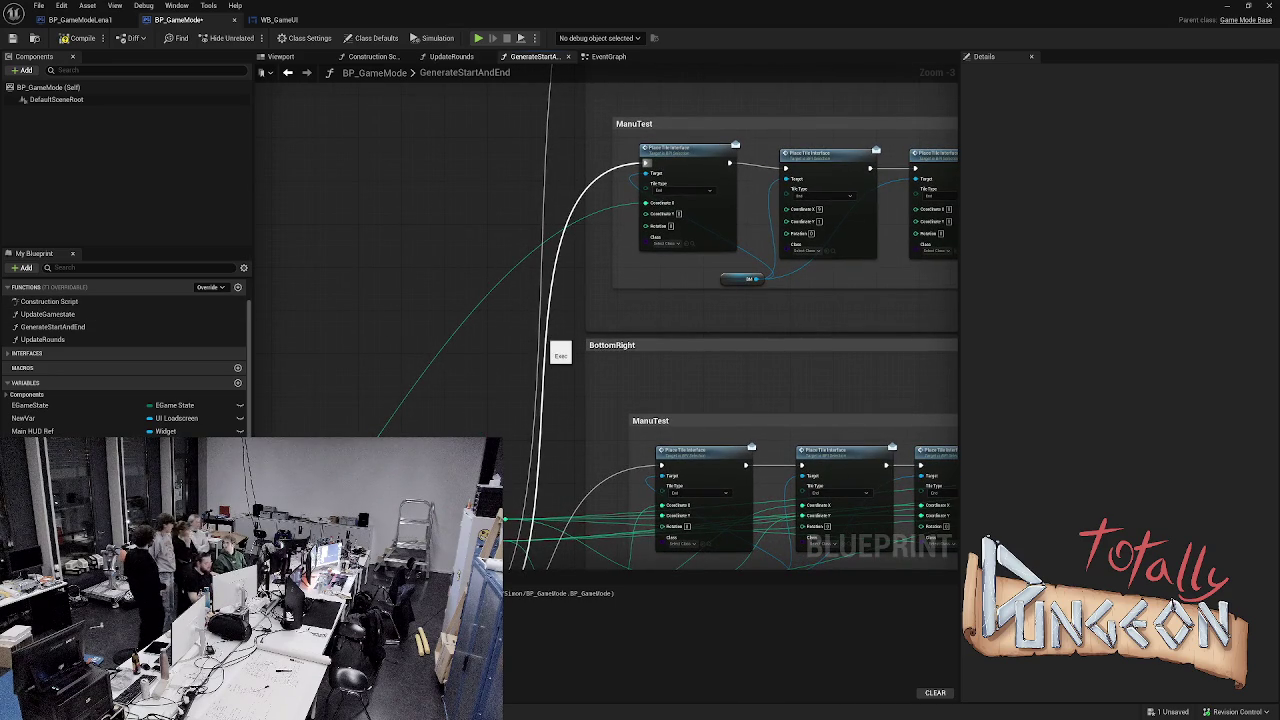
- Add a reroute knot on the top-left Coordinate X wire and feed it into the second Place Tile's Coordinate X
mouse_move(486, 355)
left_mouse_down()
mouse_move(261, 397)
mouse_move(803, 163)
left_mouse_up()
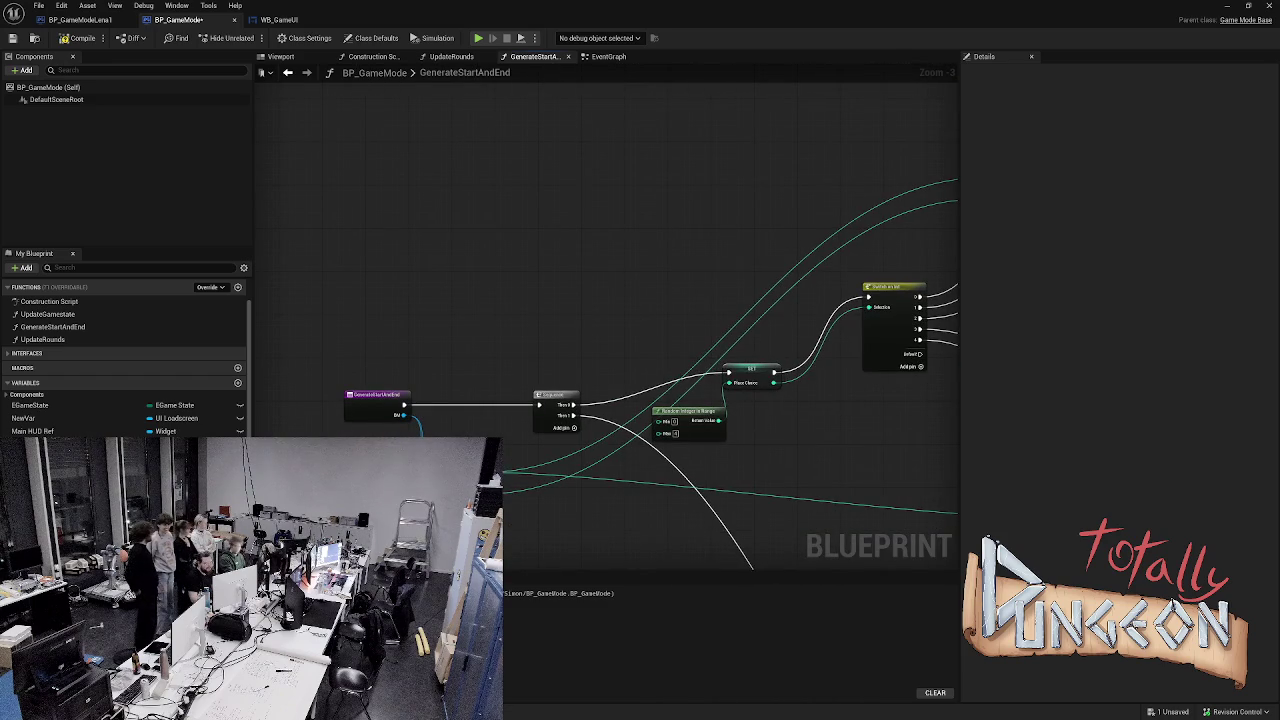
mouse_move(955, 180)
left_mouse_down()
mouse_move(943, 143)
mouse_move(951, 88)
mouse_move(838, 187)
left_mouse_up()
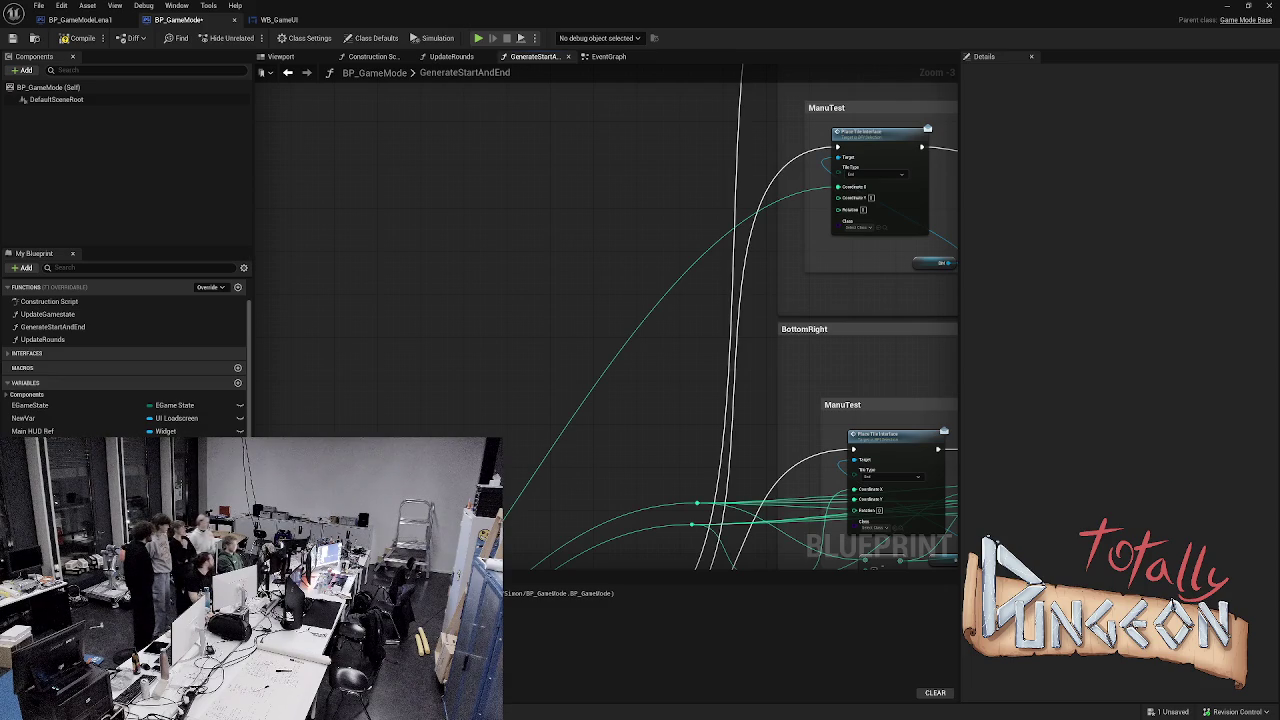
scroll(666, 250, "up", 2)
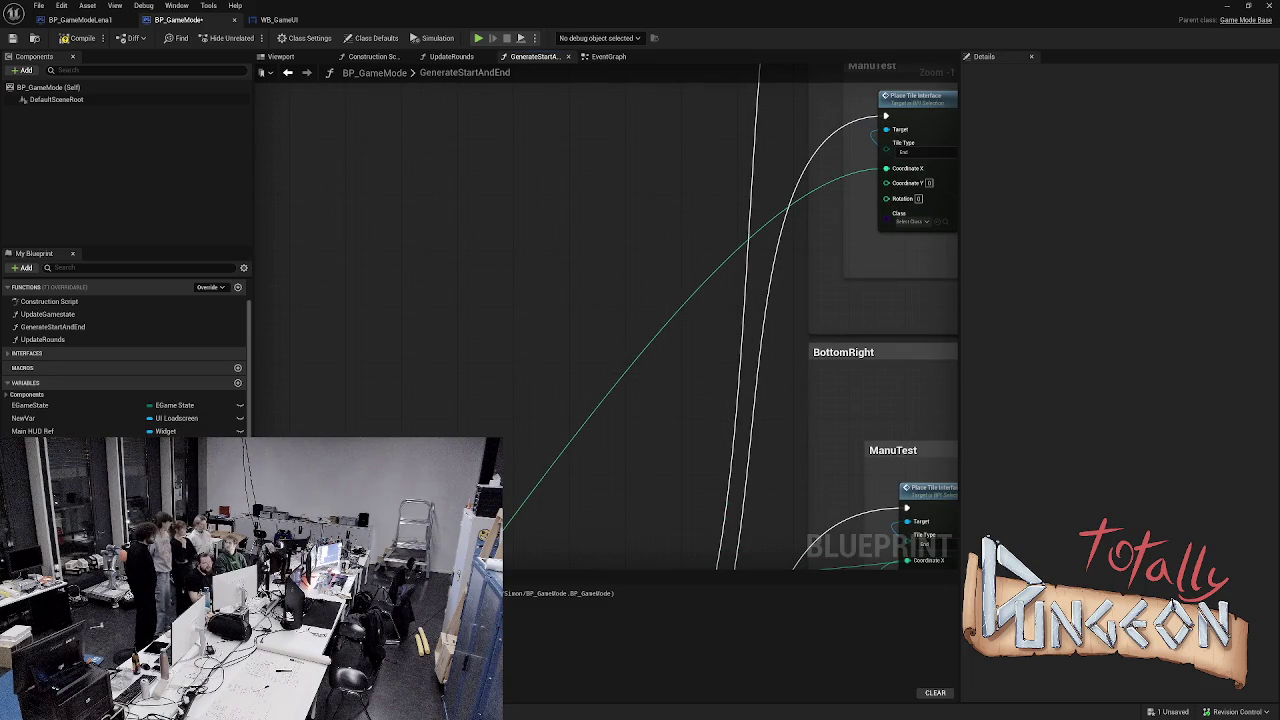
double_click(700, 277)
left_click_drag(700, 277, 697, 171)
mouse_move(692, 225)
left_mouse_down()
mouse_move(343, 251)
mouse_move(481, 252)
left_mouse_up()
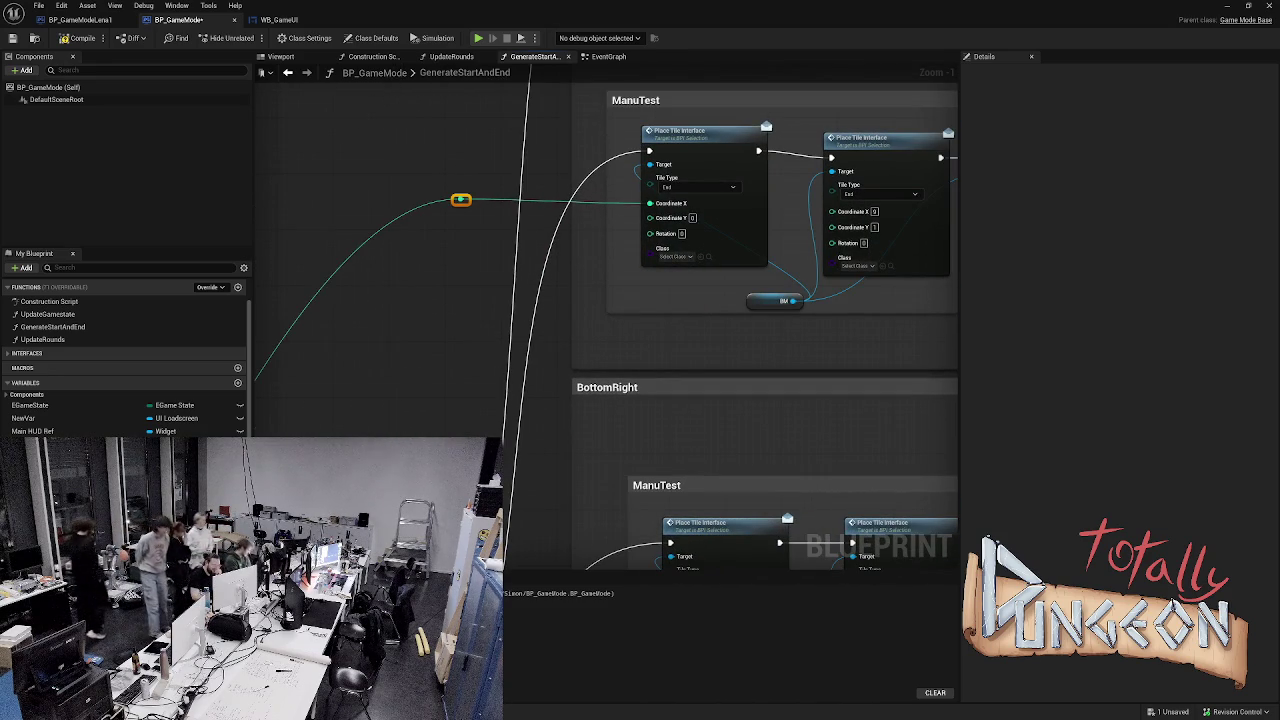
left_click_drag(461, 199, 467, 241)
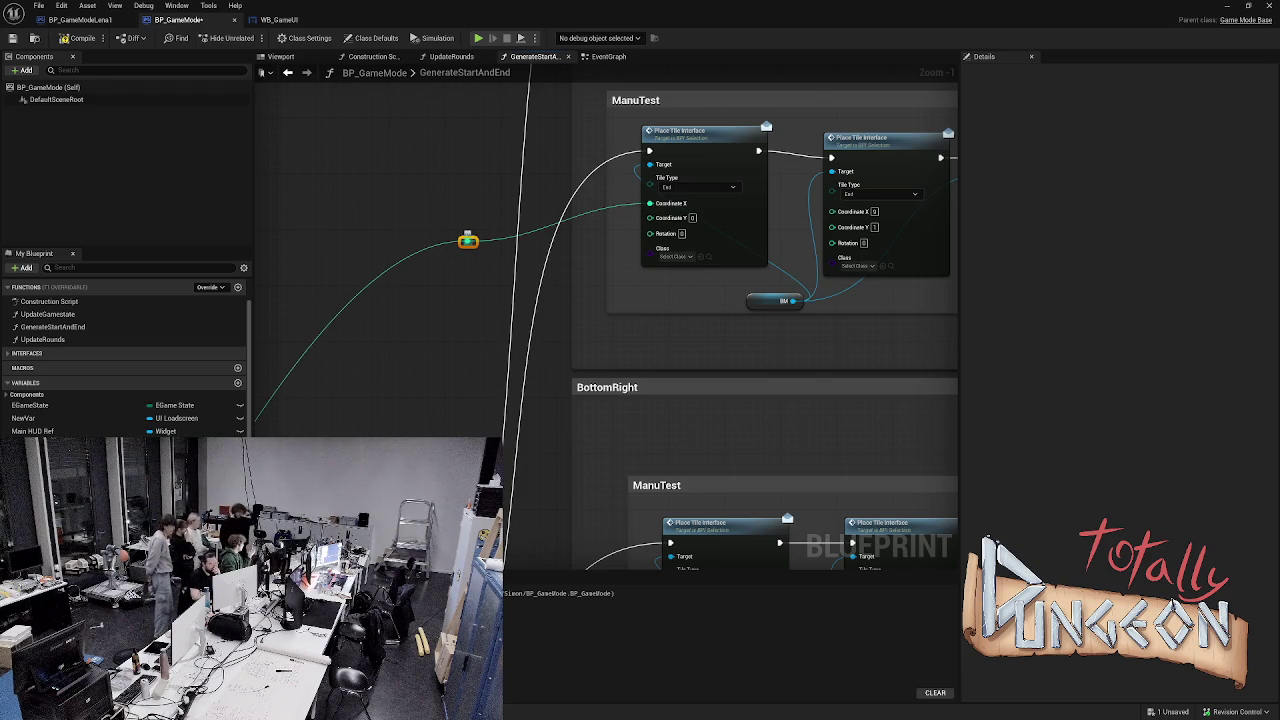
mouse_move(476, 241)
left_mouse_down()
mouse_move(677, 250)
mouse_move(853, 211)
left_mouse_up()
left_click_drag(468, 241, 642, 330)
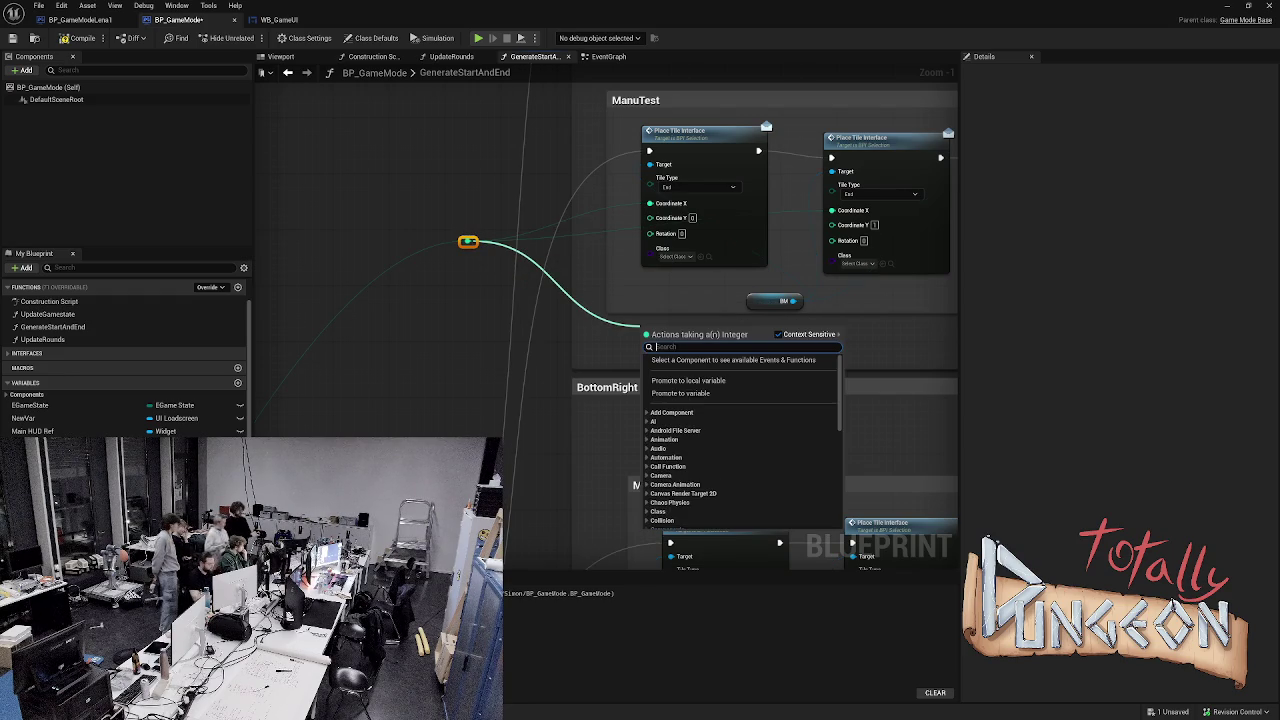
- Add an integer Subtract node from the reroute knot via a 'minu' search
type("minu")
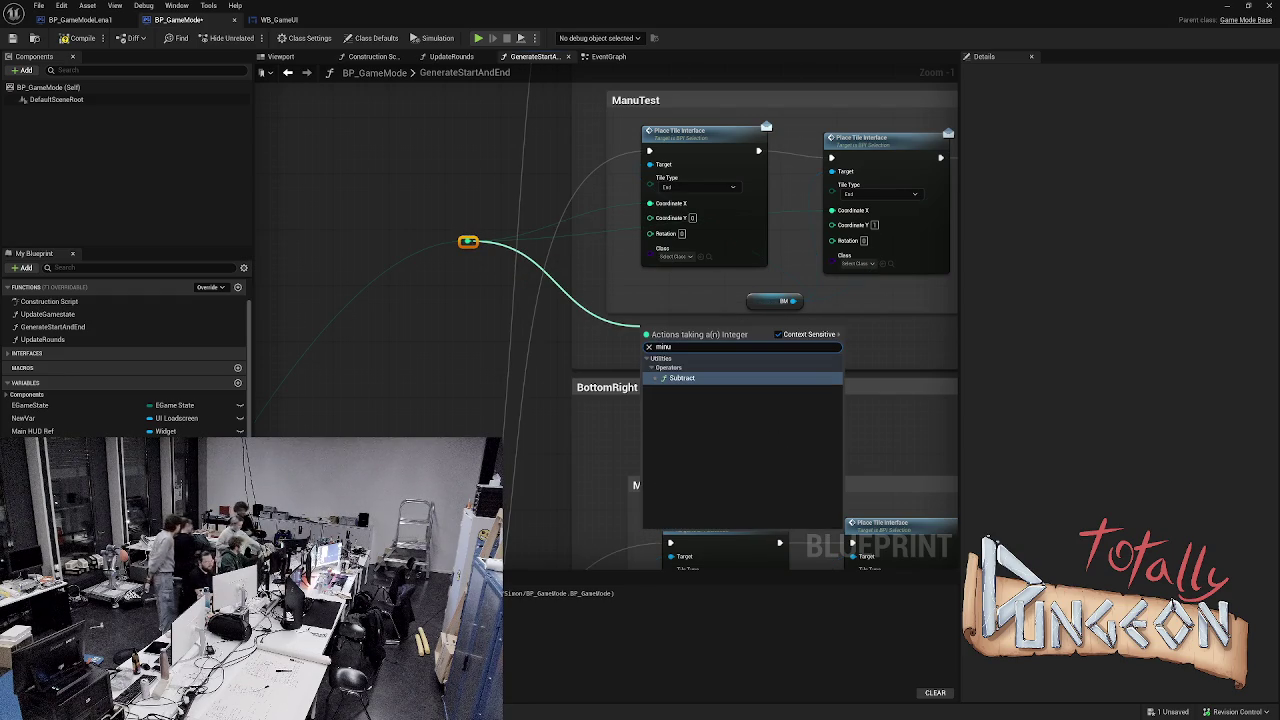
key("Return")
scroll(666, 340, "down", 4)
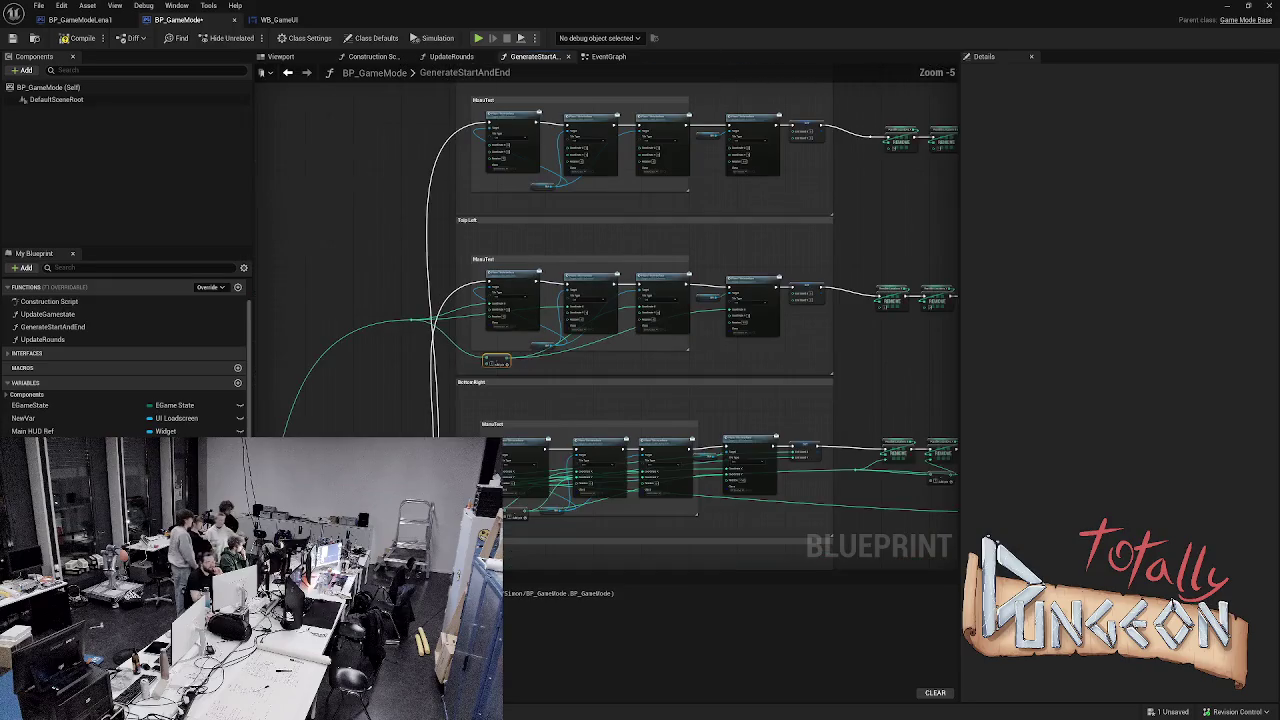
scroll(900, 290, "up", 3)
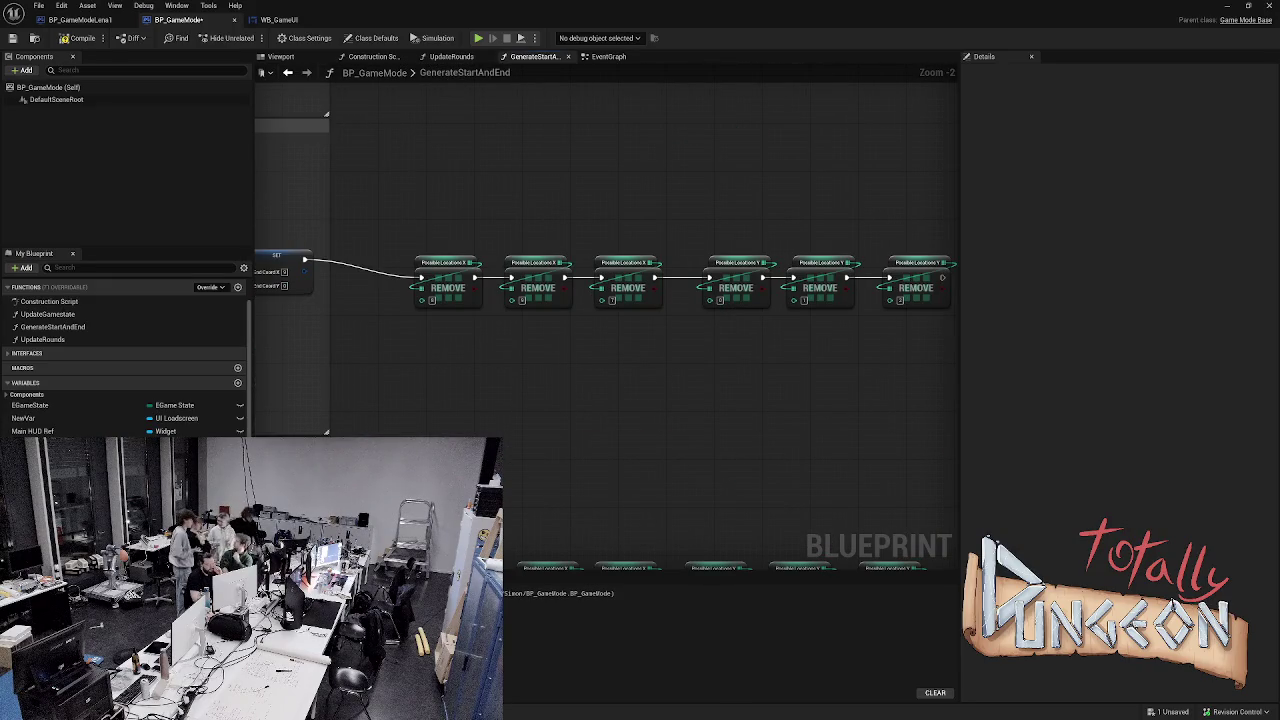
- Bring the REMOVE chains into view and select the two Subtract nodes below them
left_click_drag(608, 366, 777, 331)
scroll(780, 331, "down", 2)
mouse_move(747, 371)
left_mouse_down()
mouse_move(597, 231)
mouse_move(587, 110)
mouse_move(591, 183)
mouse_move(629, 257)
mouse_move(717, 303)
mouse_move(793, 331)
mouse_move(1028, 336)
left_mouse_up()
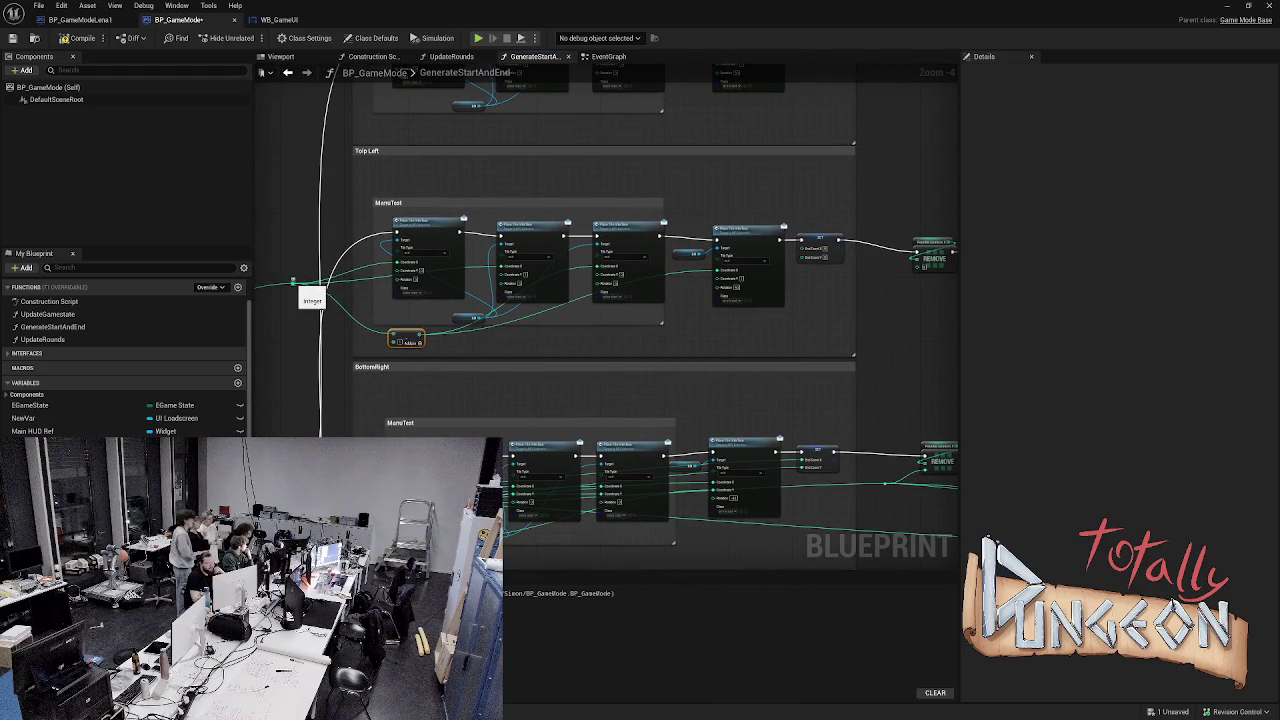
left_click_drag(292, 281, 574, 183)
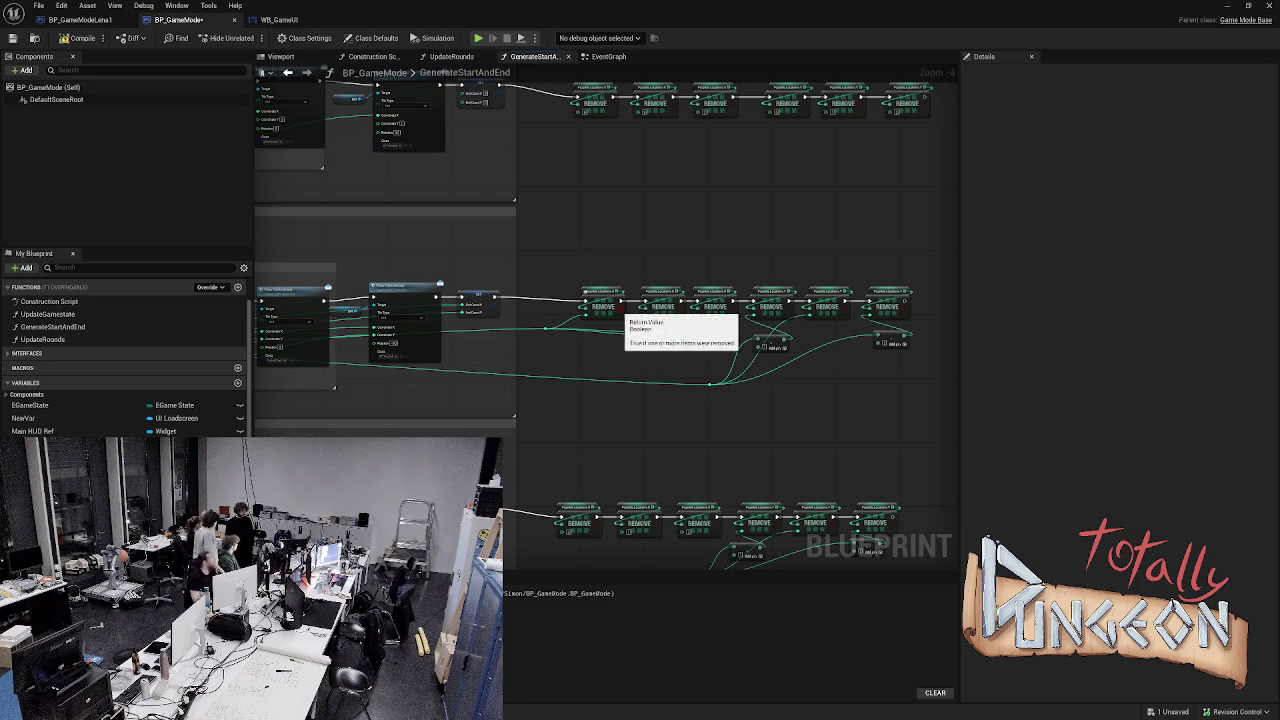
mouse_move(689, 409)
left_mouse_down()
mouse_move(669, 334)
mouse_move(766, 453)
left_mouse_up()
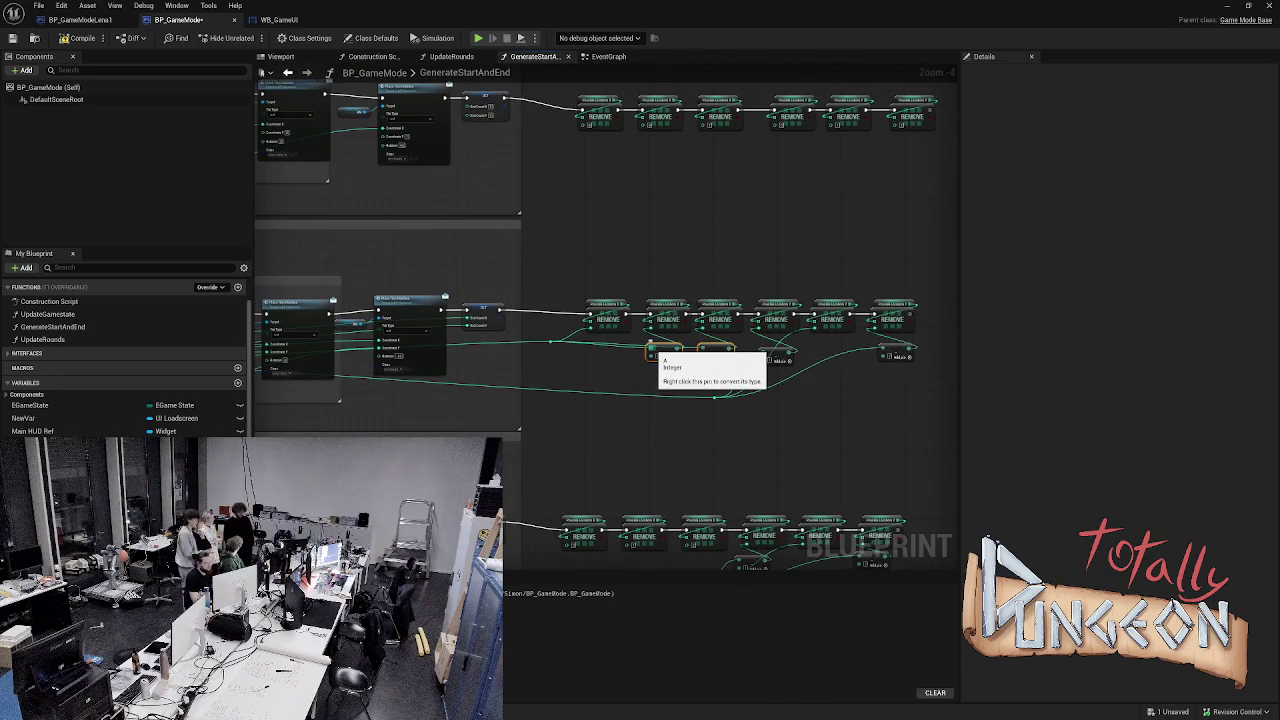
scroll(692, 219, "up", 2)
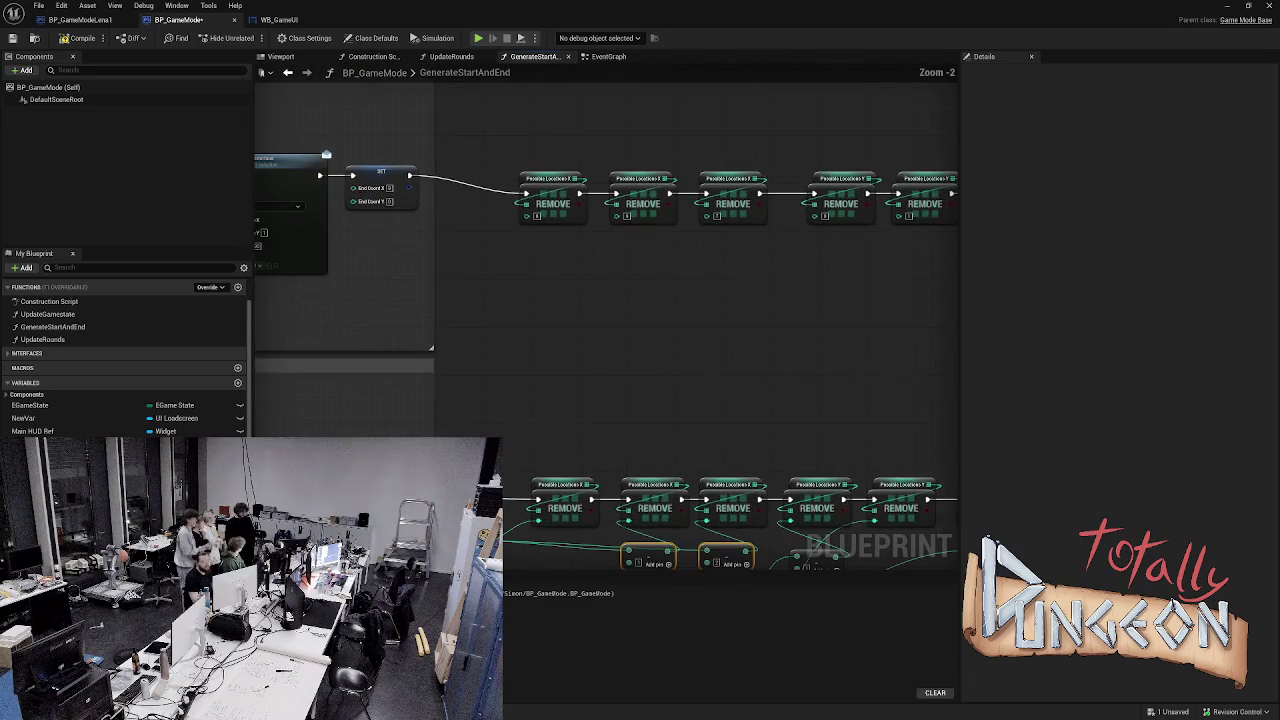
- Paste the two Subtract nodes and wire them into the second and third REMOVE index pins
mouse_move(654, 250)
left_mouse_down()
mouse_move(654, 262)
mouse_move(654, 250)
left_mouse_up()
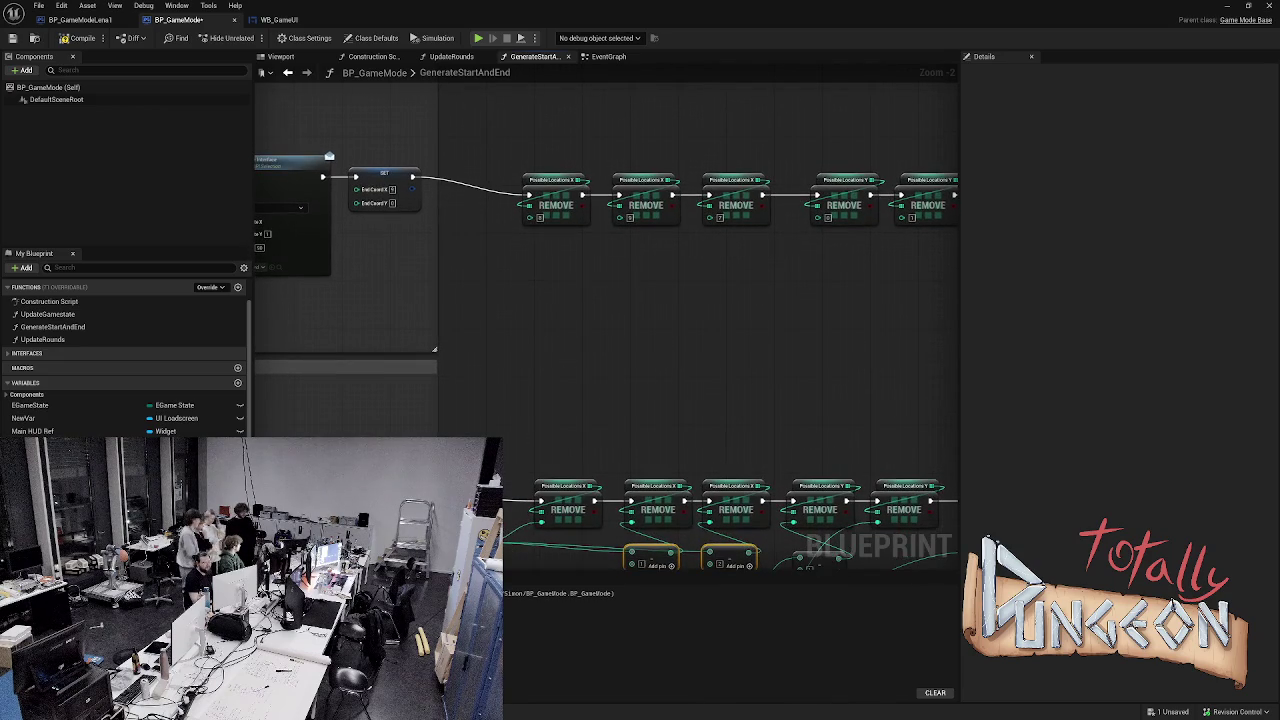
key("ctrl+v")
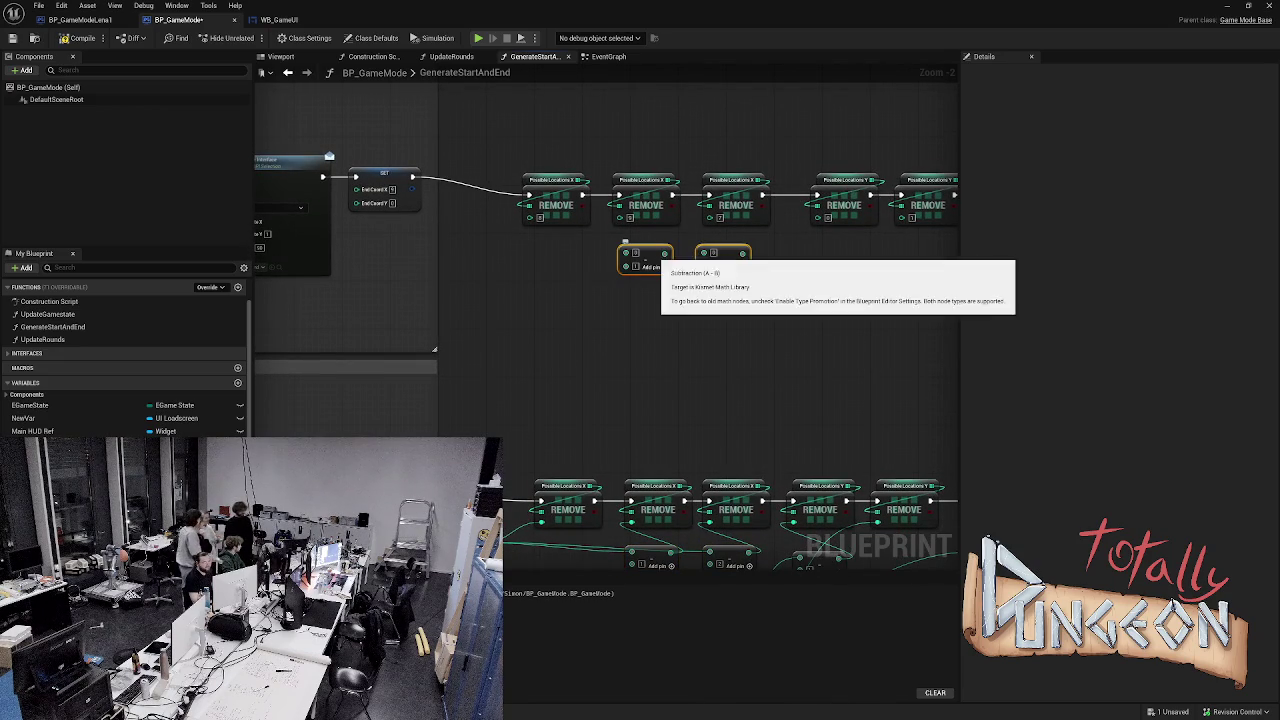
left_click_drag(663, 253, 620, 214)
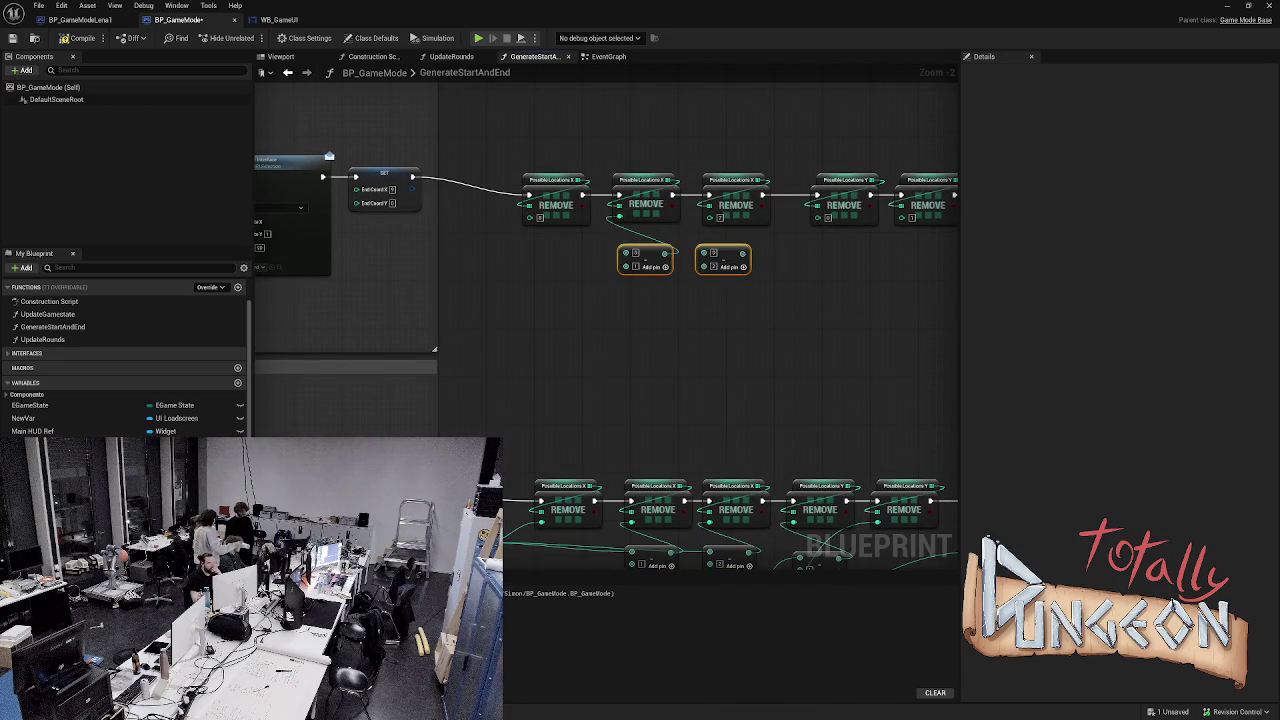
left_click_drag(742, 253, 708, 214)
- Add a reroute on the X coordinate wire and connect it into both Subtract nodes
scroll(607, 327, "down", 5)
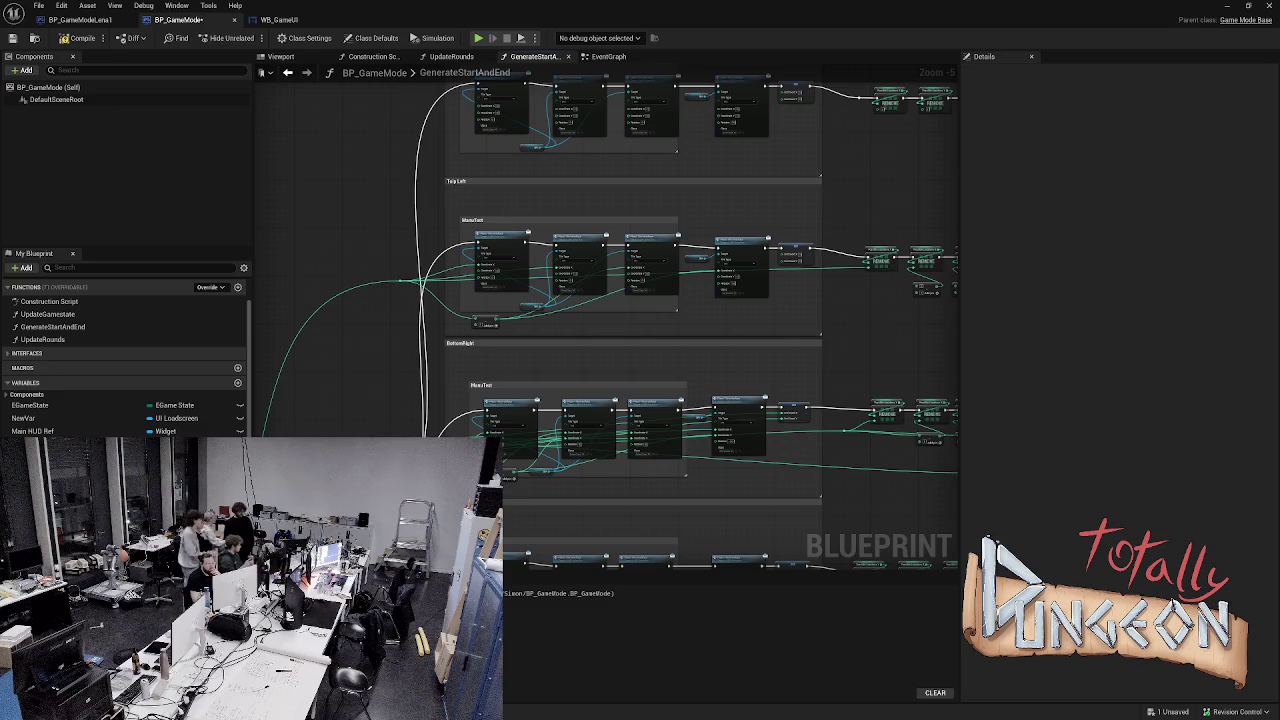
double_click(835, 266)
left_click_drag(835, 266, 841, 287)
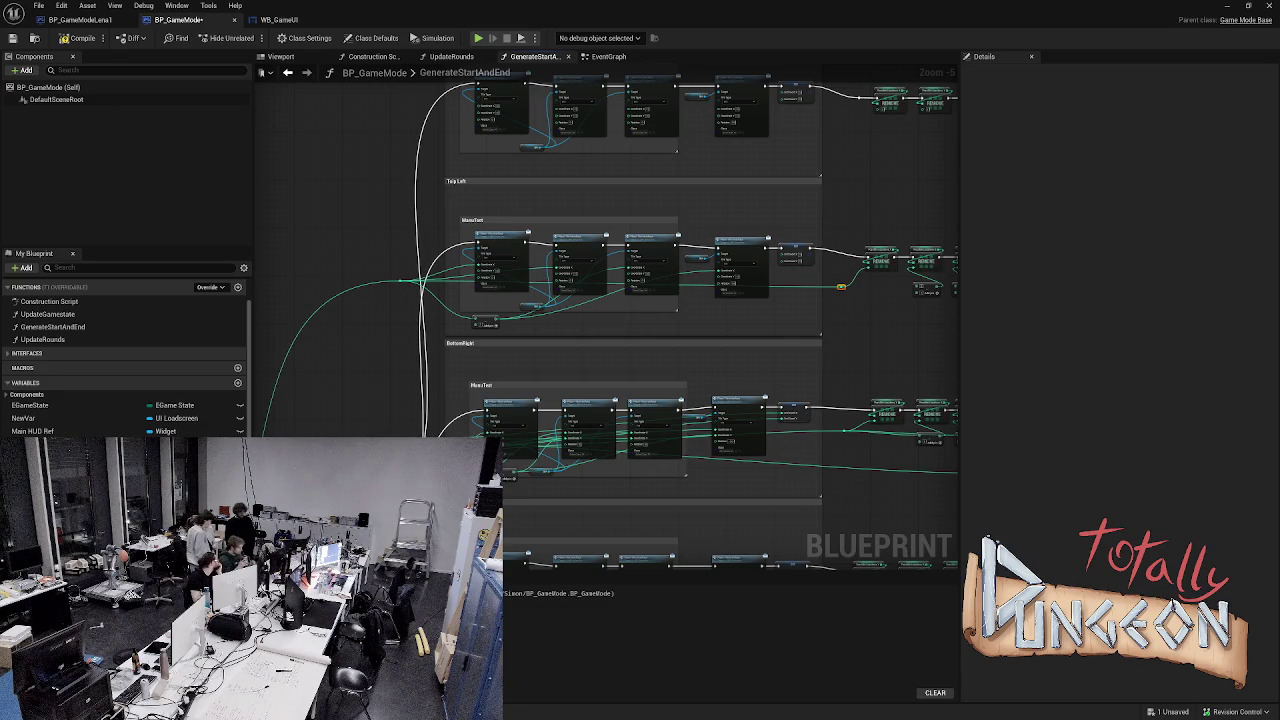
scroll(841, 287, "up", 4)
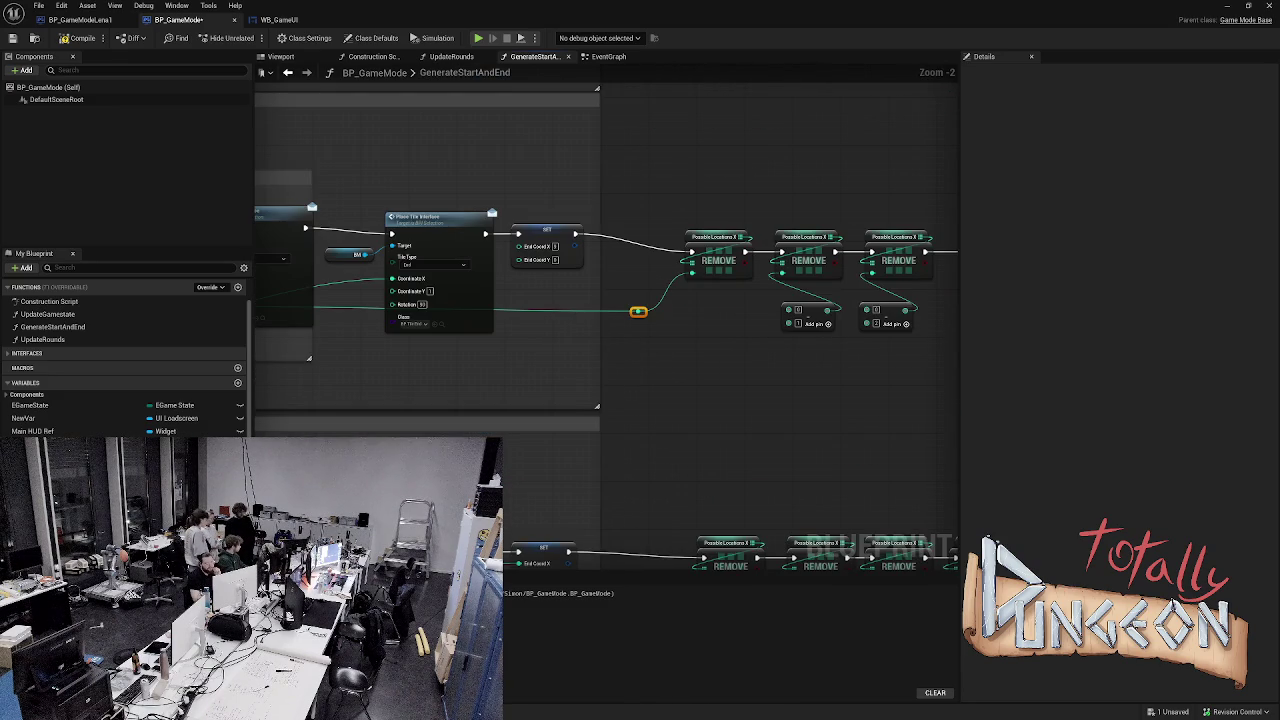
mouse_move(638, 311)
left_mouse_down()
mouse_move(795, 305)
mouse_move(720, 290)
mouse_move(648, 318)
mouse_move(795, 302)
mouse_move(775, 300)
mouse_move(788, 310)
left_mouse_up()
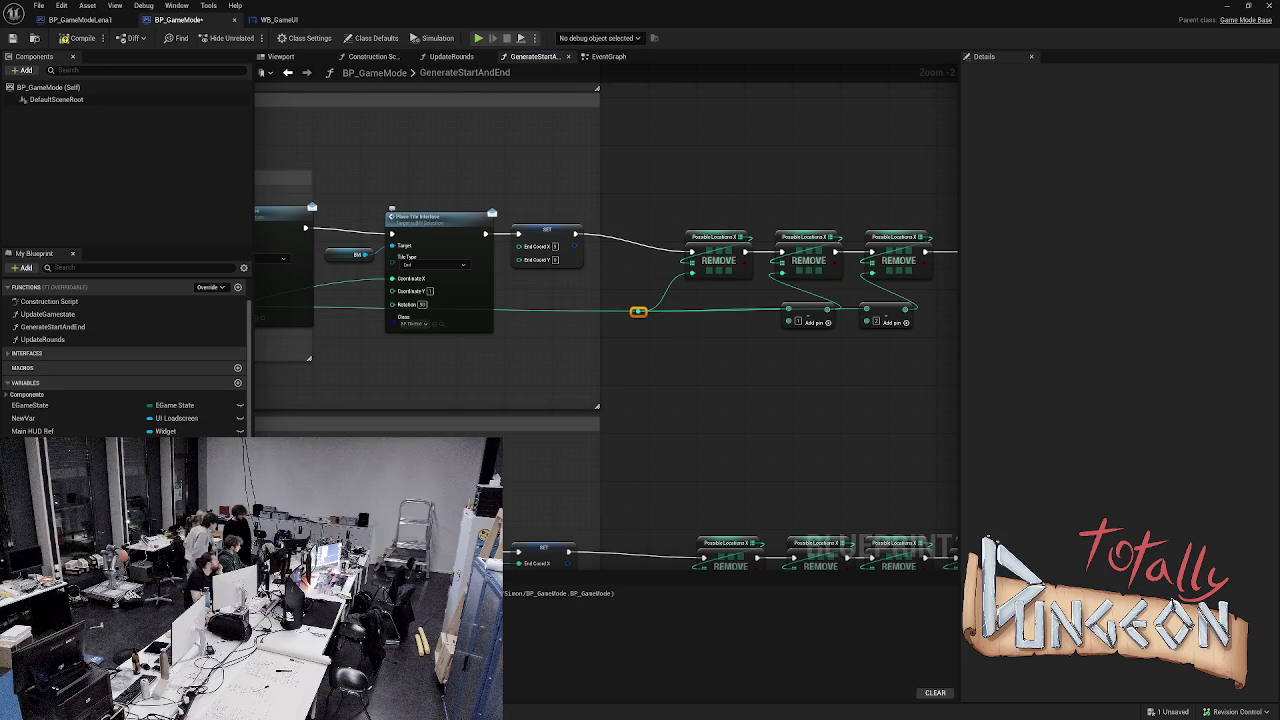
- Save the BP_GameMode blueprint
key("ctrl+s")
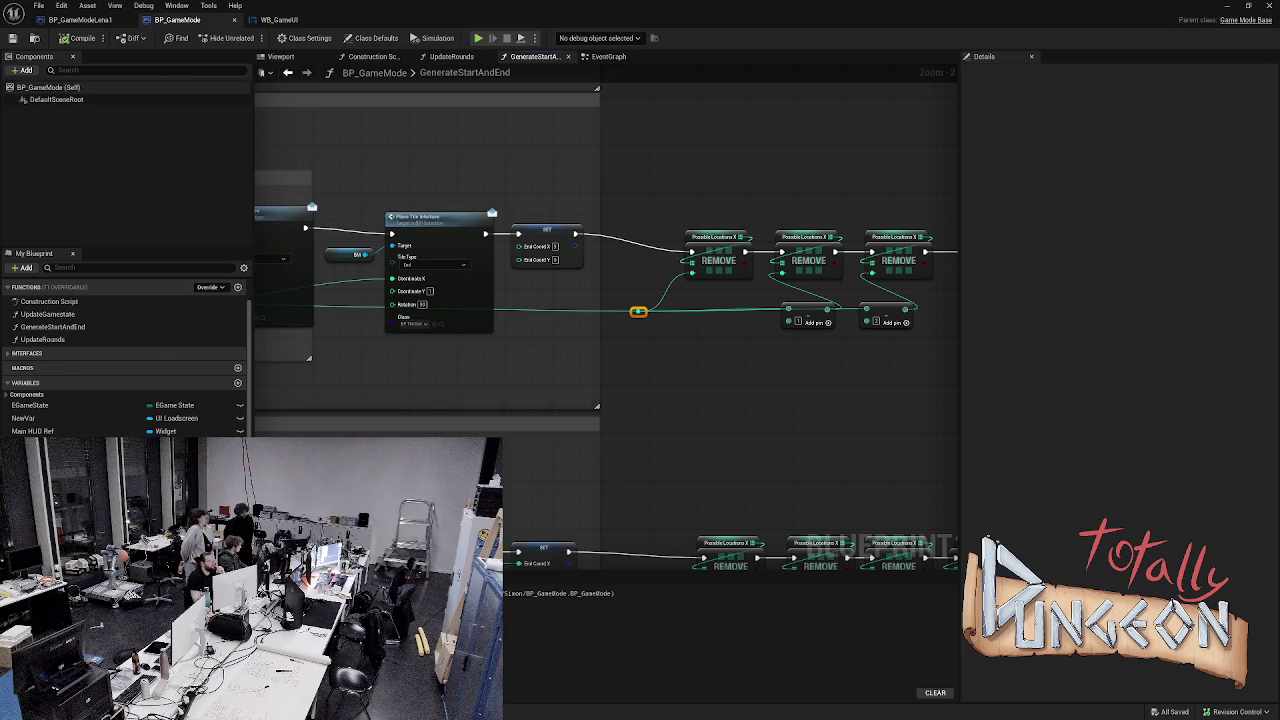
scroll(686, 294, "down", 1)
scroll(686, 343, "down", 2)
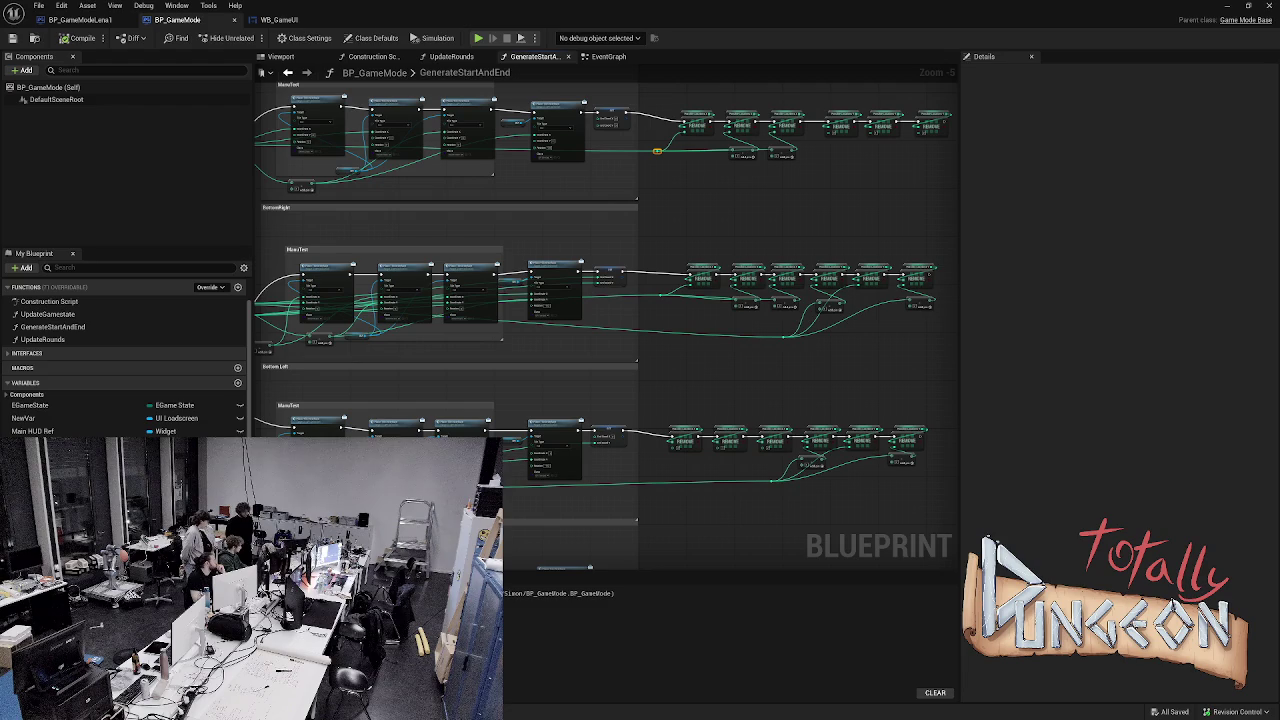
- Run and stop the simulation five times to test tile placement, ending with it stopped
key("alt+s")
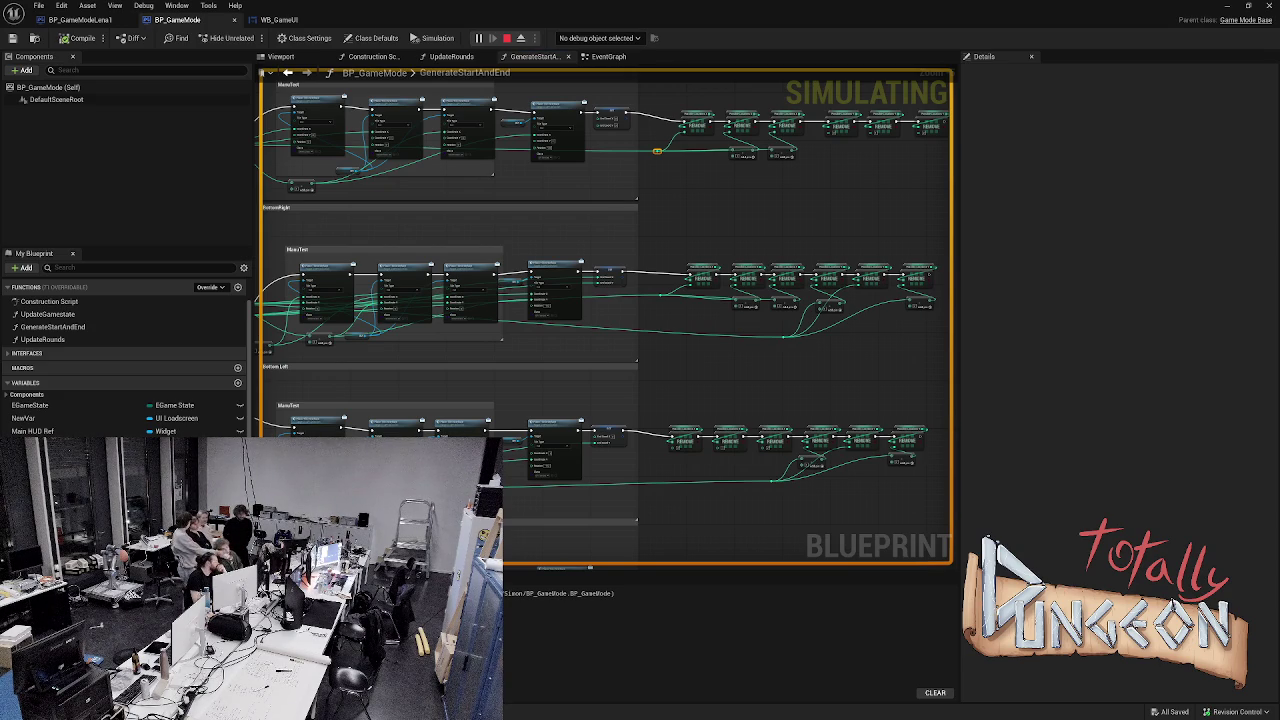
key("Escape")
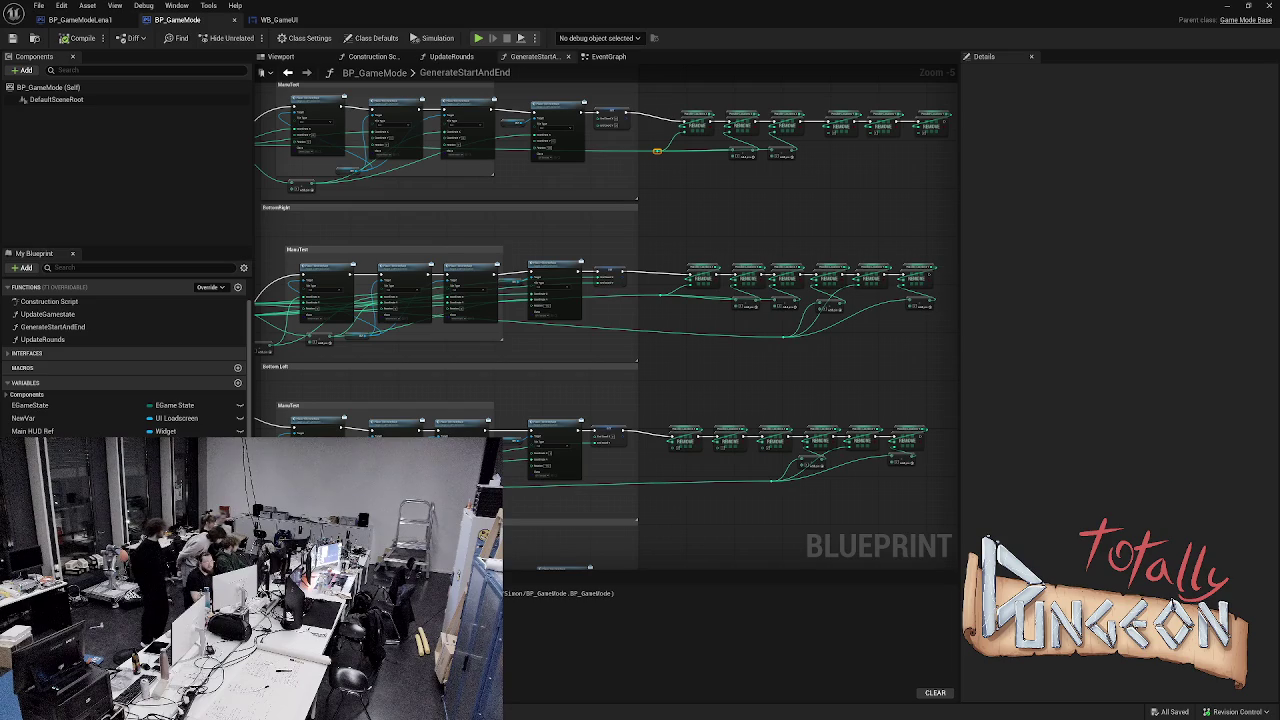
key("alt+s")
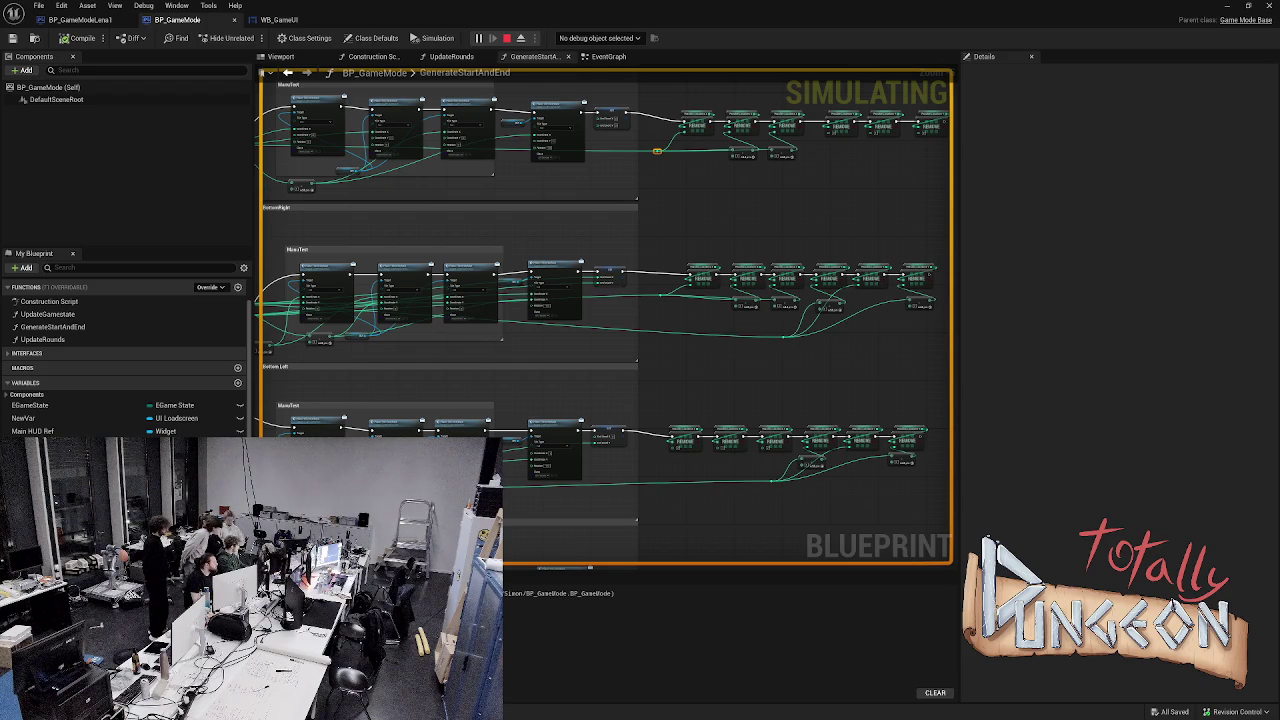
key("Escape")
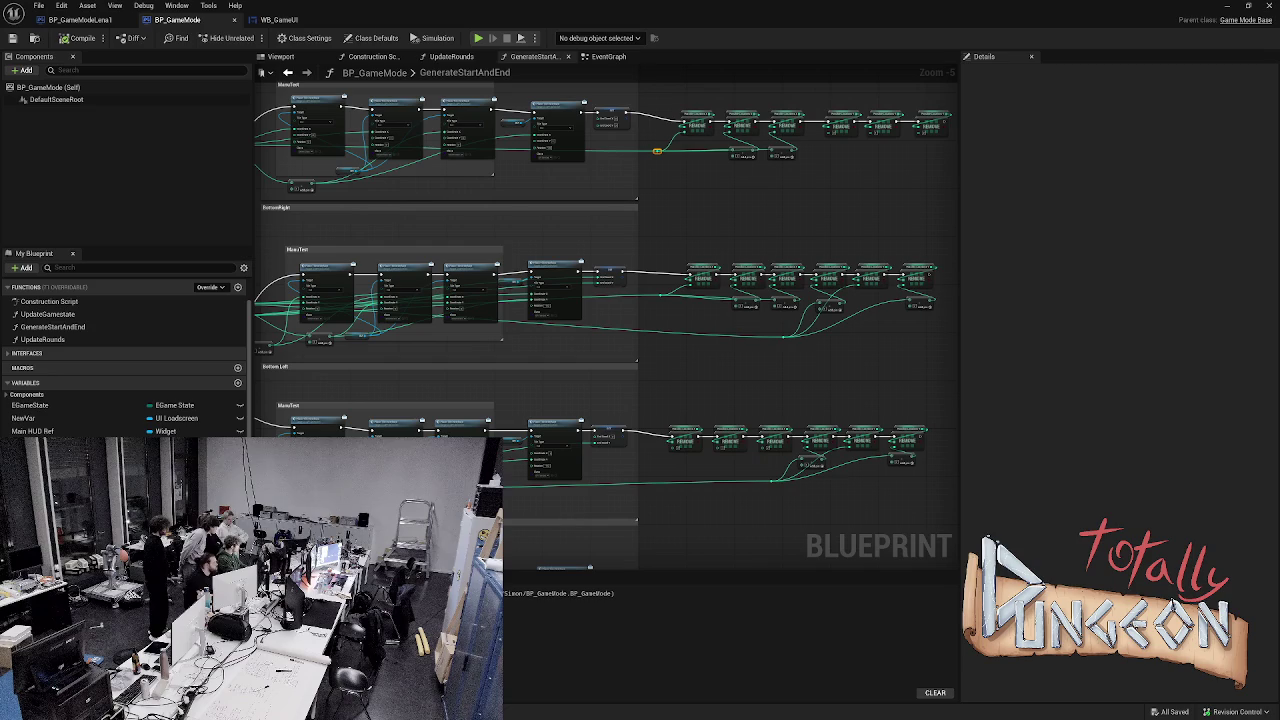
key("alt+s")
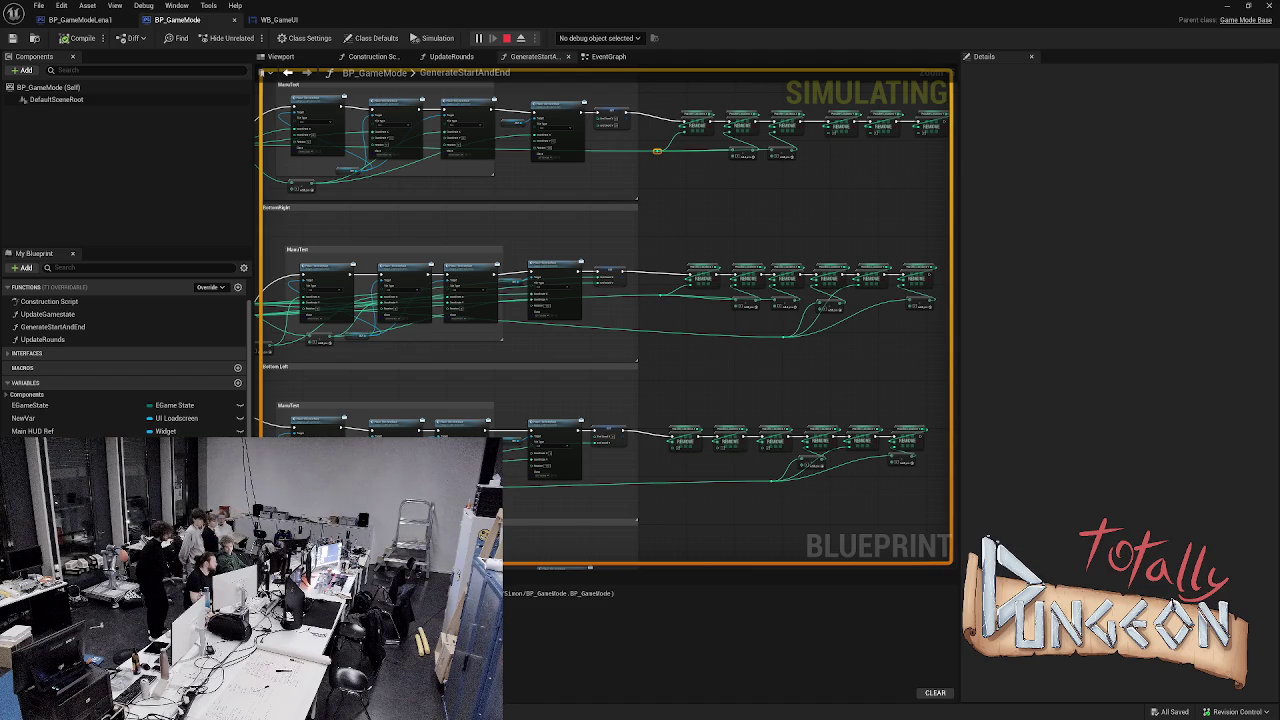
key("Escape")
key("alt+s")
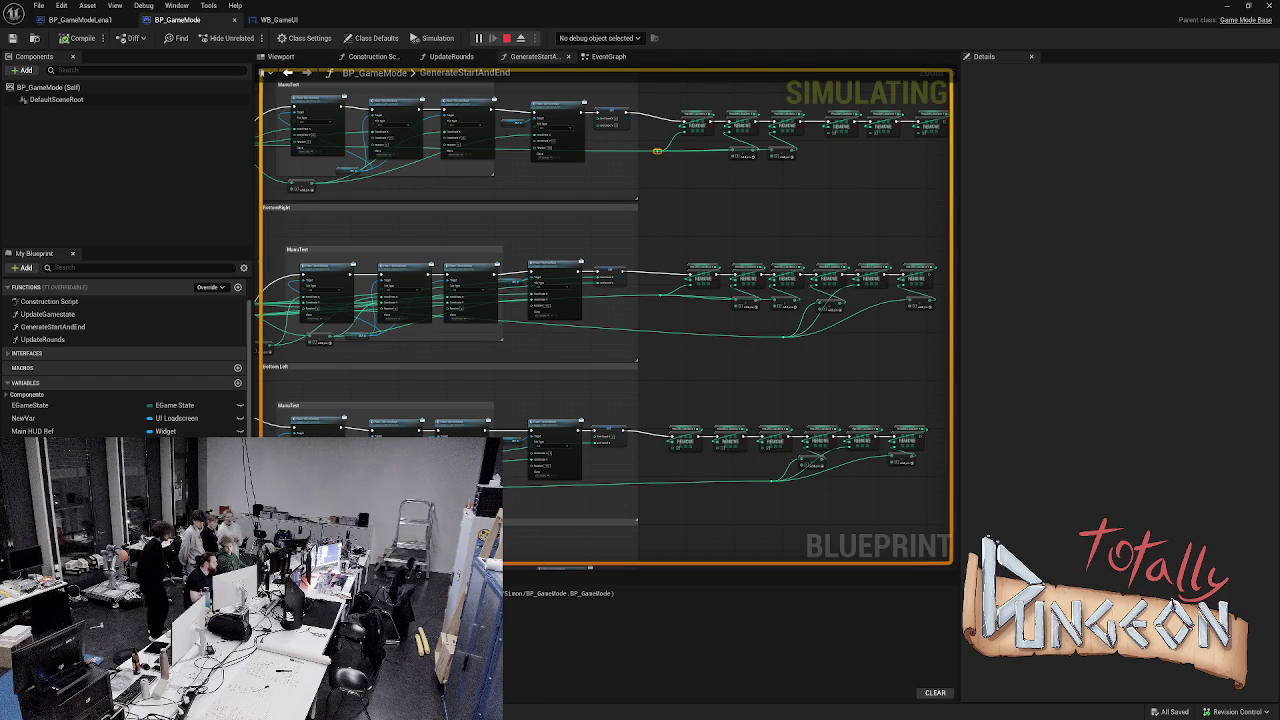
key("Escape")
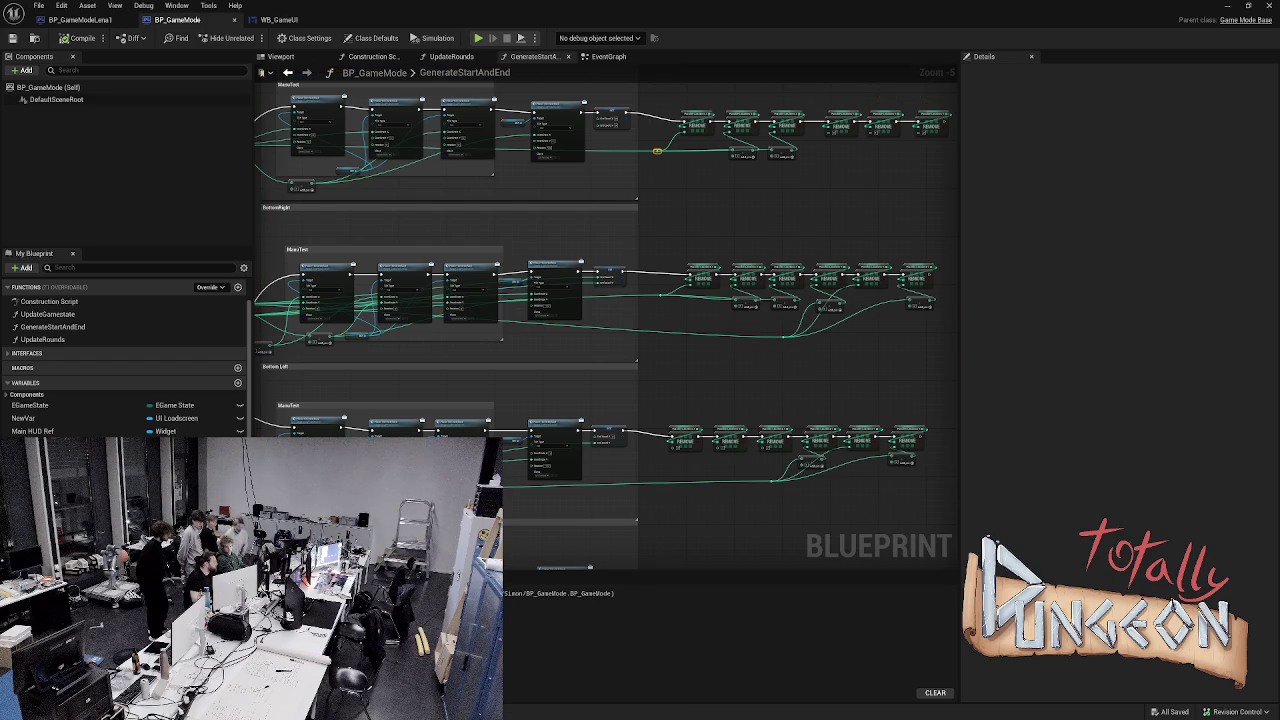
key("alt+s")
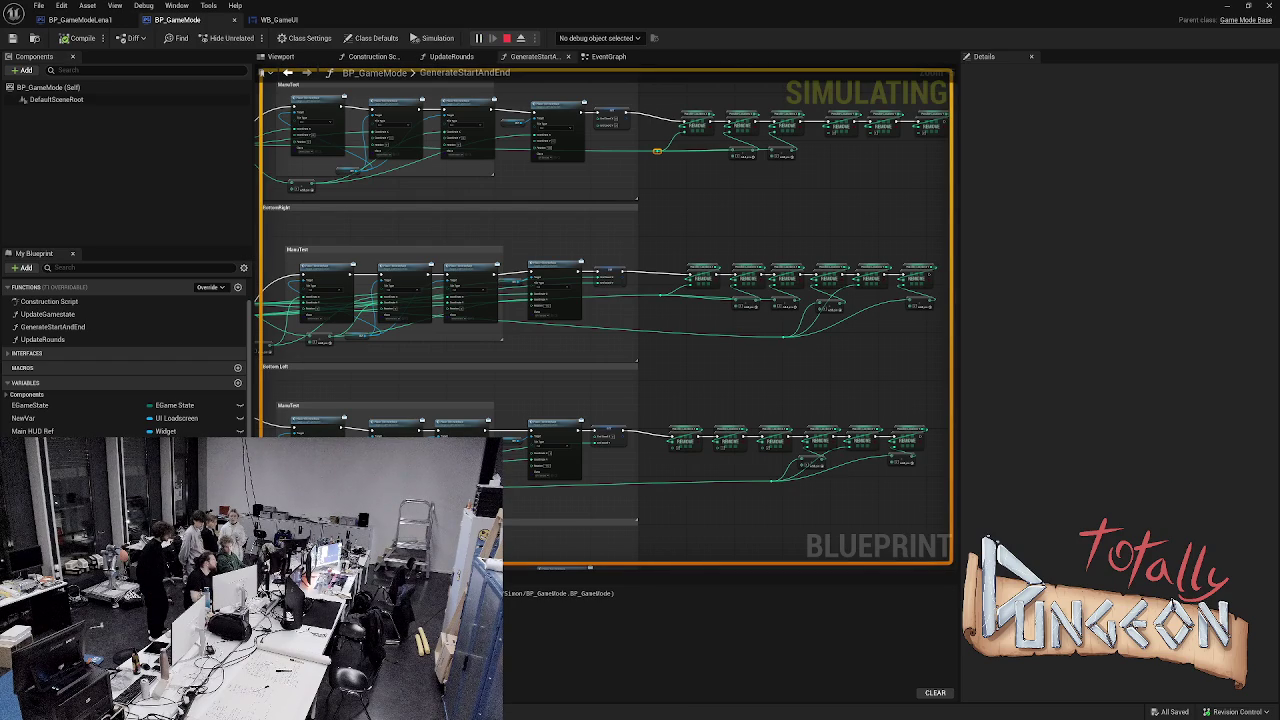
key("Escape")
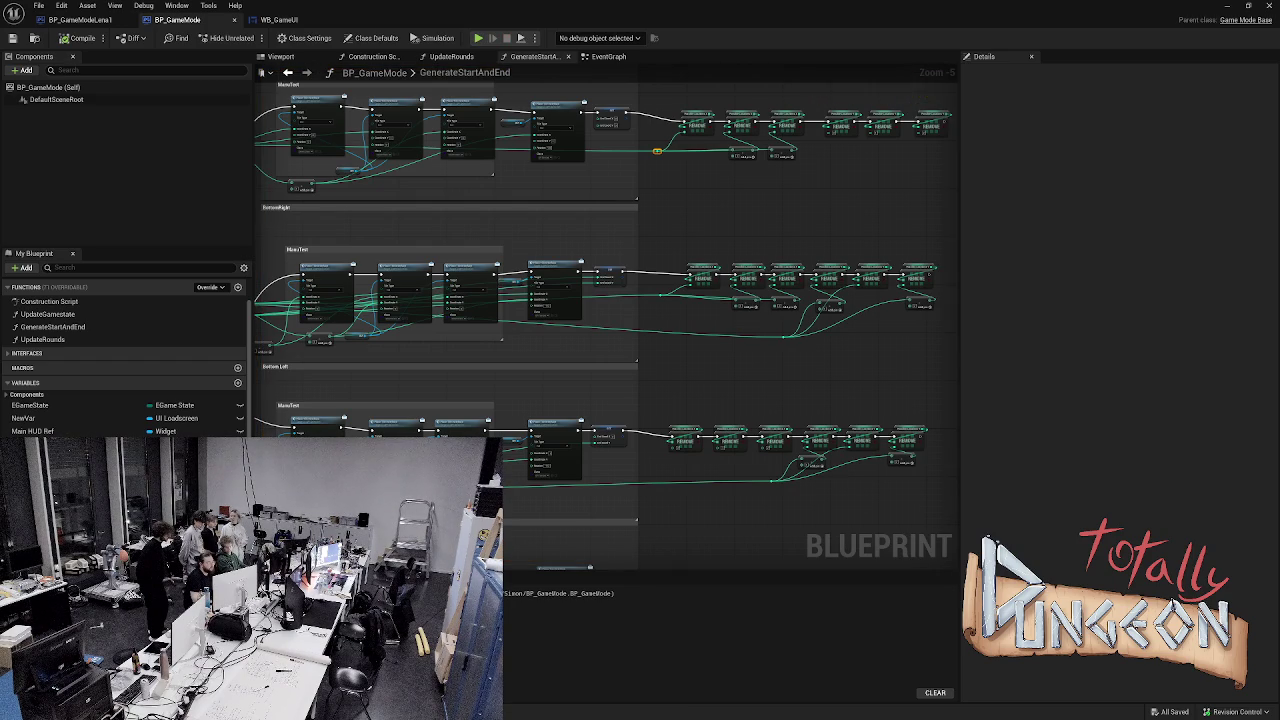
scroll(389, 294, "up", 4)
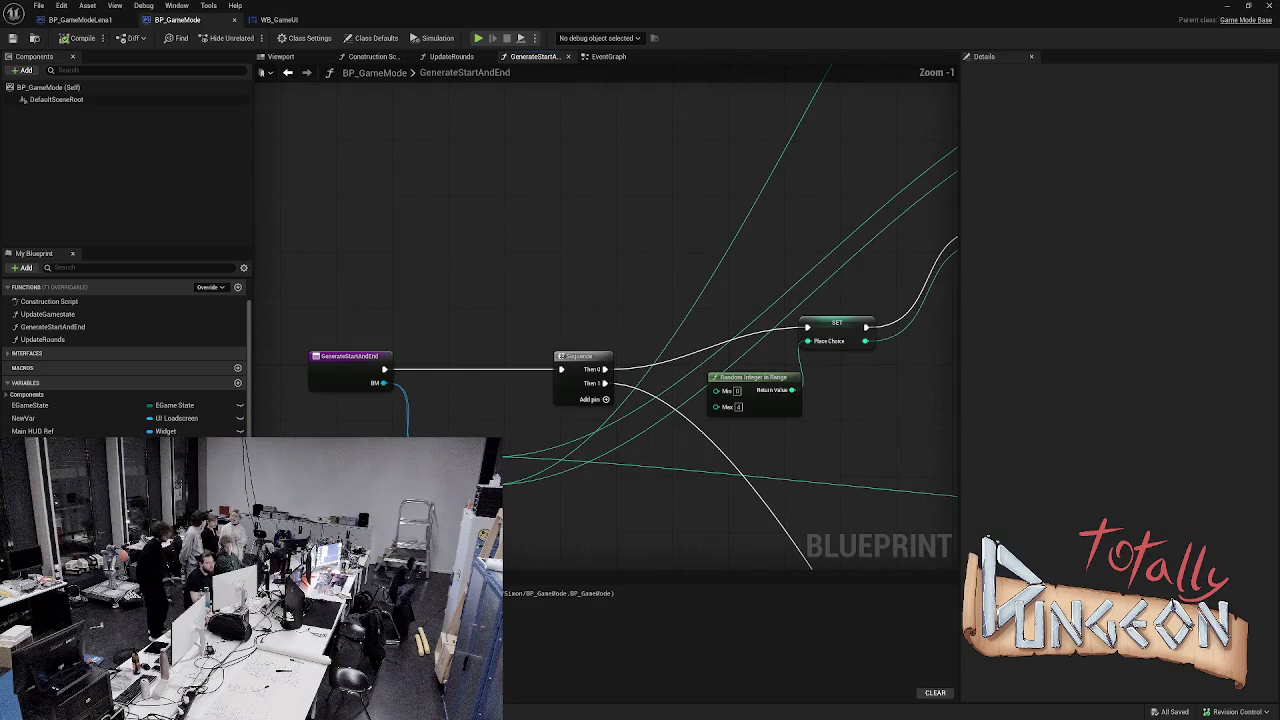
- Cancel a stray connection from the BM pin and frame all three corner chains
mouse_move(506, 465)
left_mouse_down()
mouse_move(448, 384)
mouse_move(457, 366)
mouse_move(463, 377)
mouse_move(382, 372)
left_mouse_up()
key("Escape")
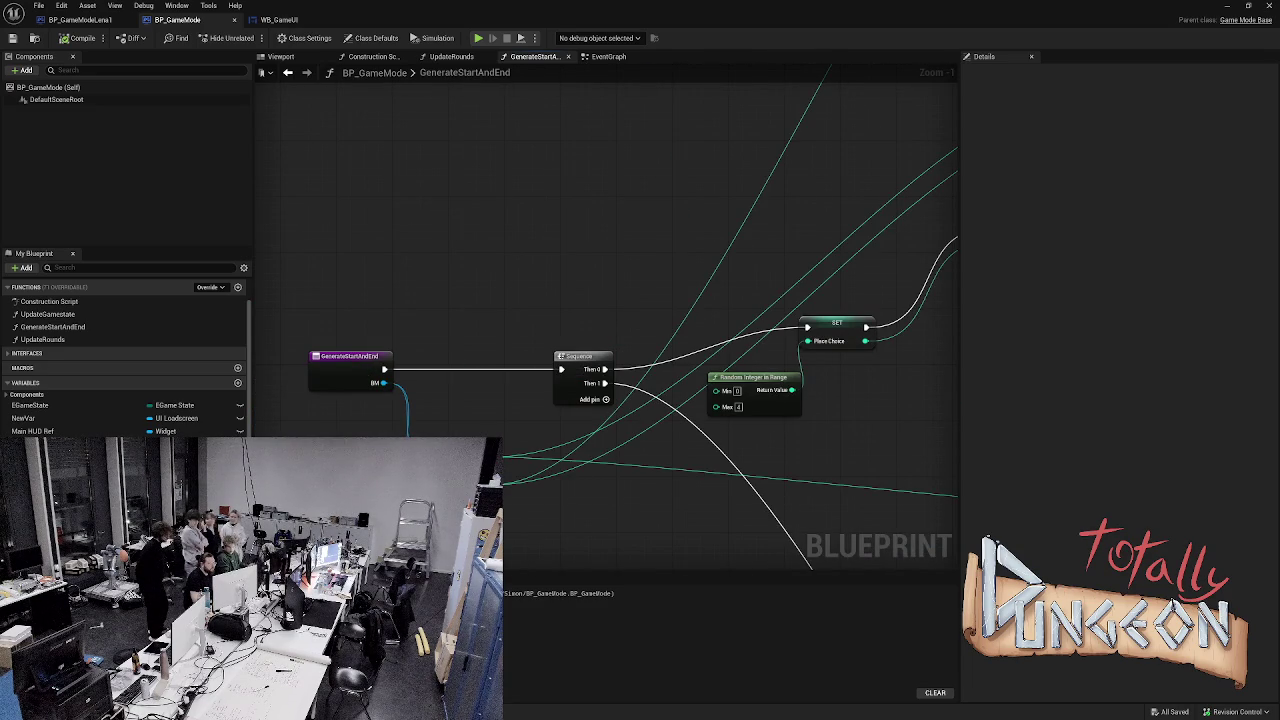
scroll(382, 372, "down", 5)
scroll(705, 350, "up", 2)
left_click_drag(705, 350, 694, 377)
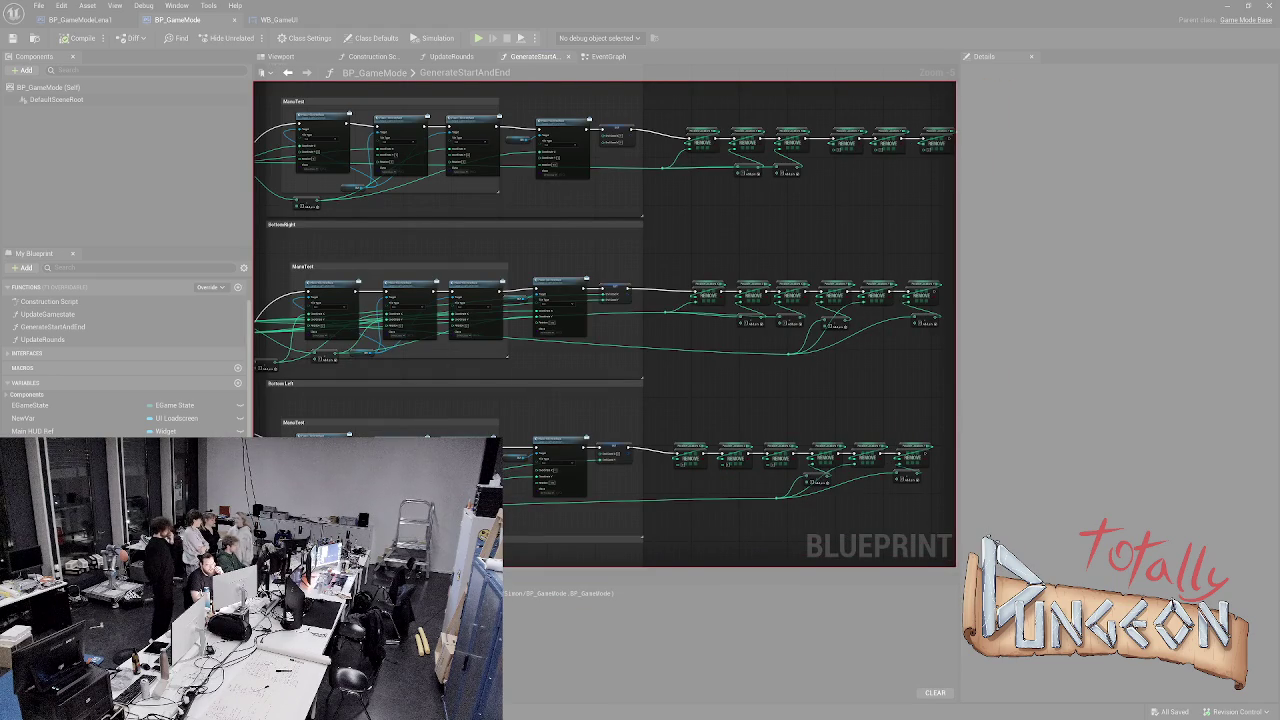
- Snip the graph, discard the capture without saving, and switch to Discord
left_click_drag(955, 566, 955, 566)
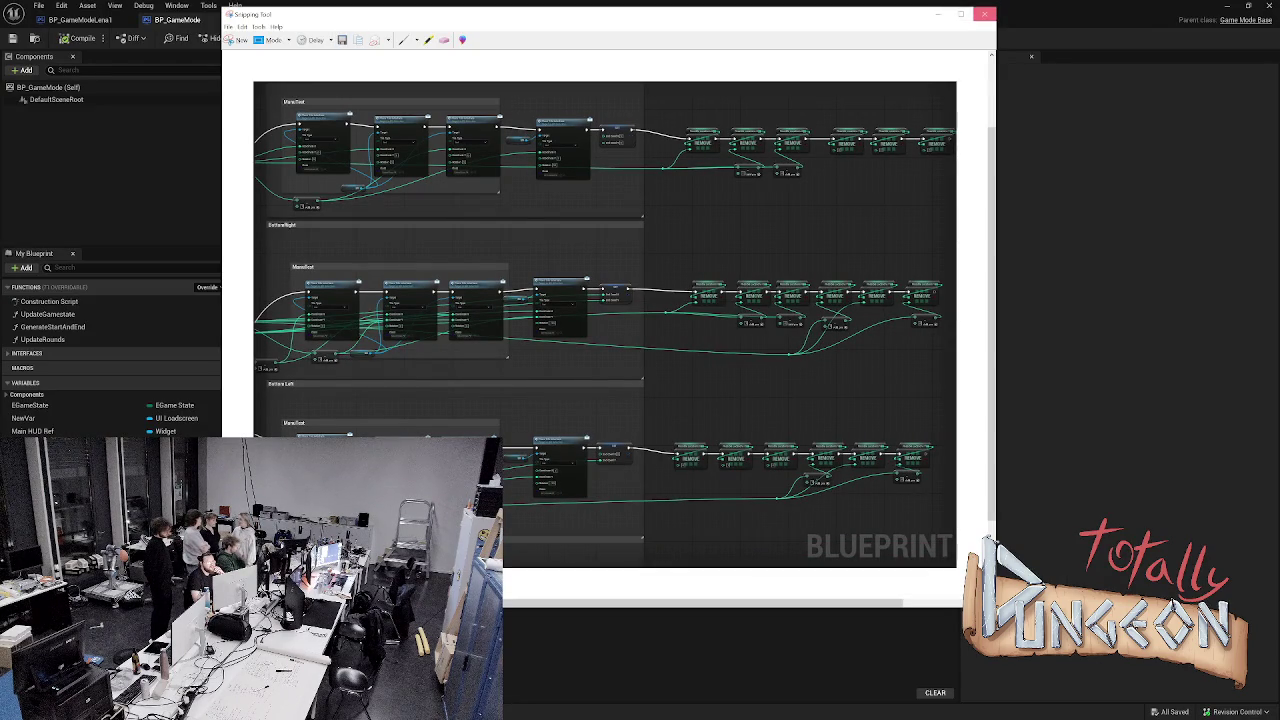
left_click(985, 14)
key("n")
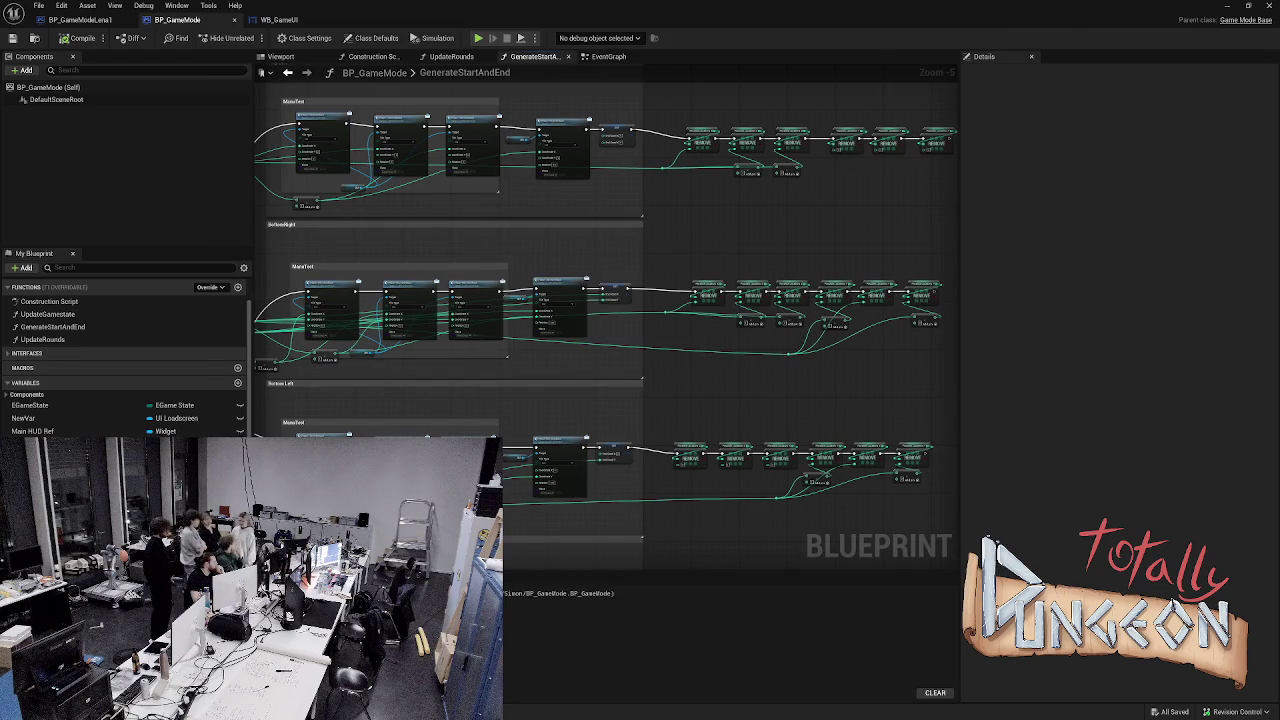
key("alt+Tab")
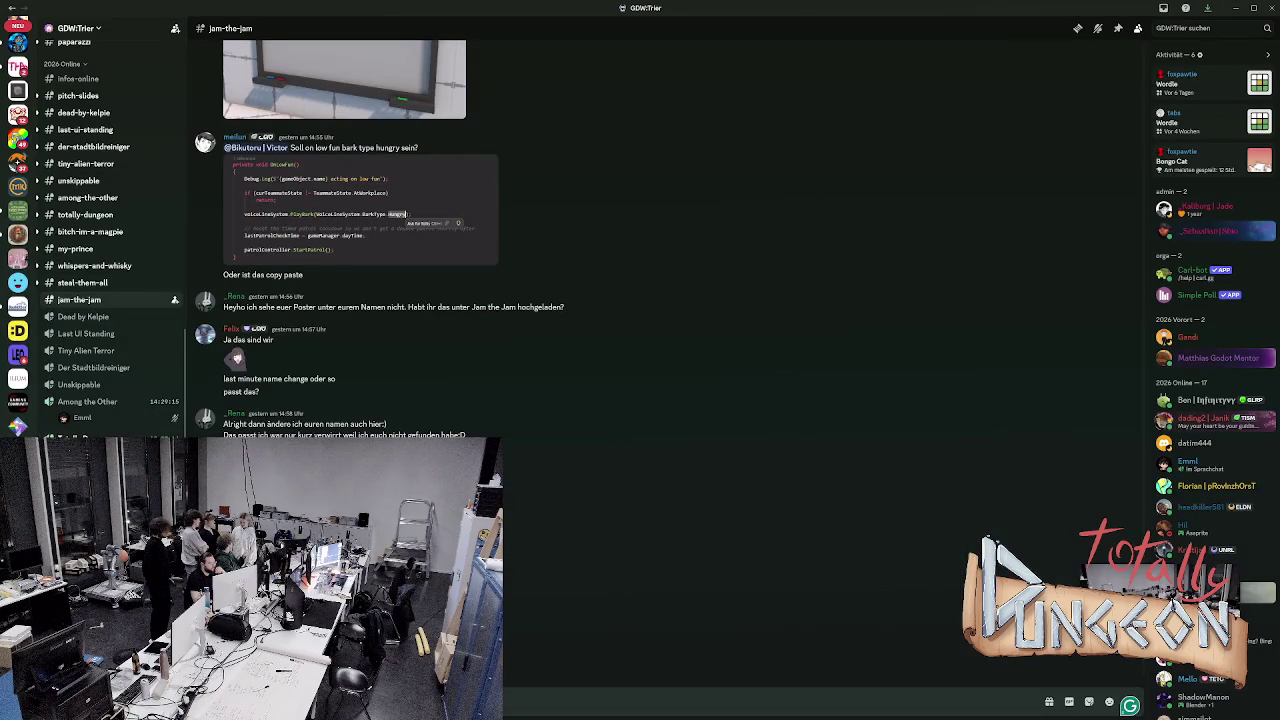
- Switch to the #shar-your-stuff channel and scroll down to the node-graph screenshot posts
scroll(110, 300, "up", 10)
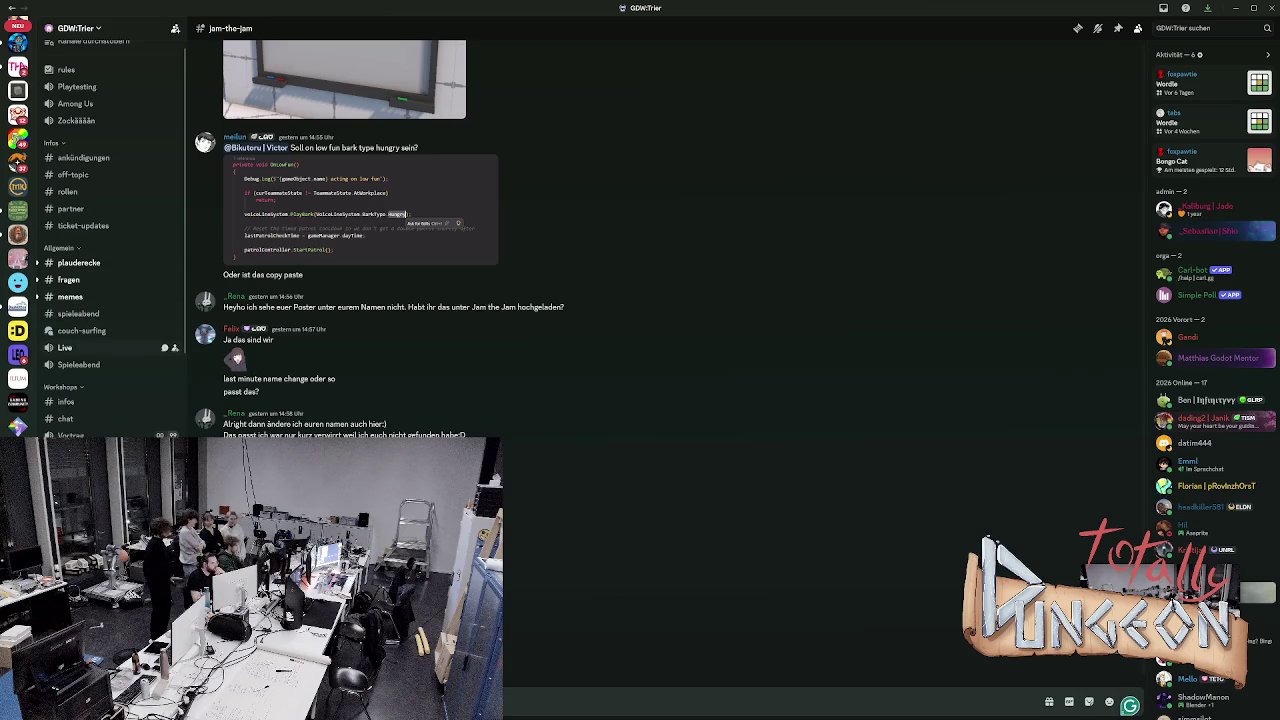
scroll(110, 240, "down", 1)
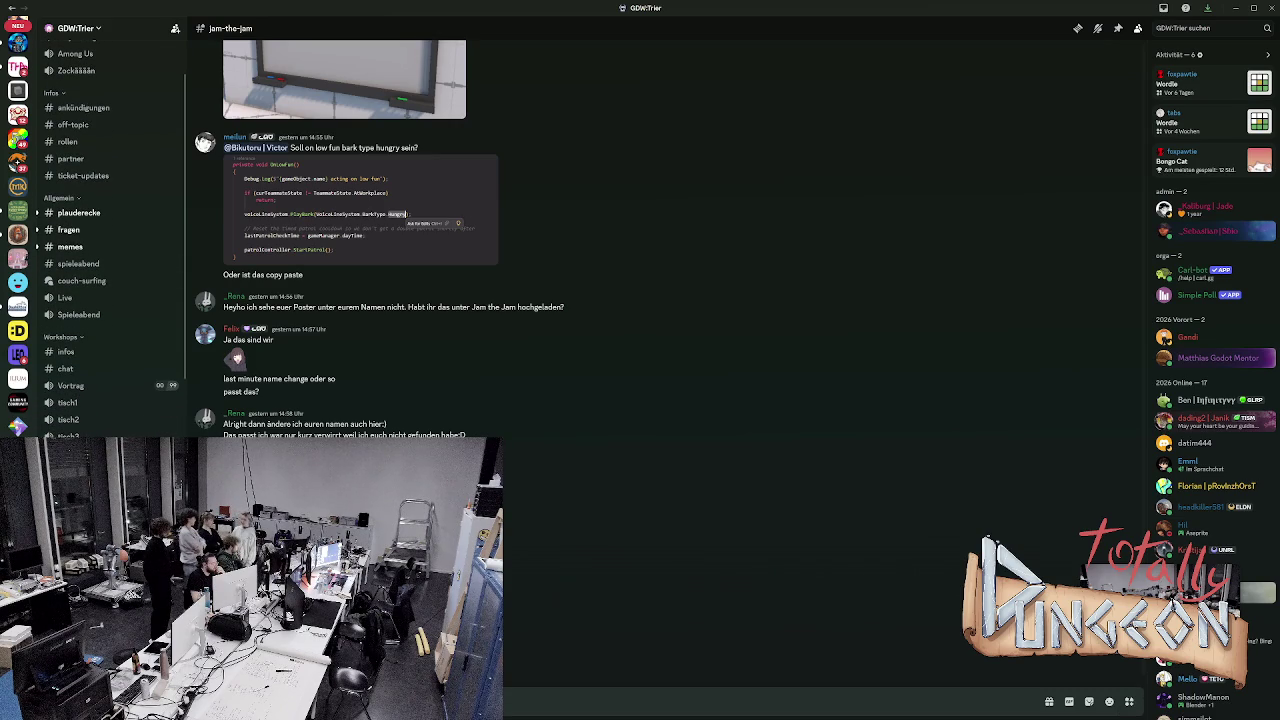
key("alt+Up")
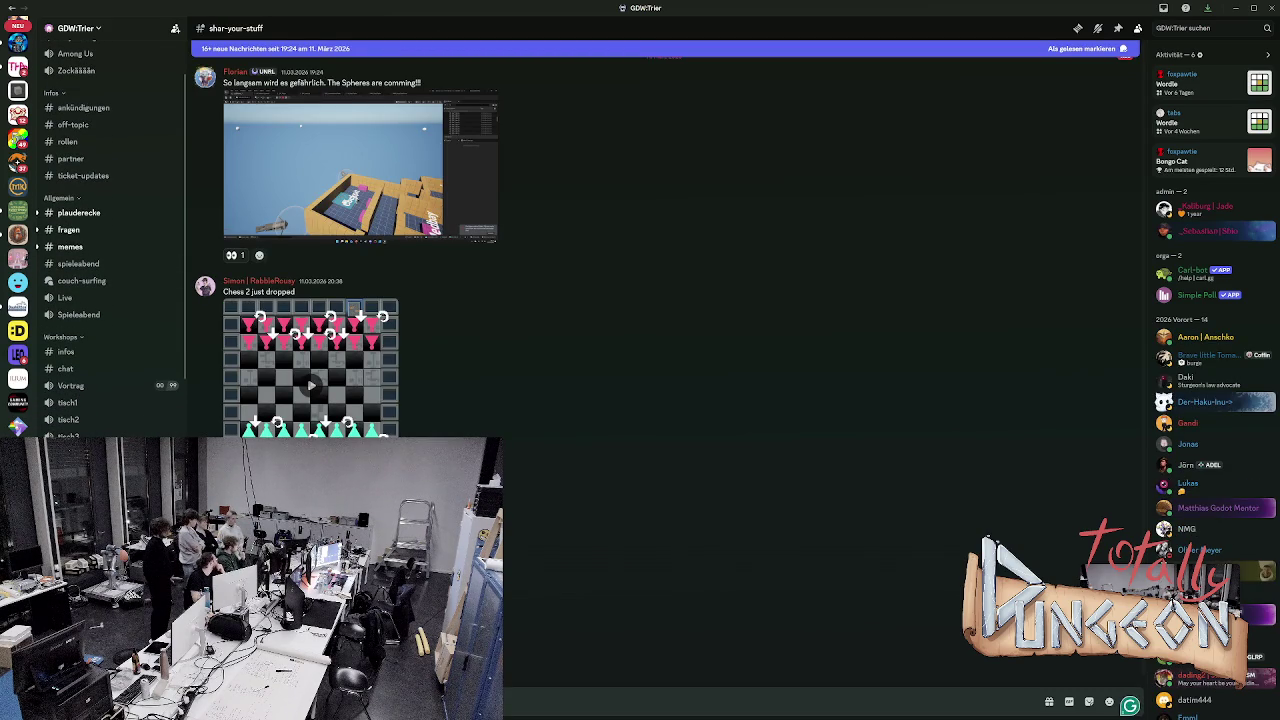
scroll(660, 250, "down", 5)
scroll(660, 250, "down", 6)
scroll(660, 250, "up", 3)
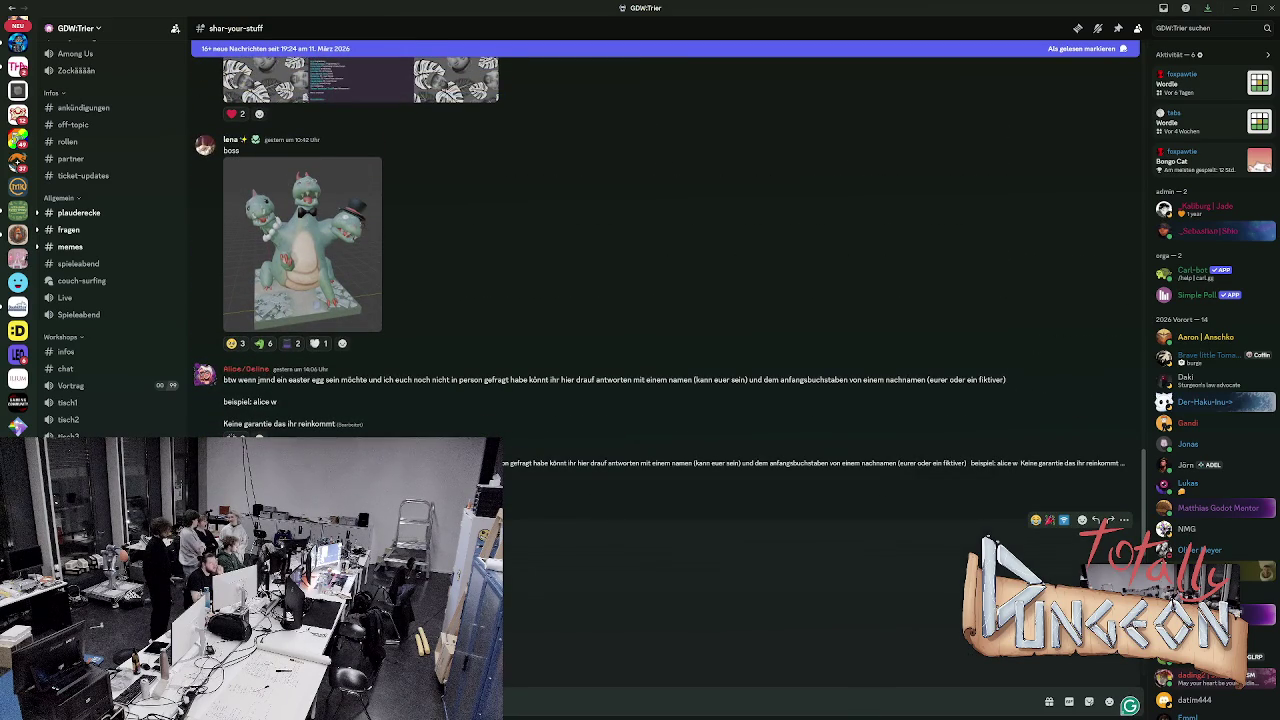
scroll(1000, 560, "down", 8)
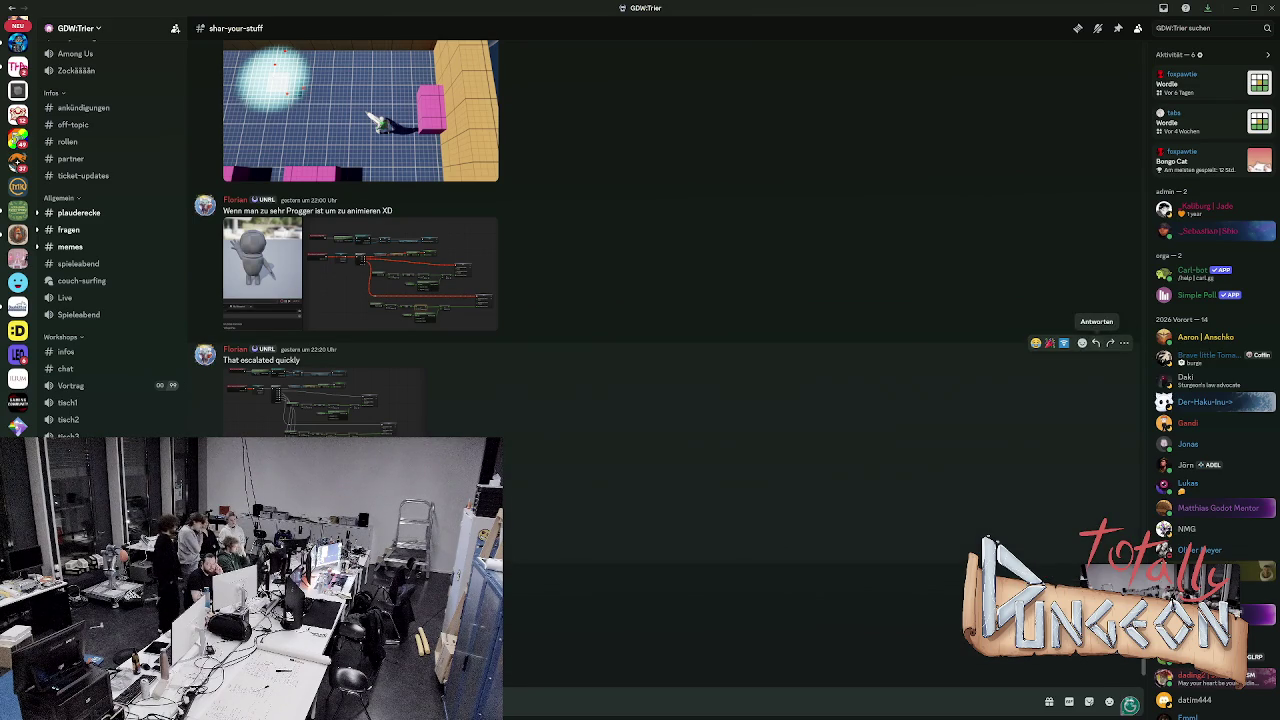
scroll(1096, 342, "down", 1)
scroll(1096, 342, "down", 3)
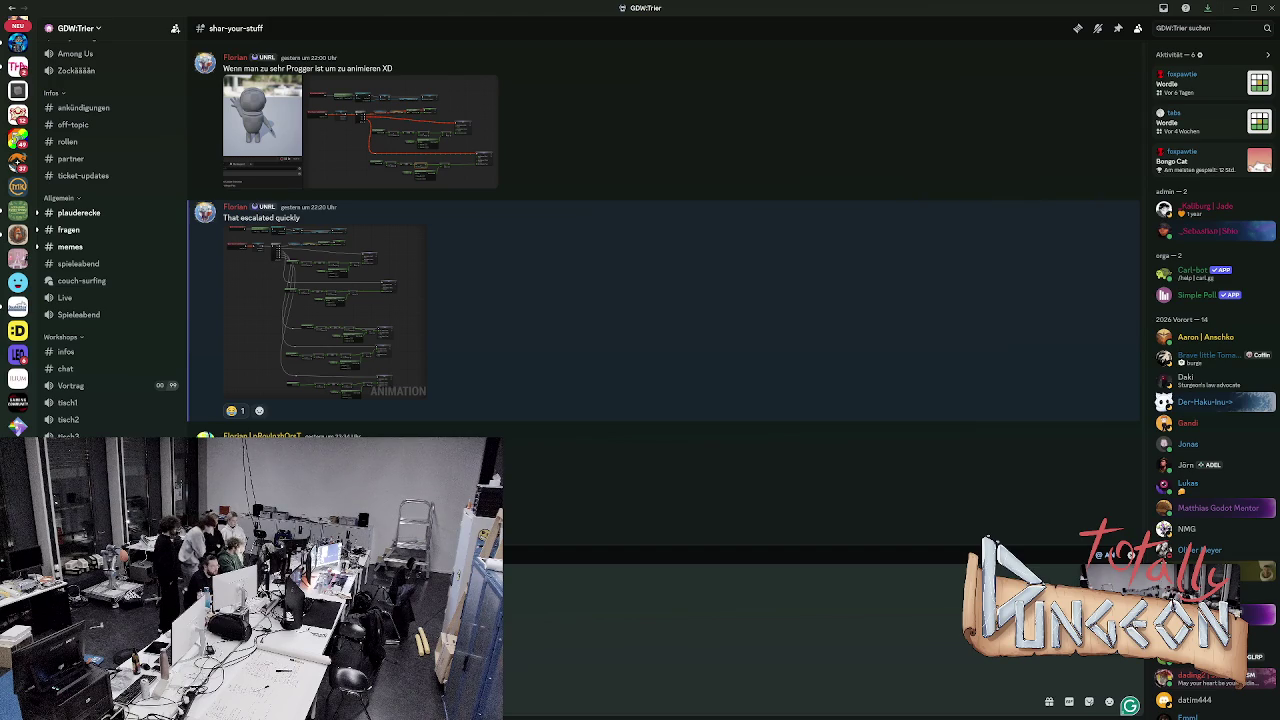
scroll(700, 390, "up", 2)
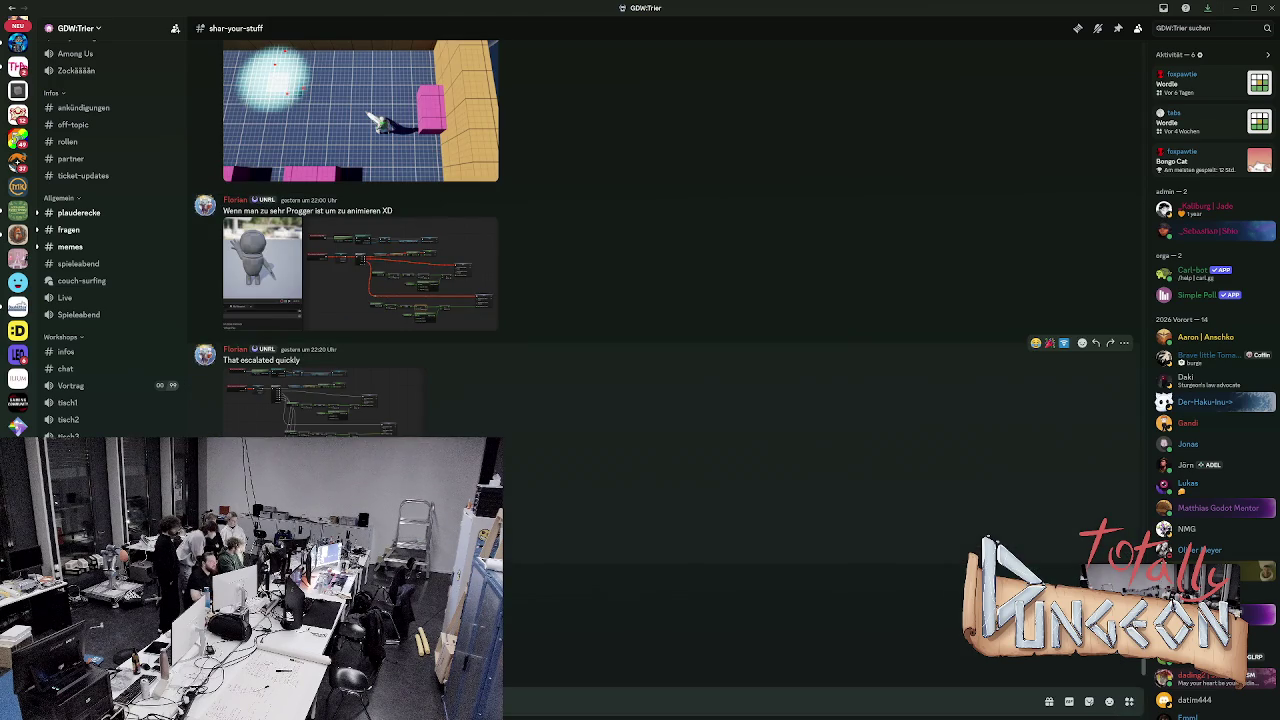
- View the 'That escalated quickly' and other blueprint screenshots enlarged, then return to Unreal Engine
left_click(320, 400)
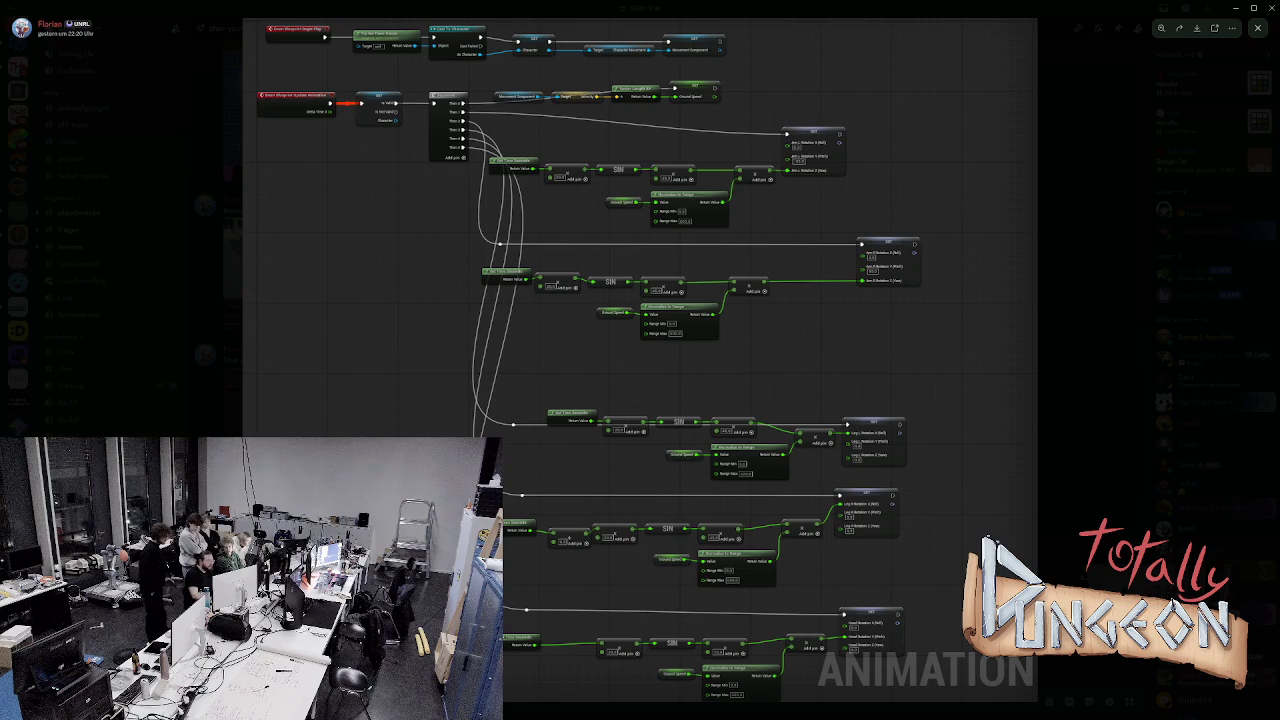
key("Escape")
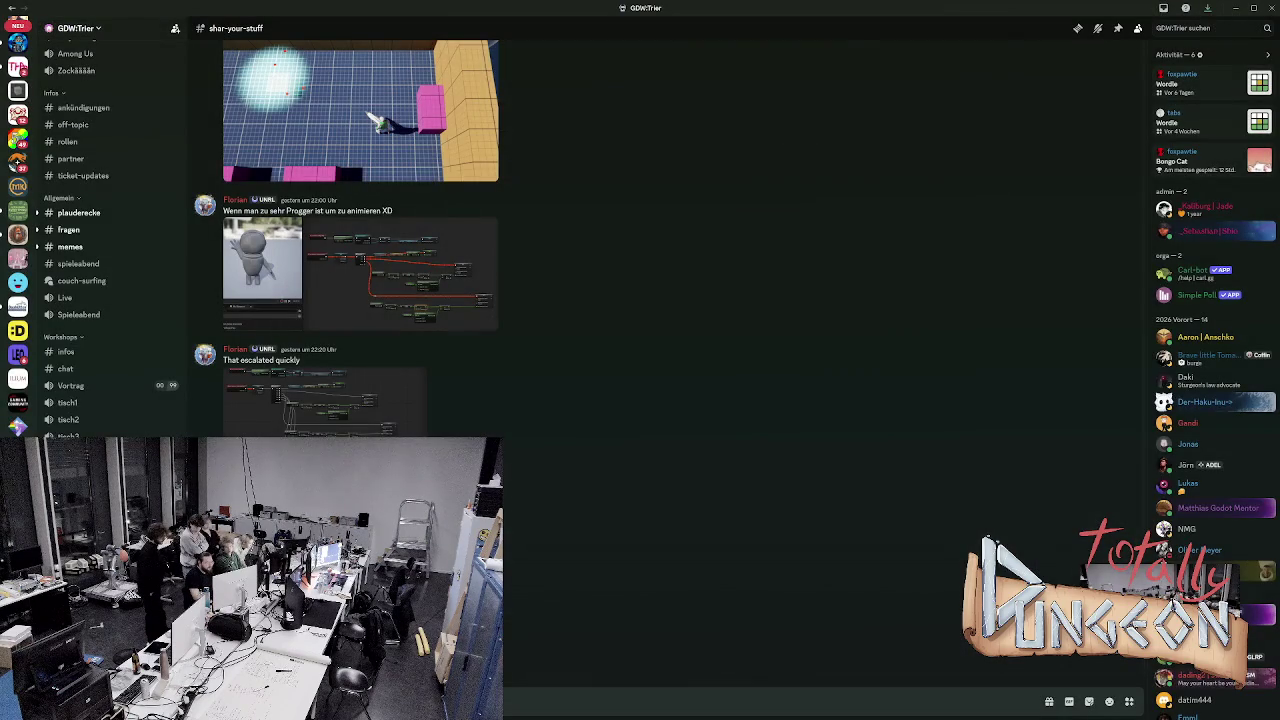
scroll(360, 240, "down", 2)
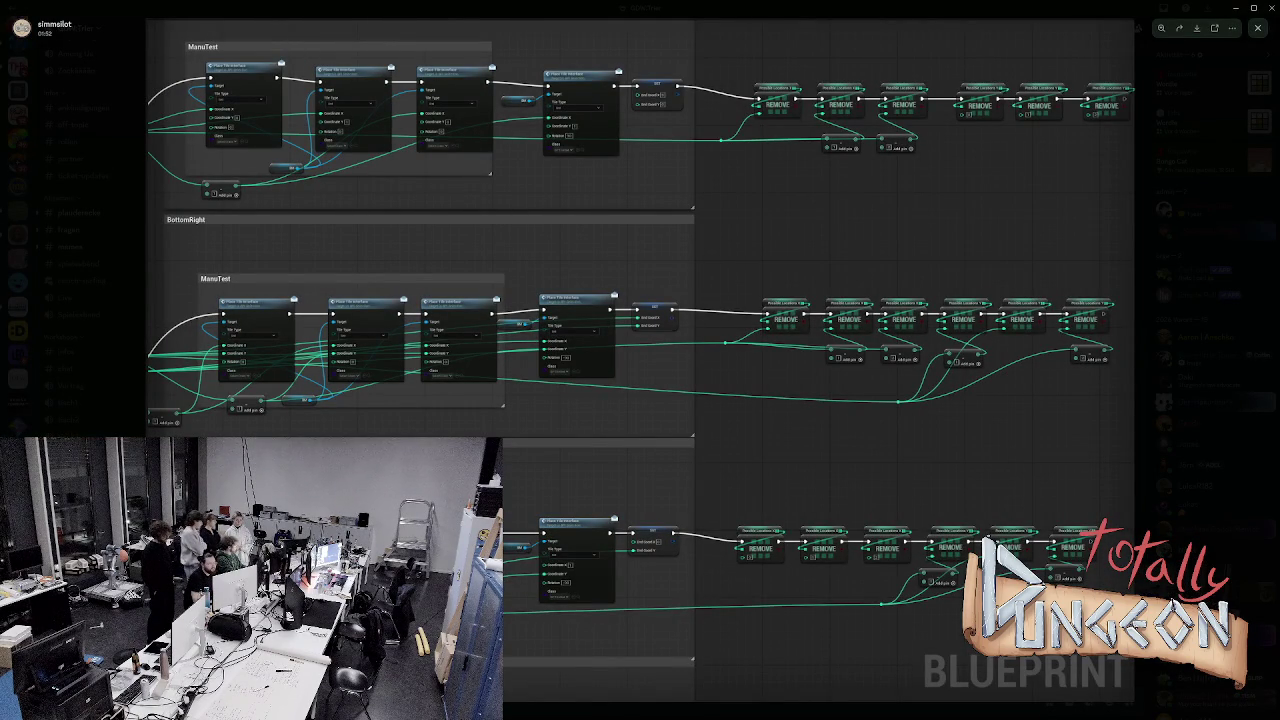
key("Escape")
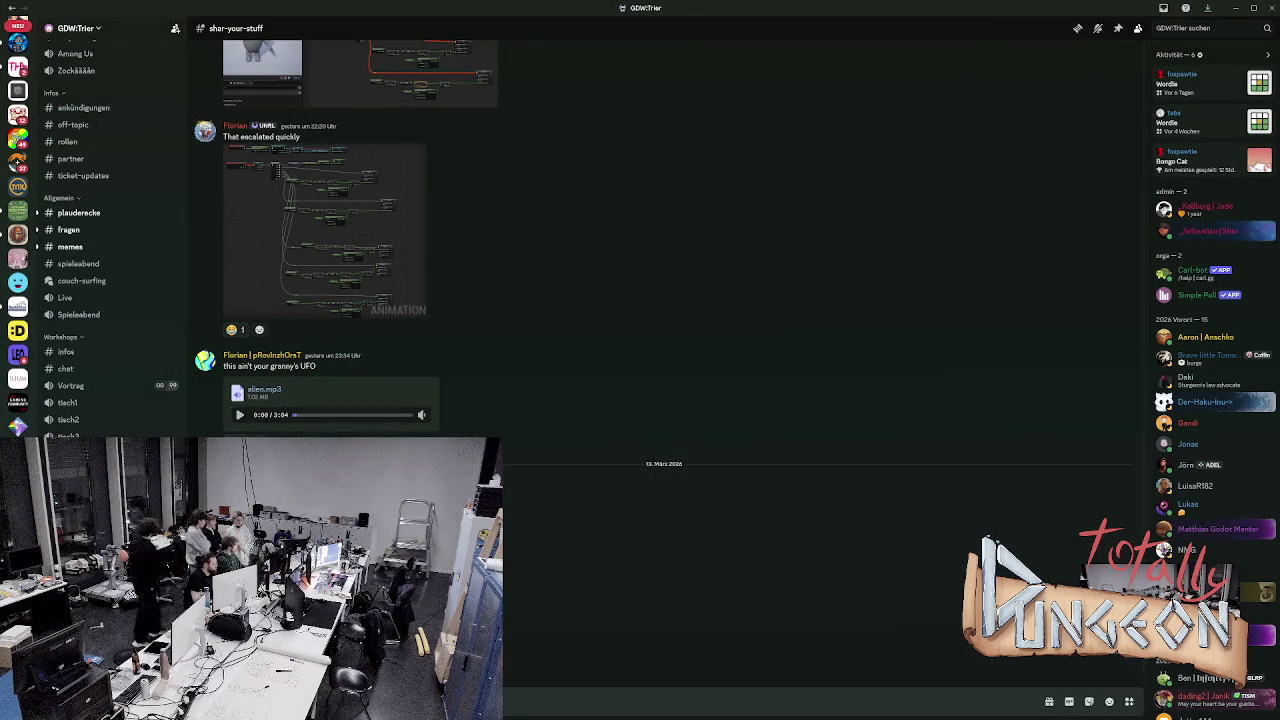
key("alt+Tab")
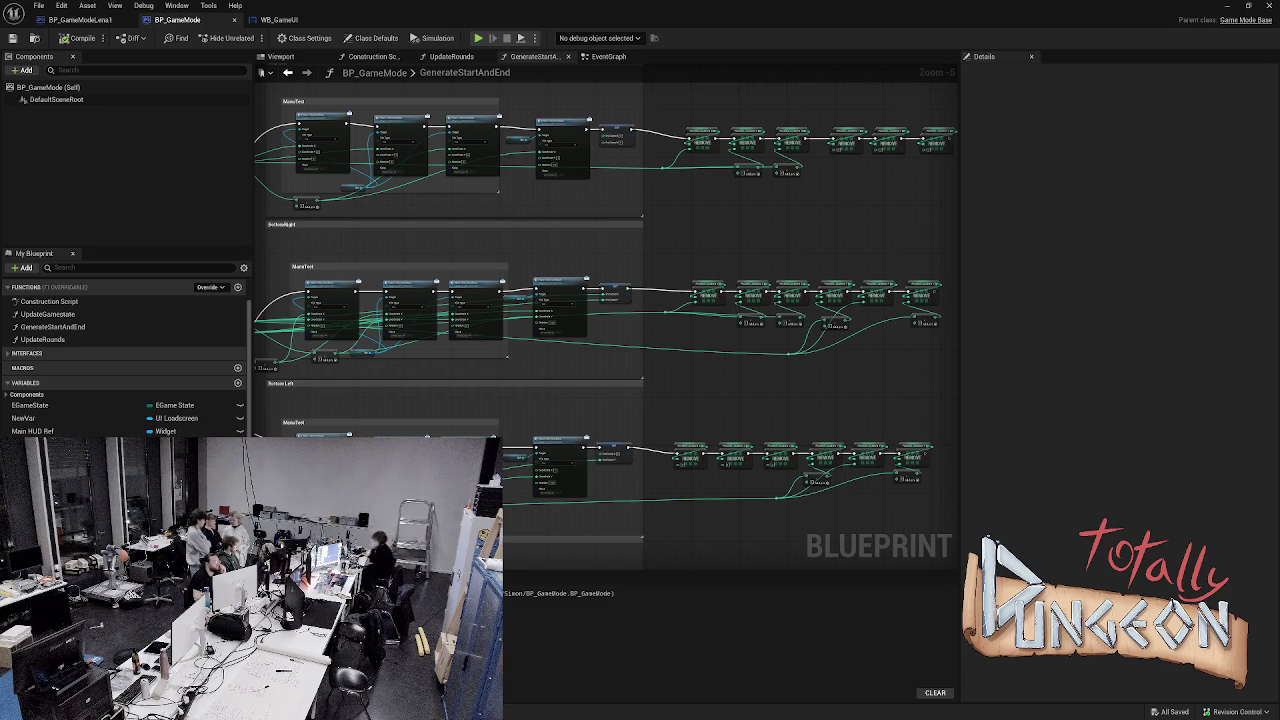
- In the EventGraph, add a BM getter and connect it to Generate Start And End's BM input
left_click(608, 56)
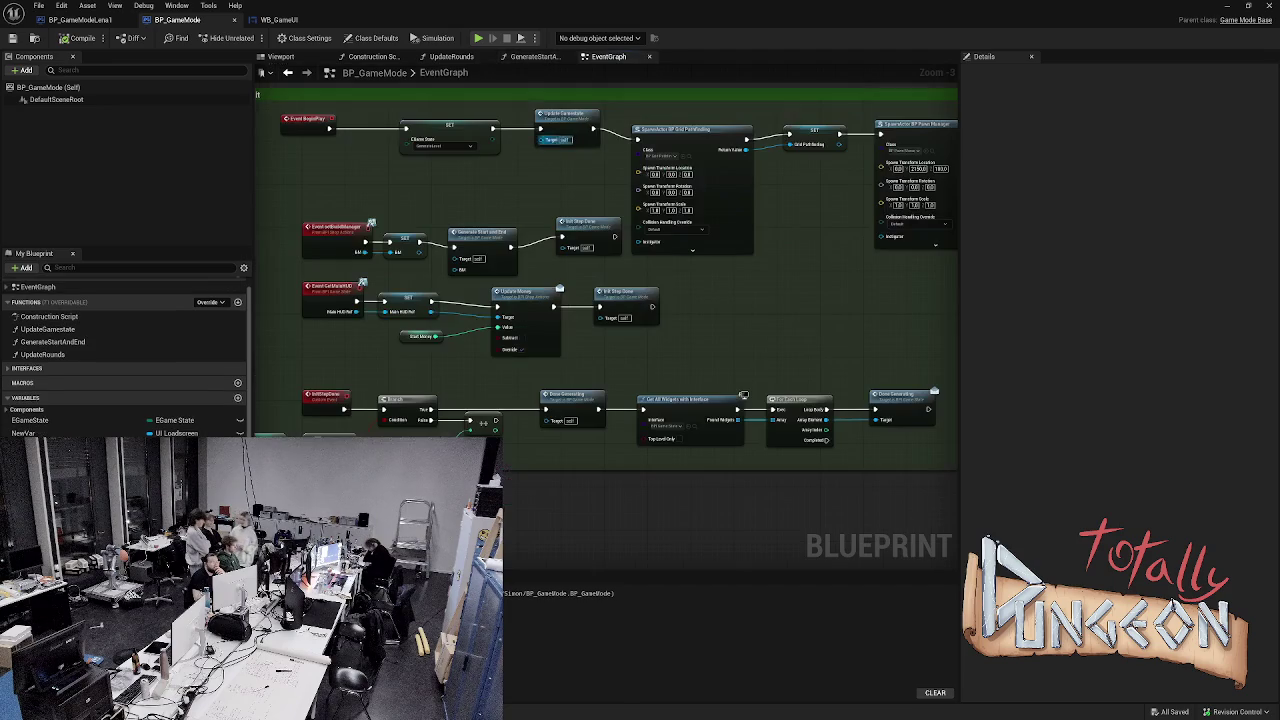
left_click_drag(478, 423, 586, 197)
scroll(586, 197, "up", 2)
mouse_move(538, 396)
left_mouse_down()
mouse_move(457, 177)
mouse_move(457, 191)
left_mouse_up()
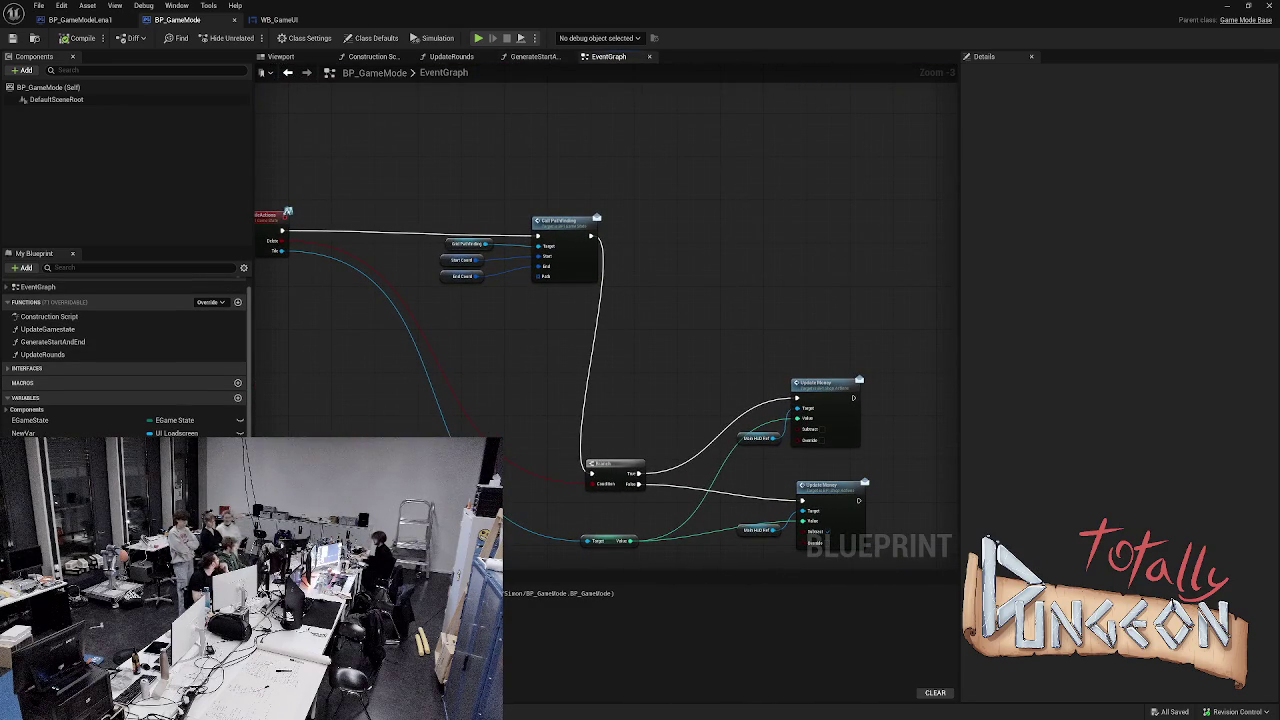
scroll(287, 213, "down", 2)
mouse_move(287, 213)
left_mouse_down()
mouse_move(542, 150)
mouse_move(542, 402)
mouse_move(528, 392)
mouse_move(544, 101)
left_mouse_up()
scroll(542, 307, "down", 2)
scroll(544, 101, "up", 2)
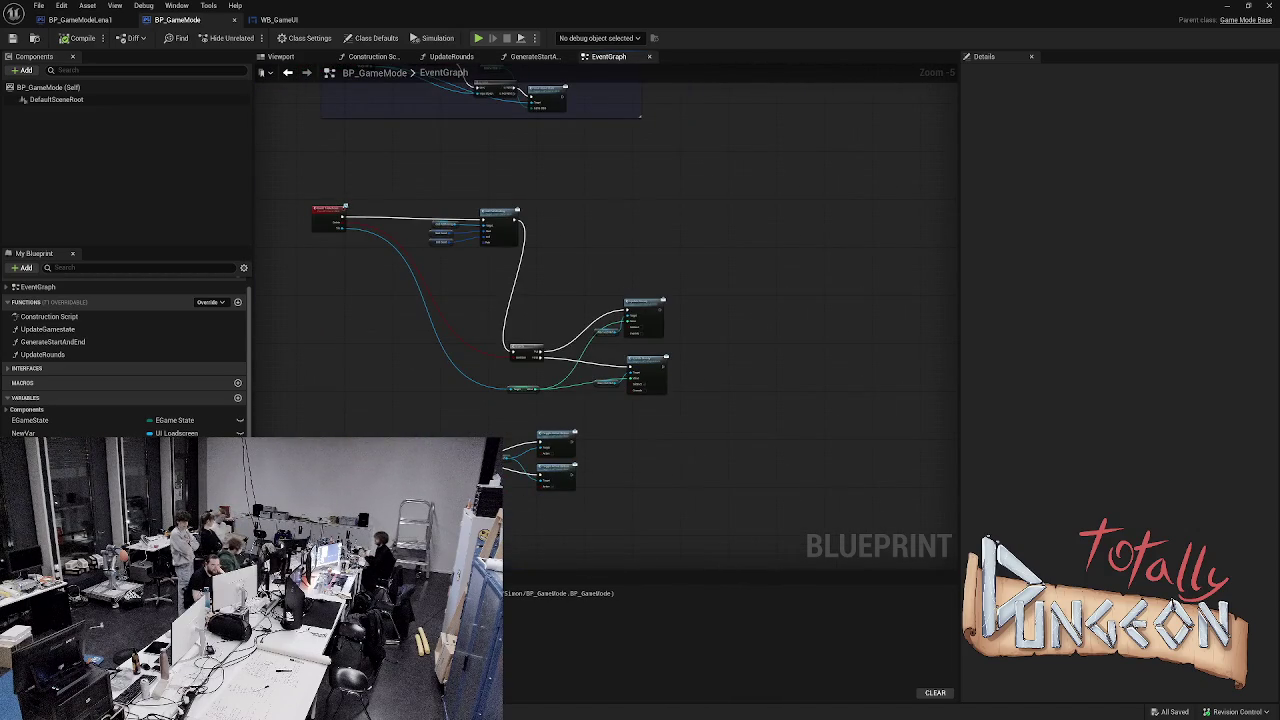
scroll(500, 160, "down", 2)
left_click_drag(623, 150, 628, 381)
scroll(628, 381, "up", 3)
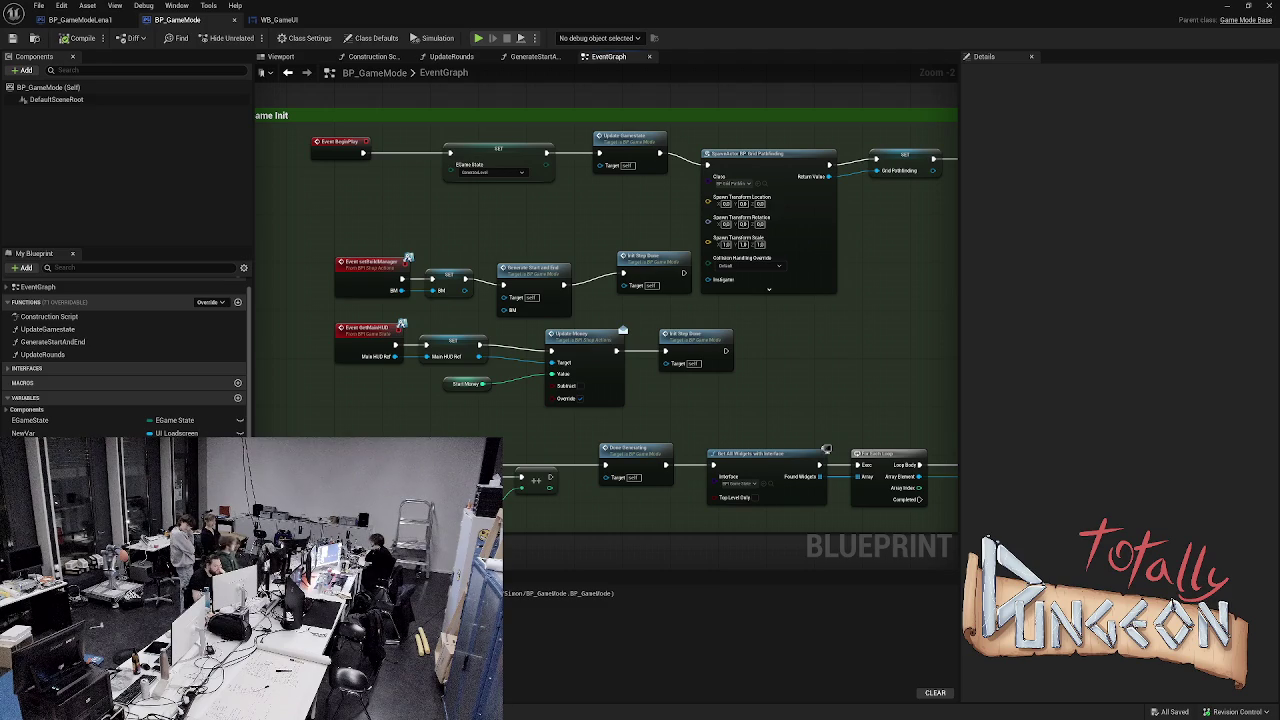
mouse_move(40, 433)
left_mouse_down()
mouse_move(330, 423)
mouse_move(440, 355)
mouse_move(445, 332)
left_mouse_up()
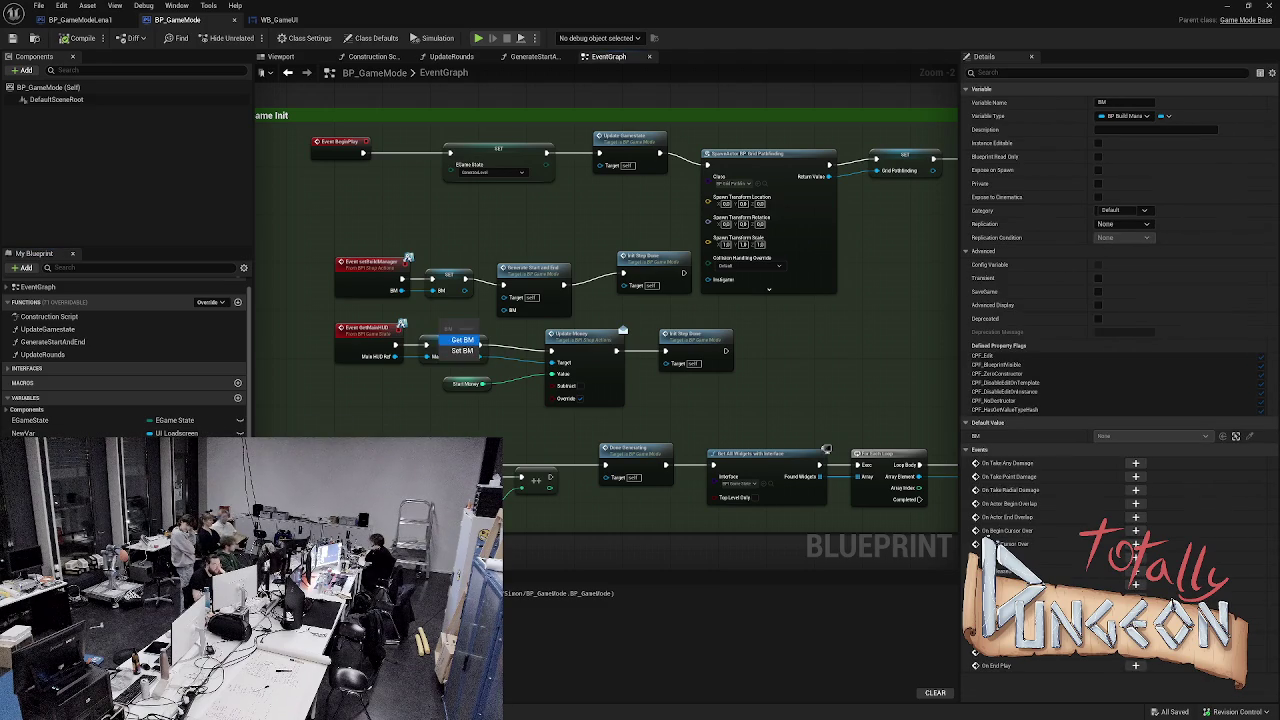
left_click(462, 340)
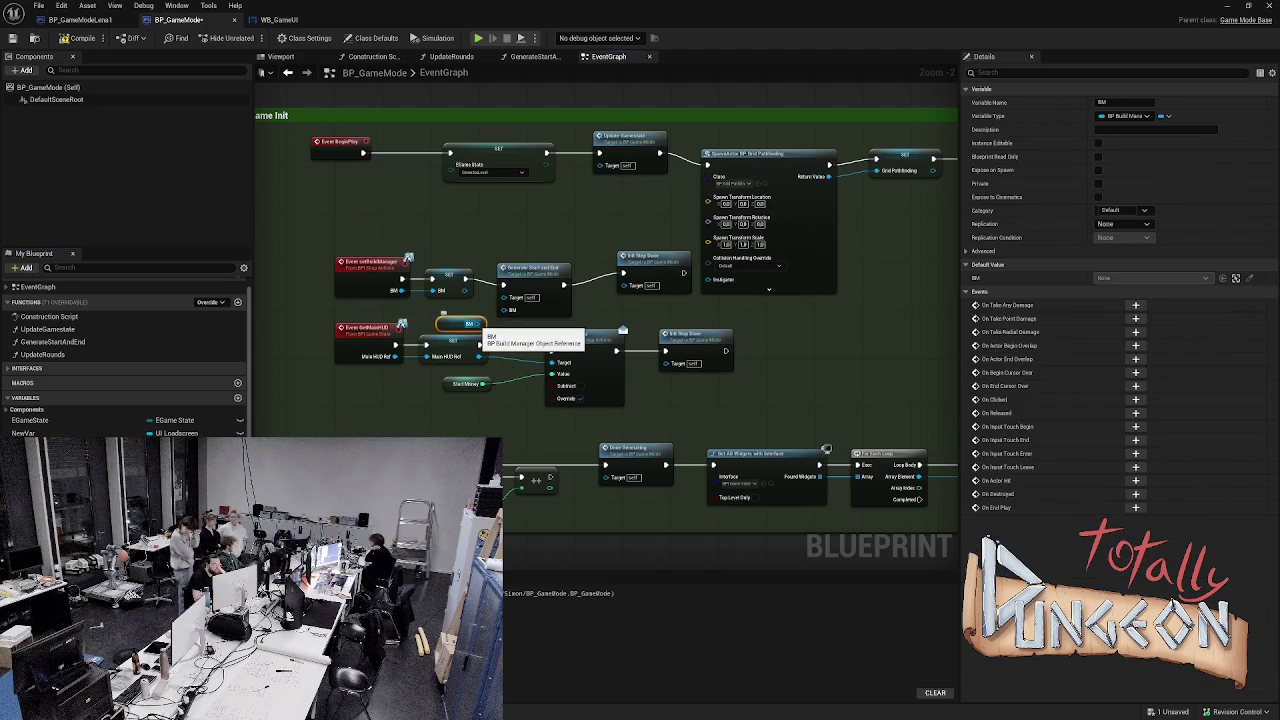
left_click_drag(466, 324, 452, 306)
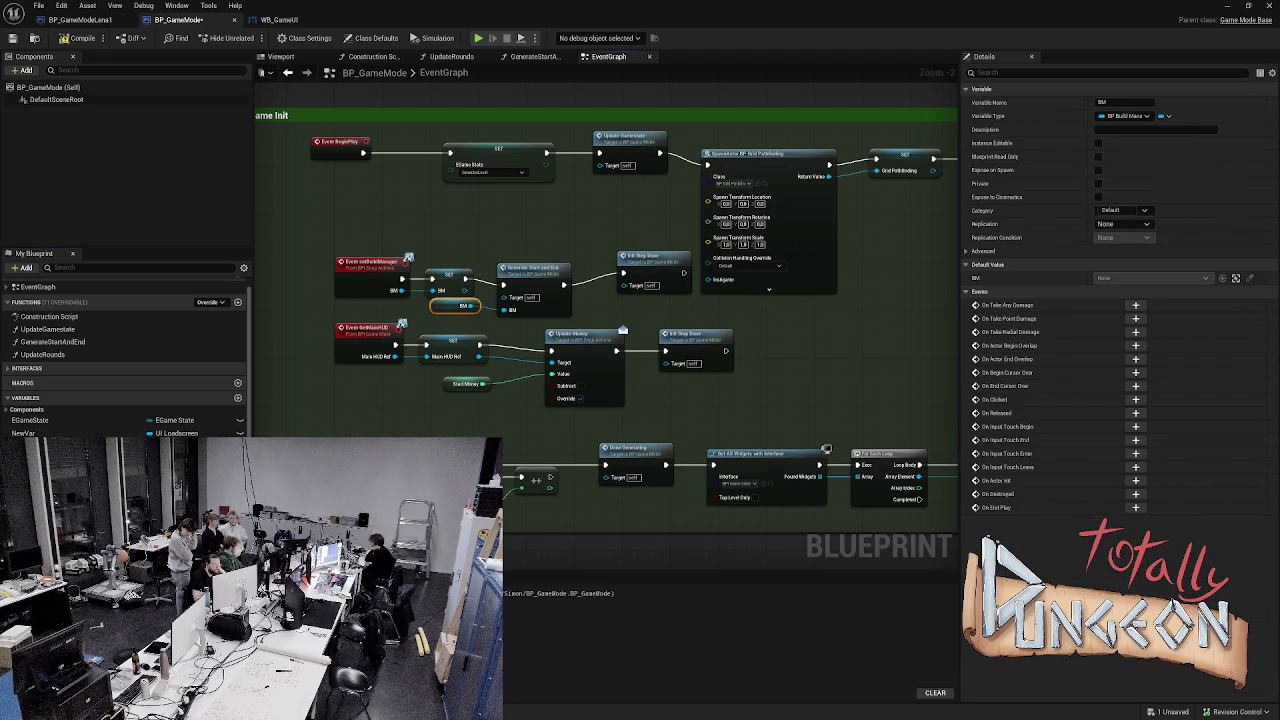
- Compile, run three test simulations, then return to the GenerateStartAndEnd graph
left_click(78, 38)
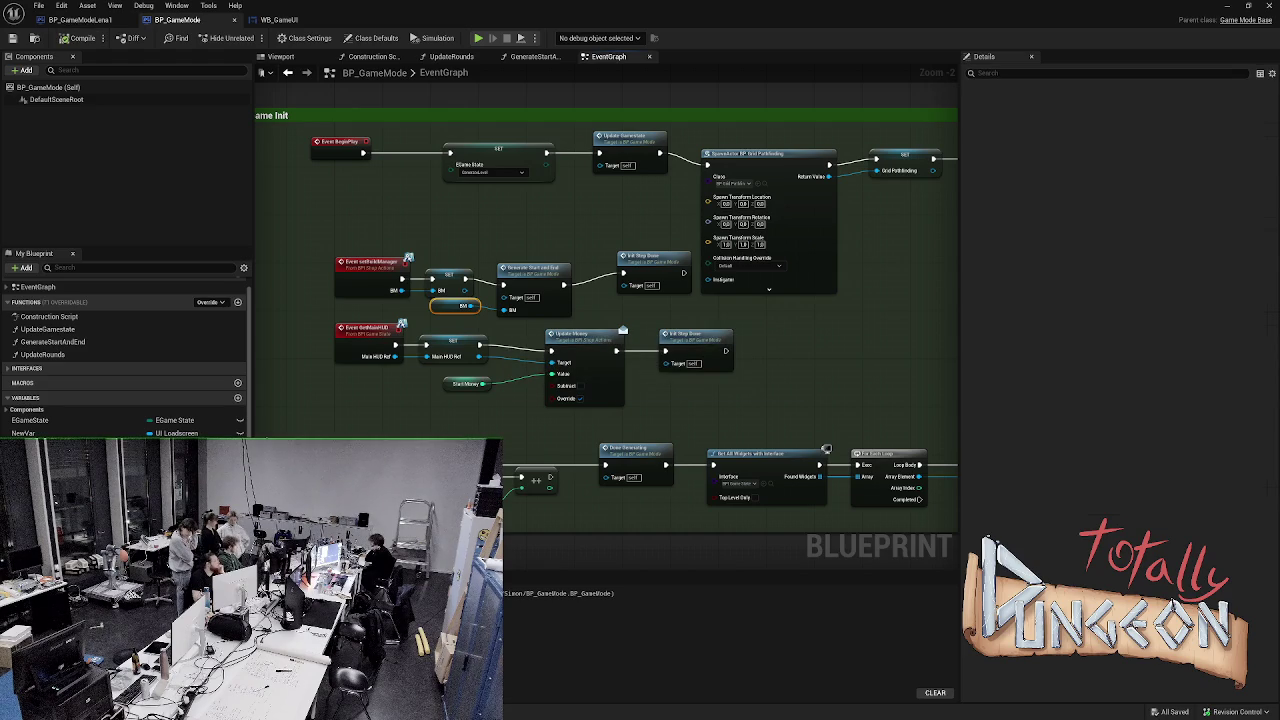
key("alt+s")
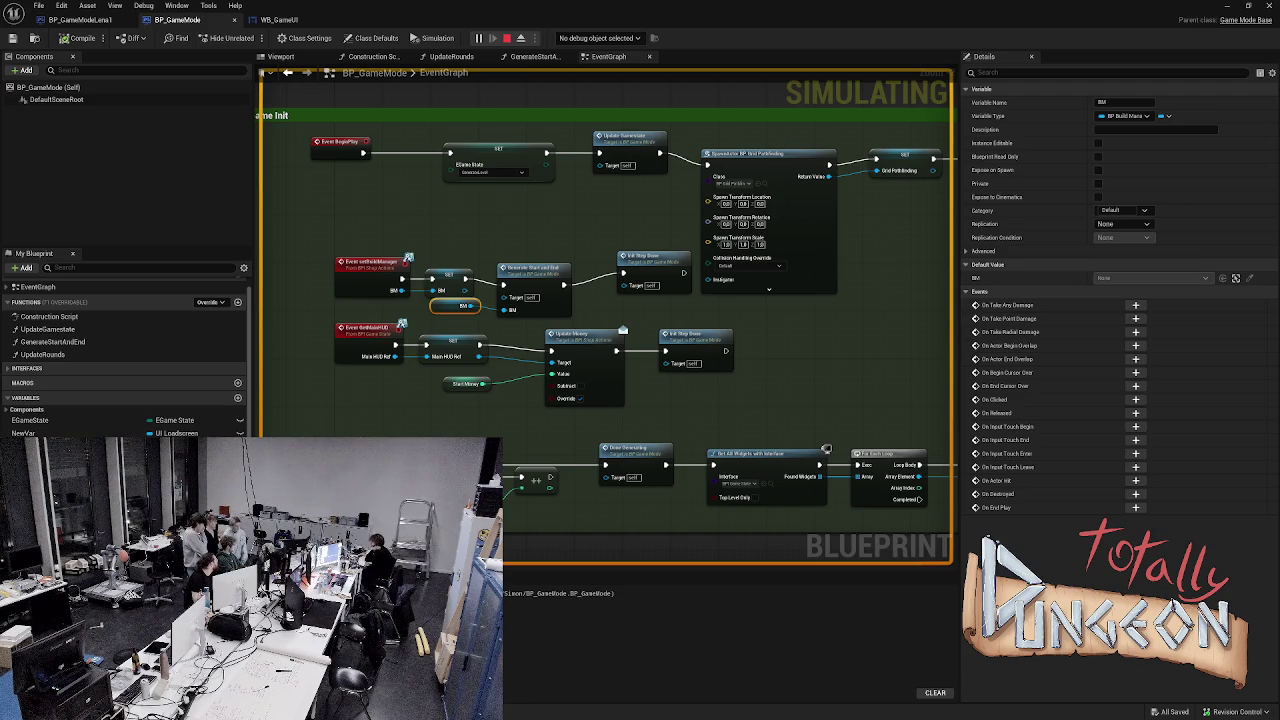
key("Escape")
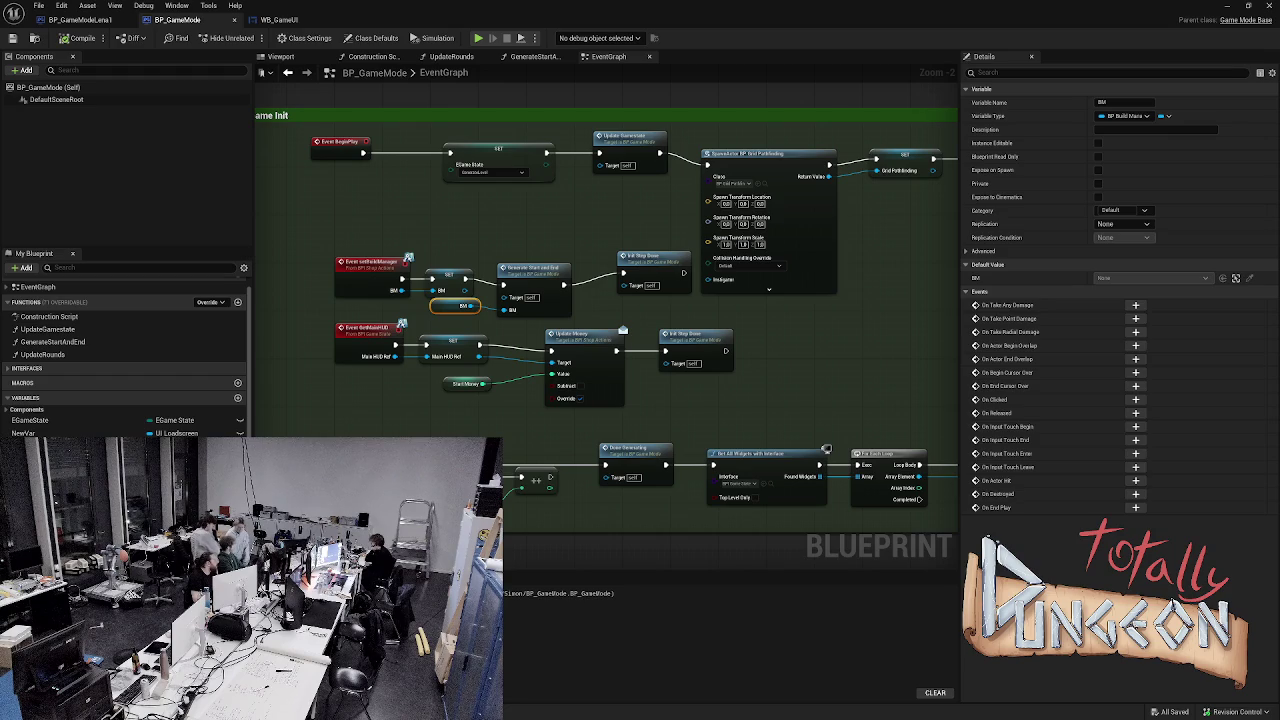
key("alt+s")
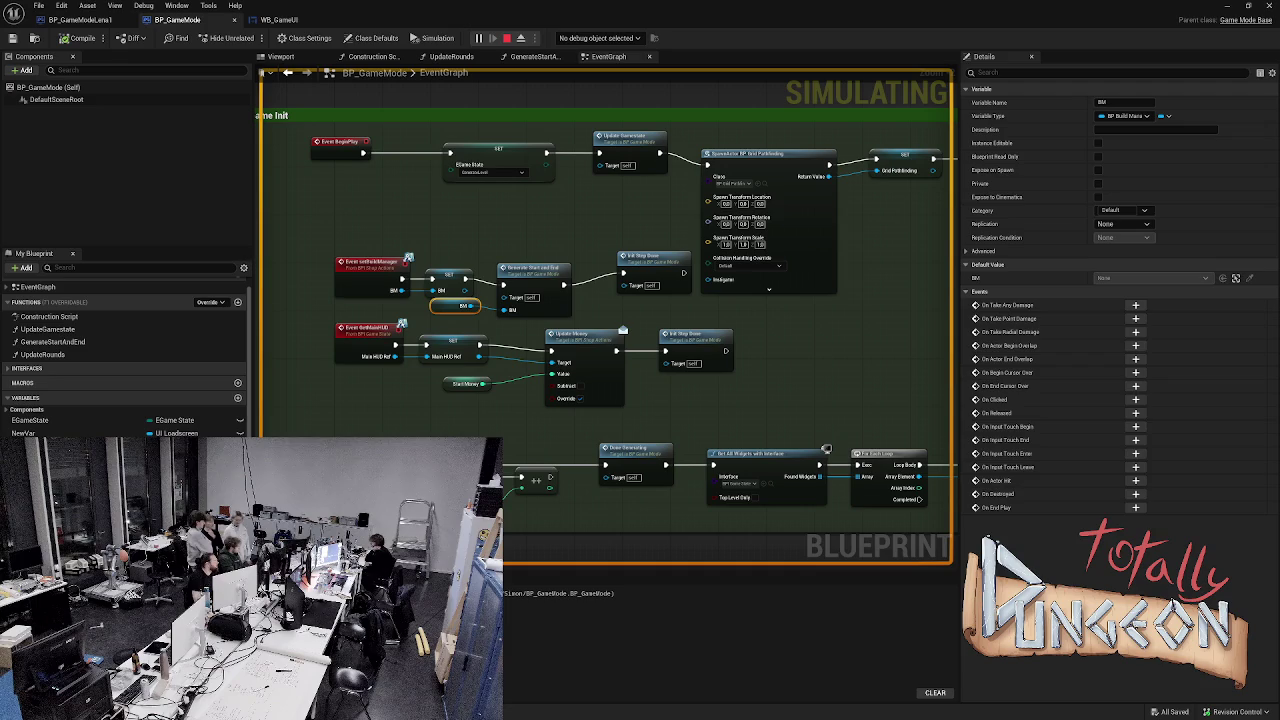
key("Escape")
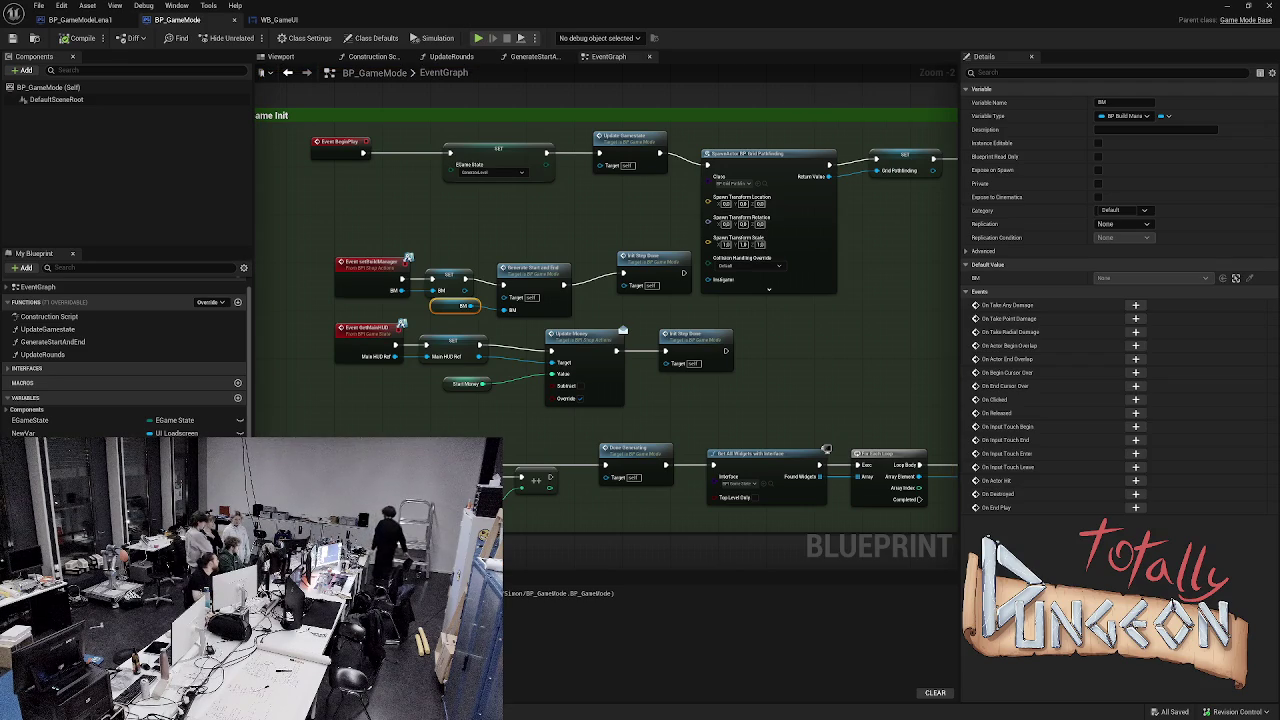
key("alt+s")
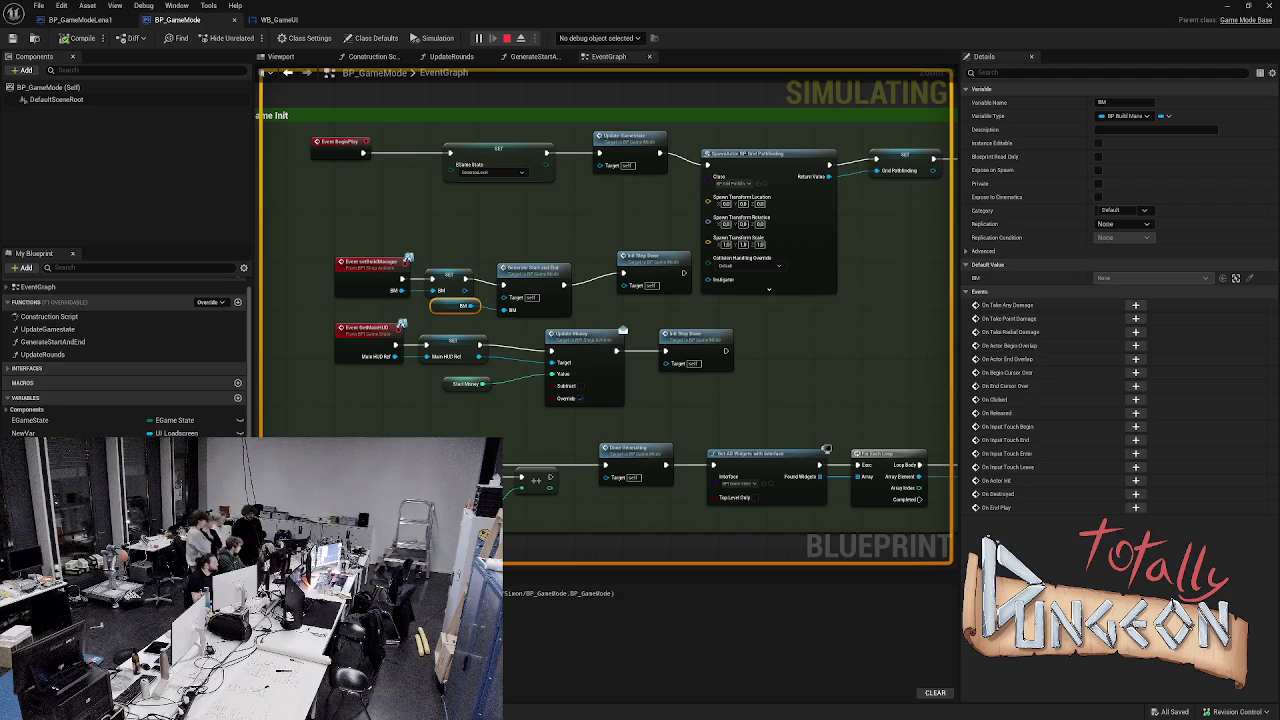
key("Escape")
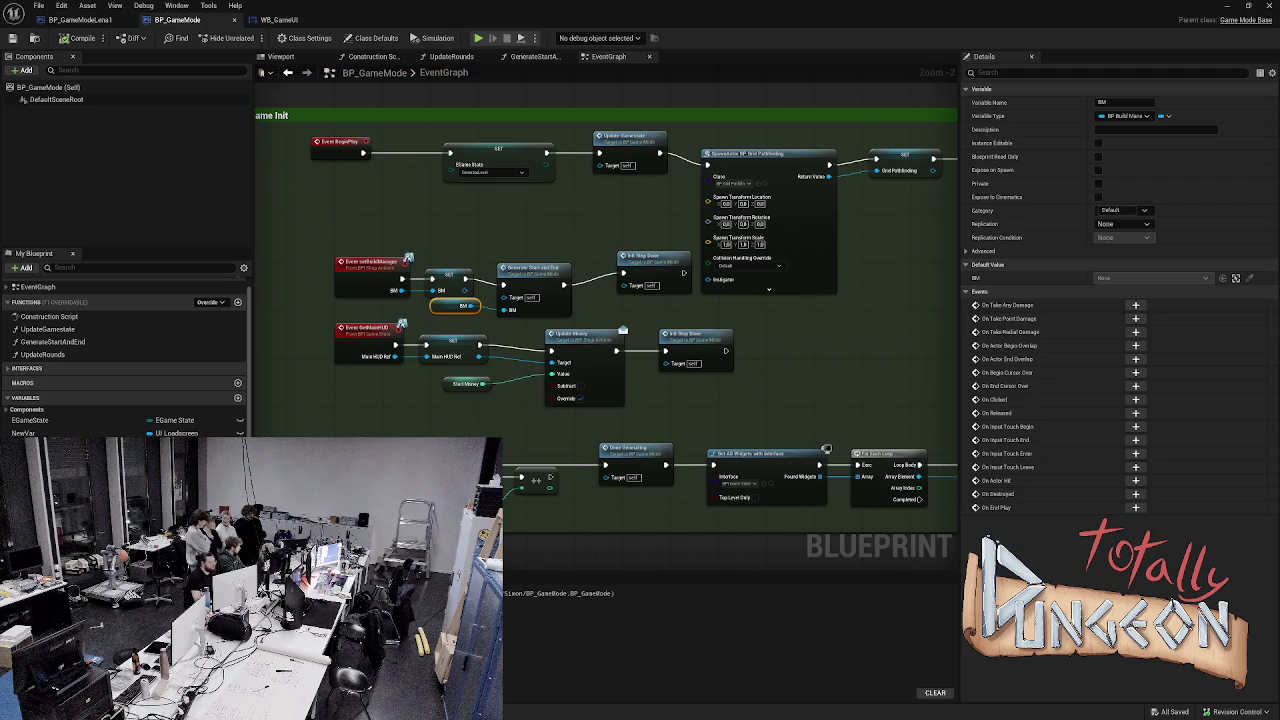
left_click(535, 57)
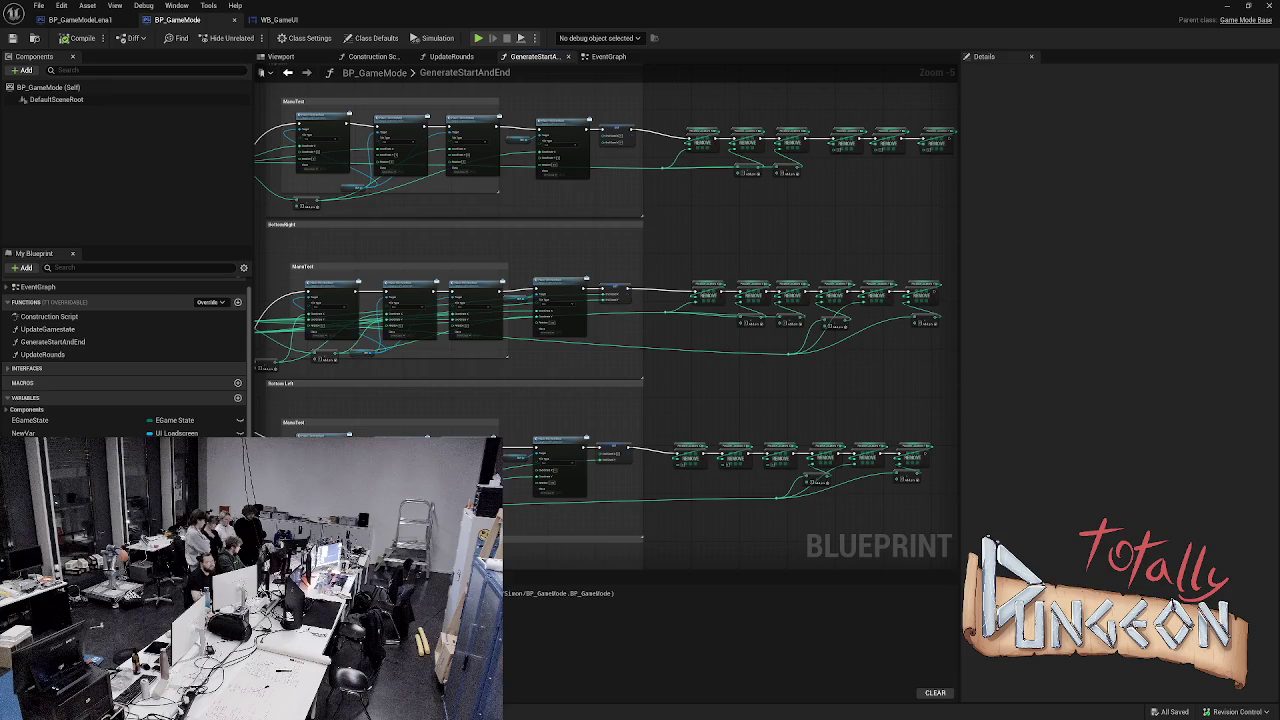
- Break the stray wire into the small node in the GenerateStartAndEnd graph
scroll(392, 245, "down", 3)
mouse_move(392, 245)
left_mouse_down()
mouse_move(417, 283)
mouse_move(409, 349)
left_mouse_up()
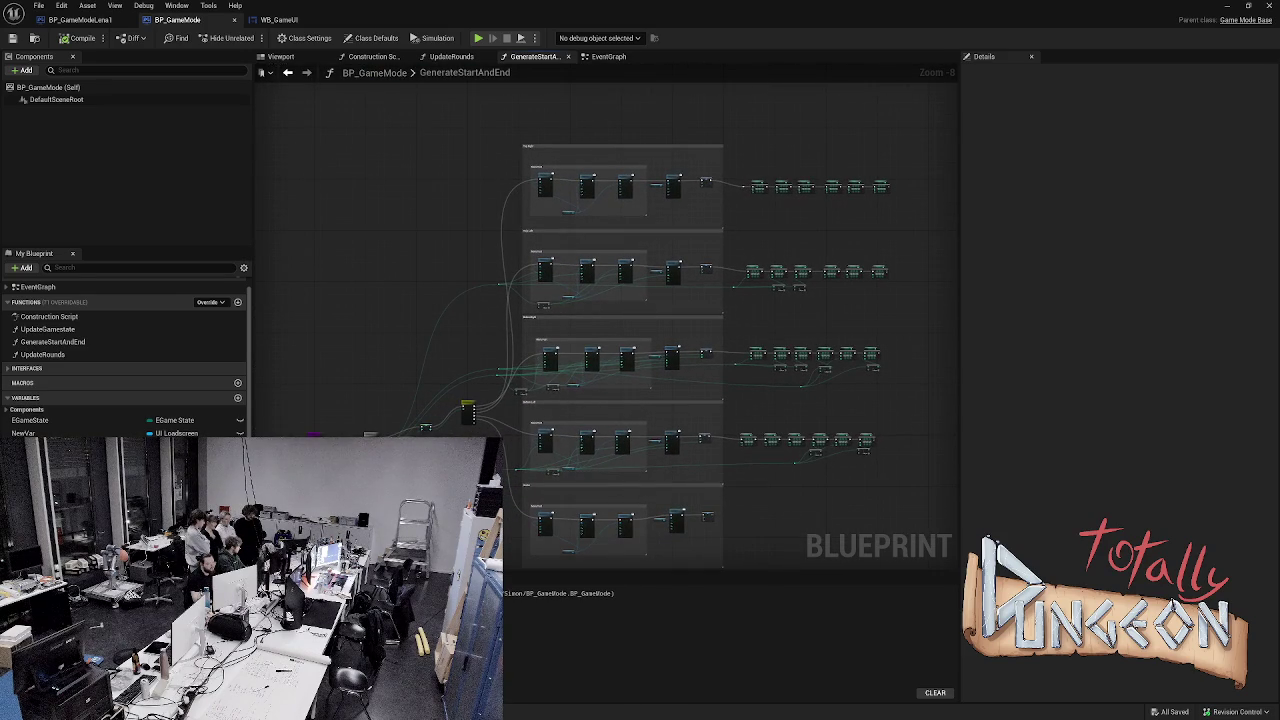
scroll(385, 430, "up", 4)
left_click(340, 436, "alt")
scroll(404, 373, "down", 2)
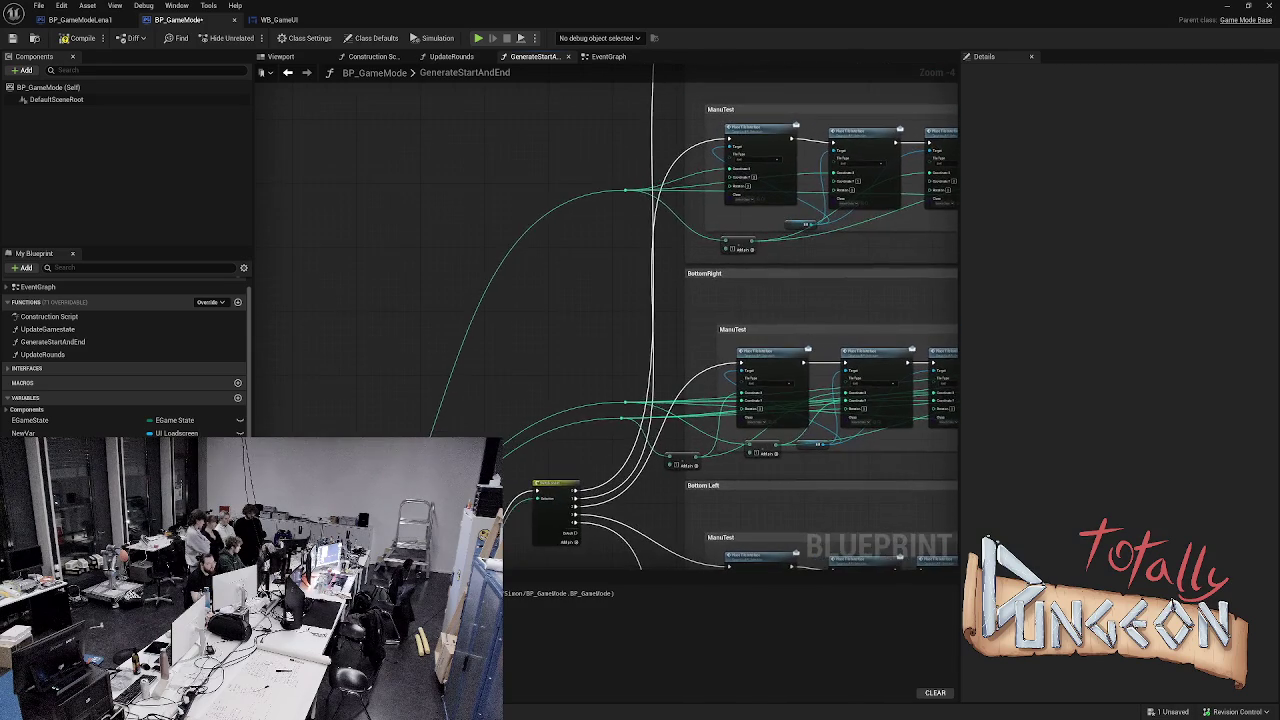
left_click_drag(404, 373, 406, 367)
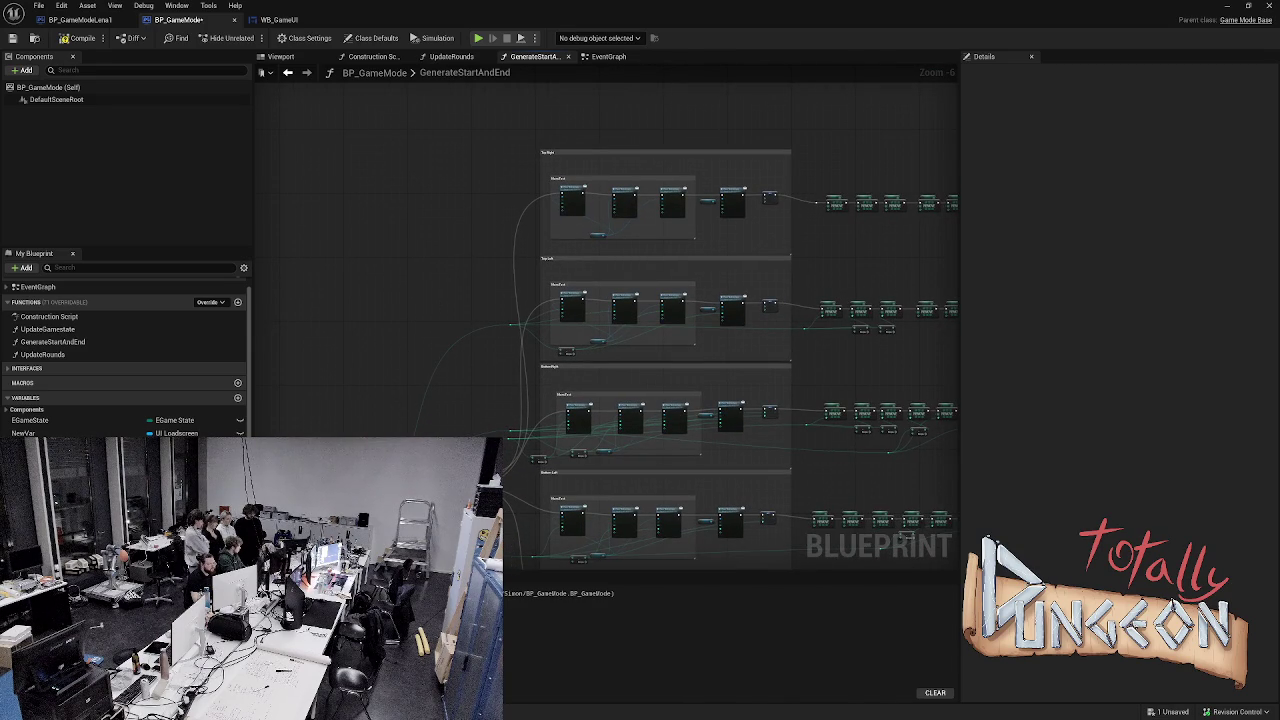
- Drag a new connection from a pin, compile, and start a test simulation
scroll(356, 505, "up", 4)
mouse_move(470, 470)
left_mouse_down()
mouse_move(650, 258)
mouse_move(723, 97)
mouse_move(893, 86)
mouse_move(857, 81)
mouse_move(704, 204)
left_mouse_up()
scroll(454, 180, "down", 7)
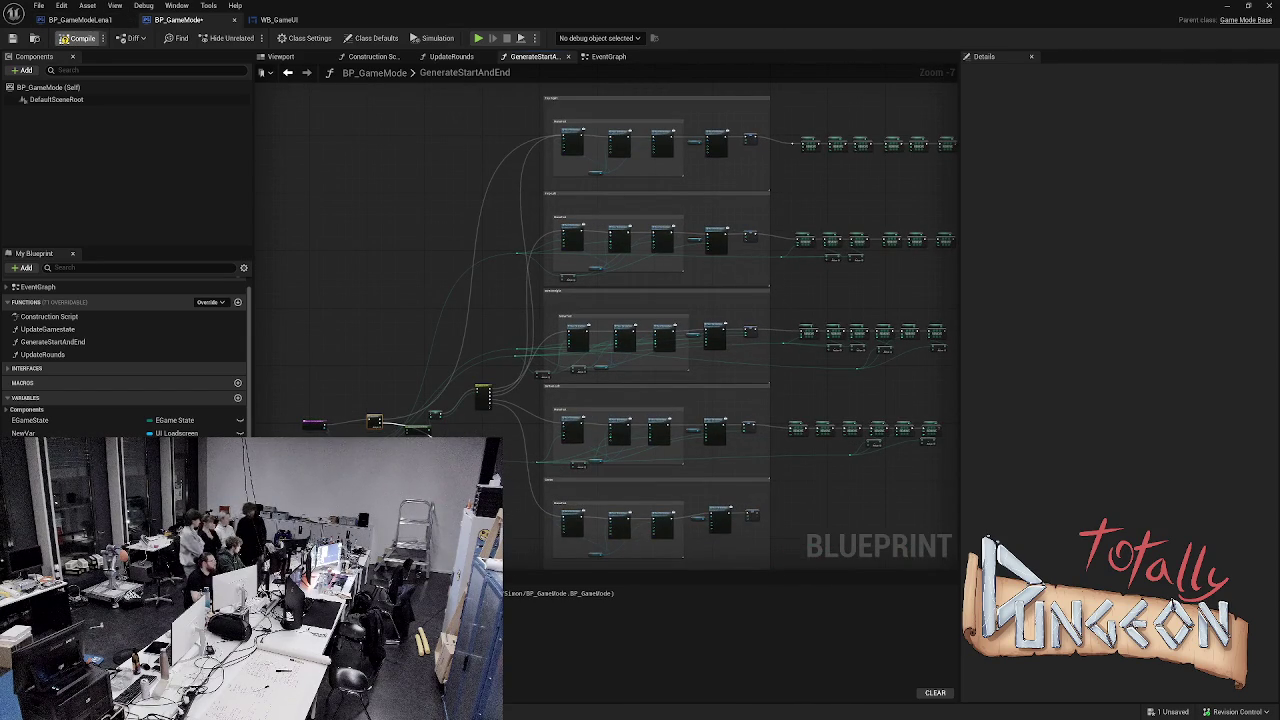
left_click(80, 38)
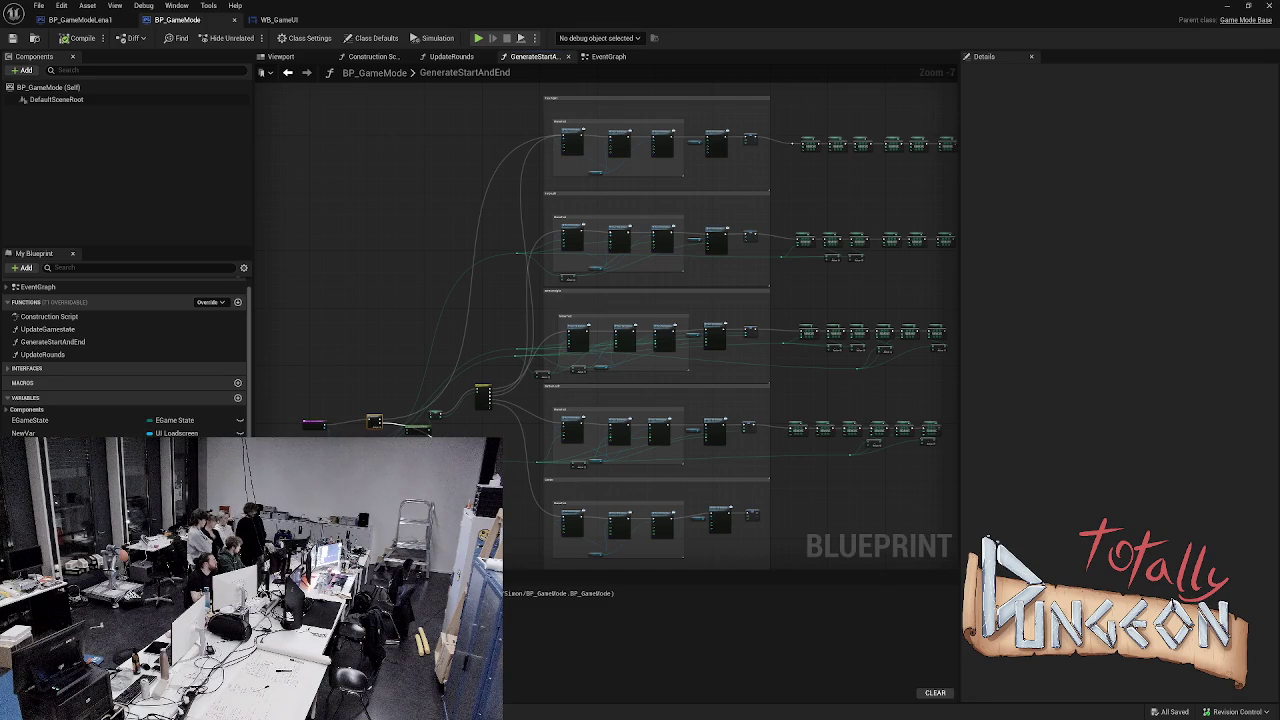
key("alt+s")
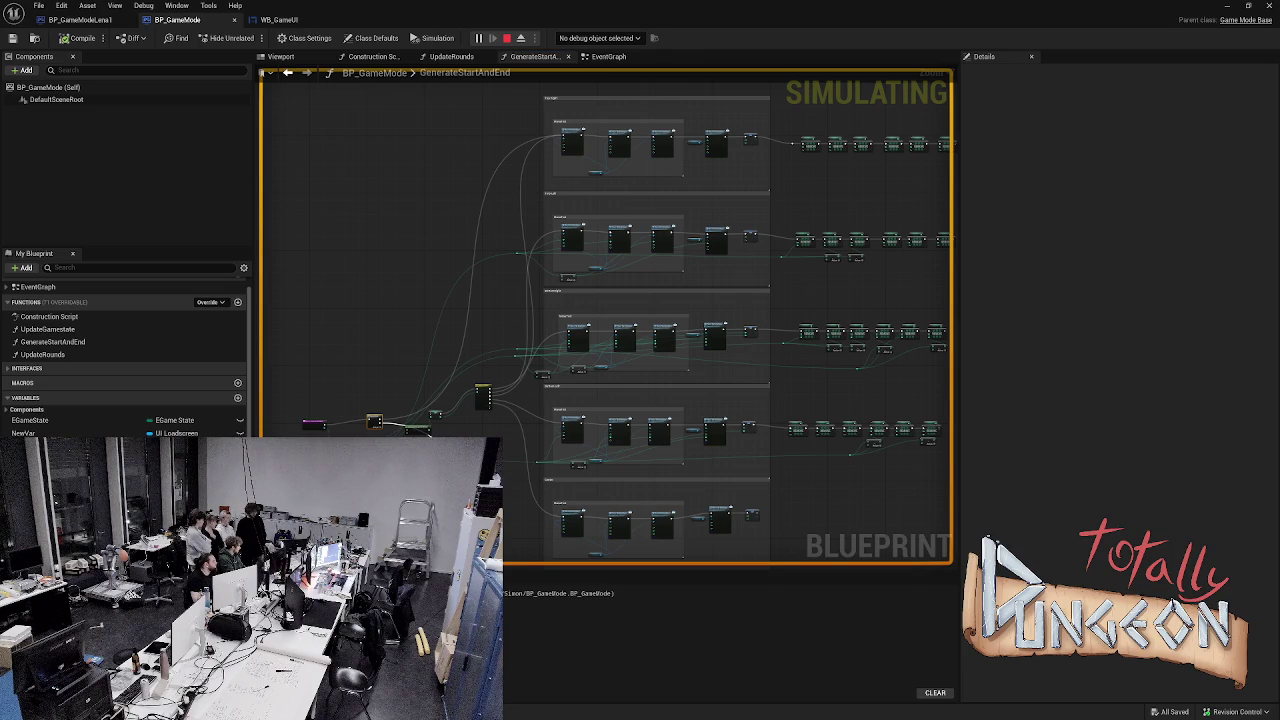
- Rewire the execution flow into the Toip Left chain's first Place Tile node, compile, and test-simulate
key("Escape")
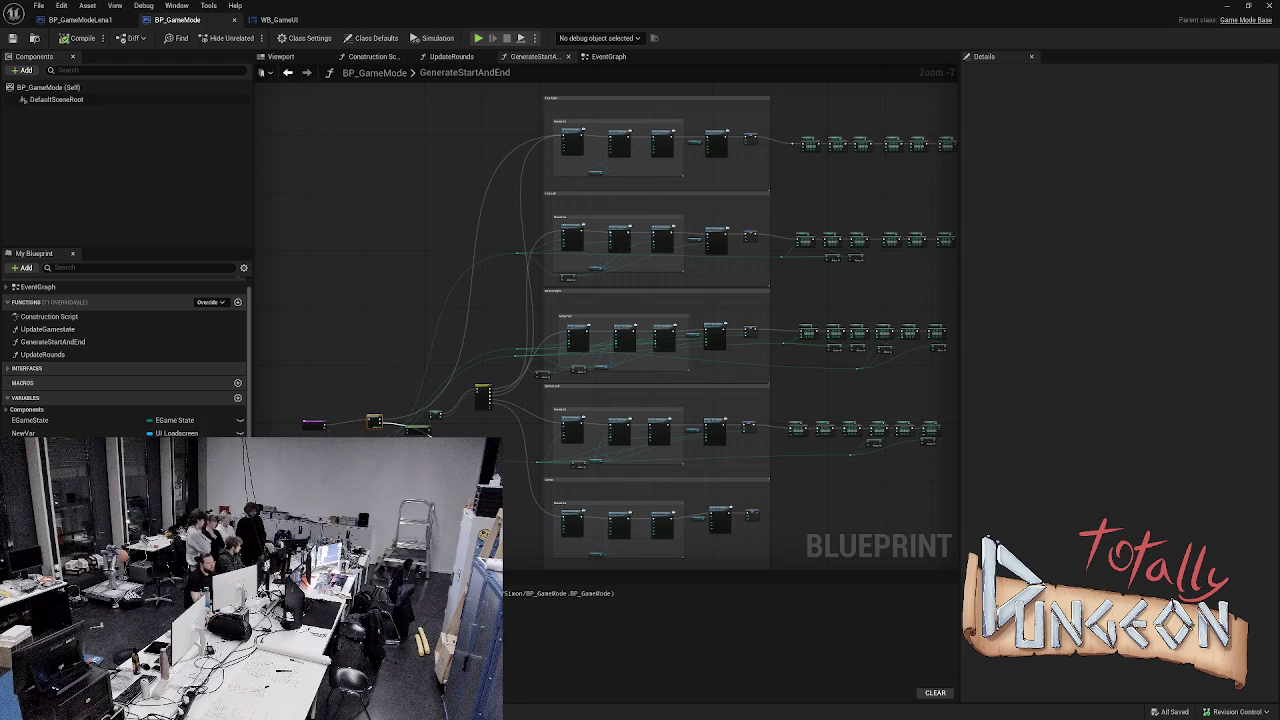
scroll(389, 238, "up", 4)
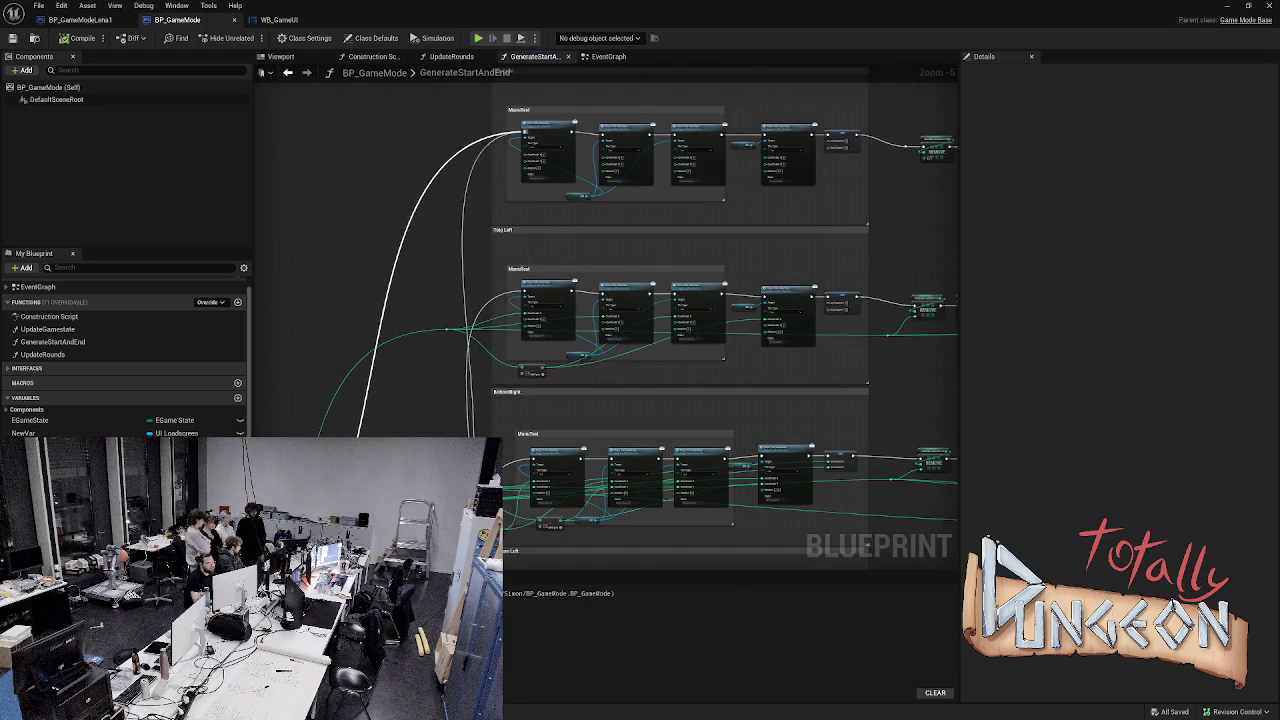
mouse_move(522, 131)
left_mouse_down()
mouse_move(505, 145)
mouse_move(486, 220)
mouse_move(490, 272)
mouse_move(528, 300)
left_mouse_up()
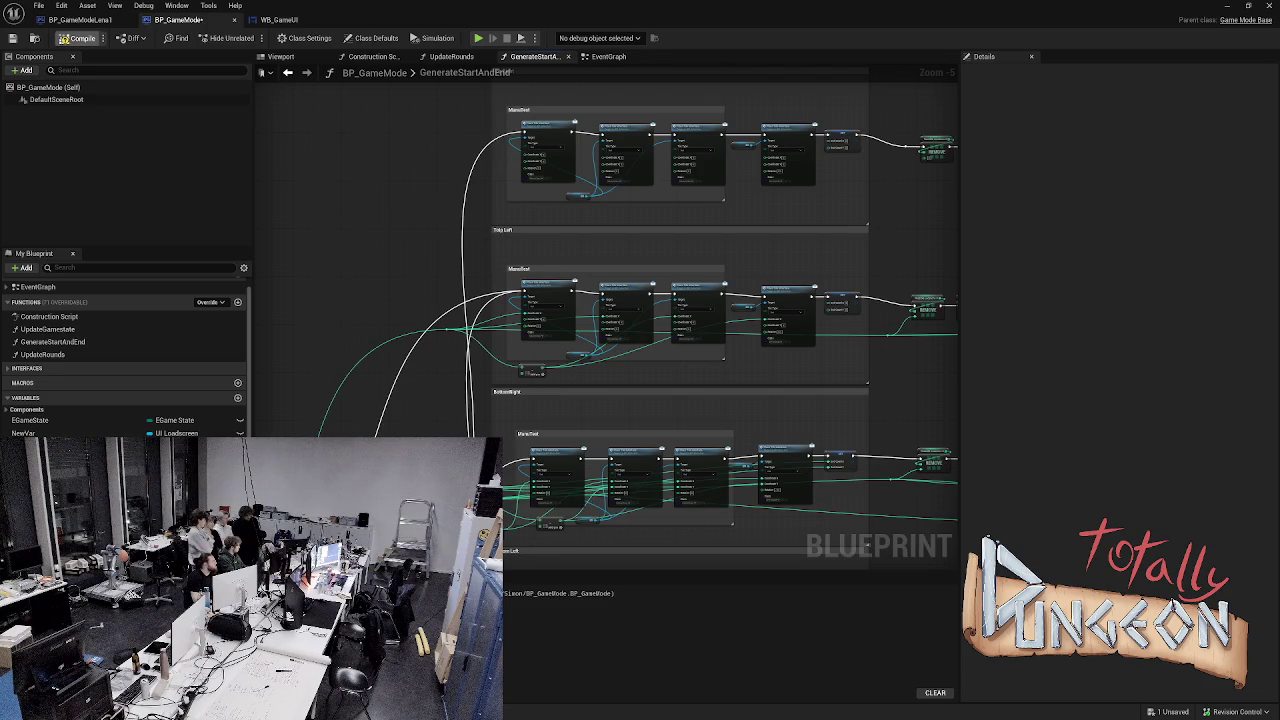
left_click(78, 38)
key("alt+p")
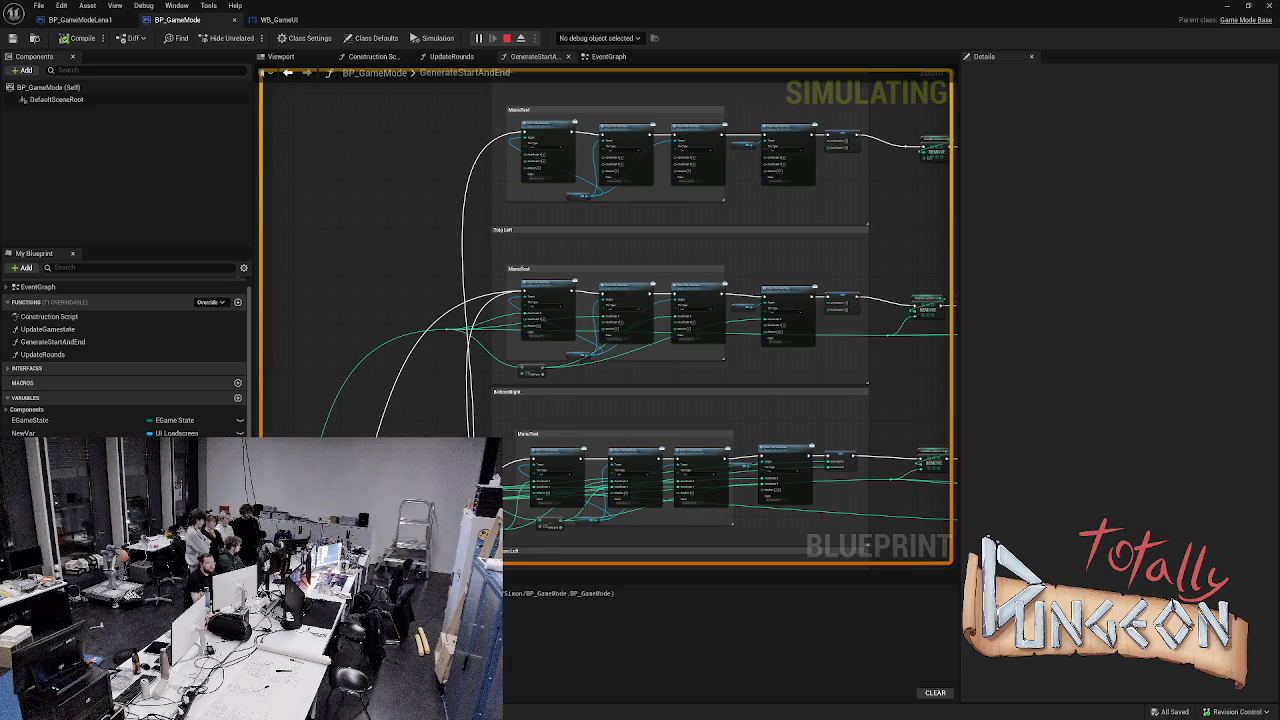
key("Escape")
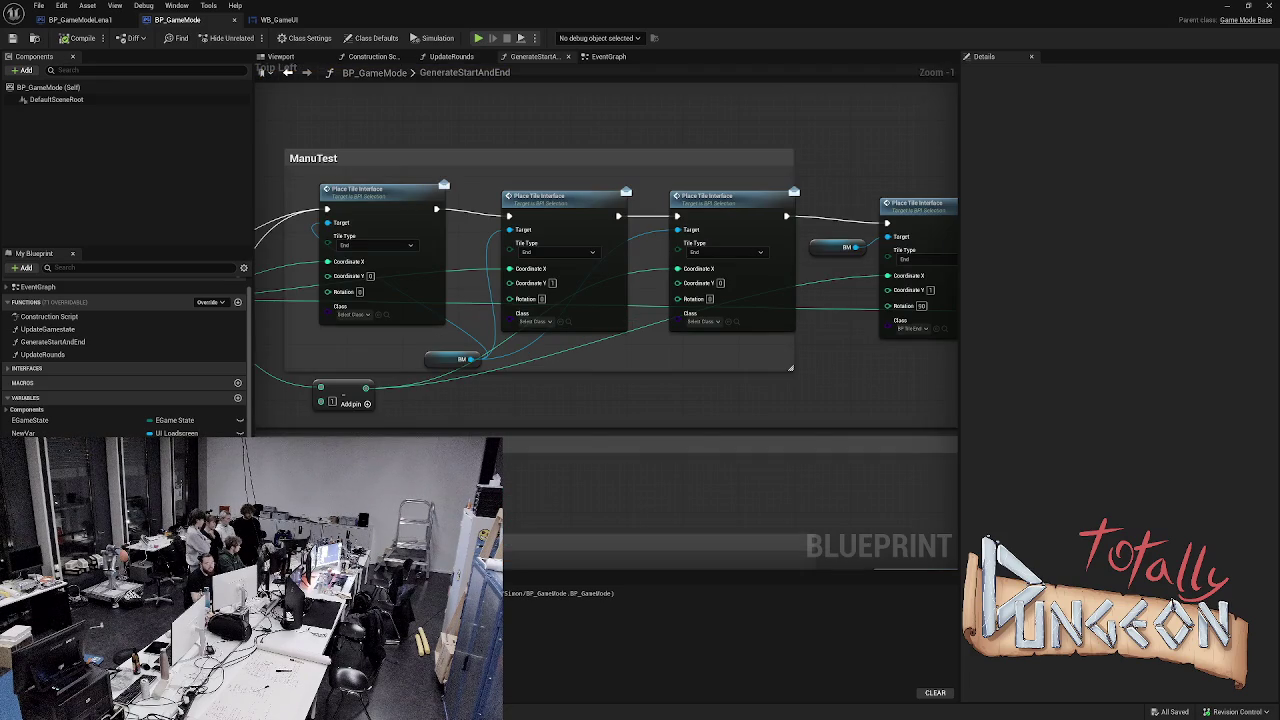
left_click_drag(628, 396, 624, 414)
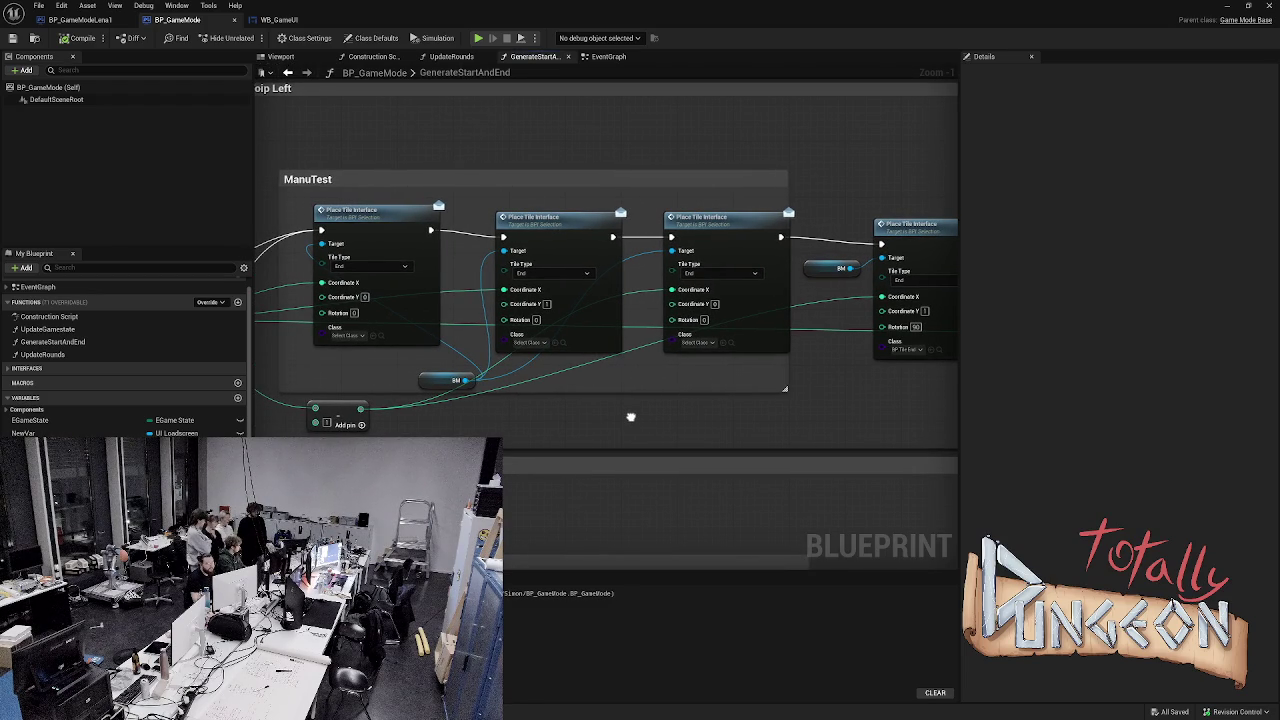
mouse_move(630, 417)
left_mouse_down()
mouse_move(643, 389)
mouse_move(603, 406)
left_mouse_up()
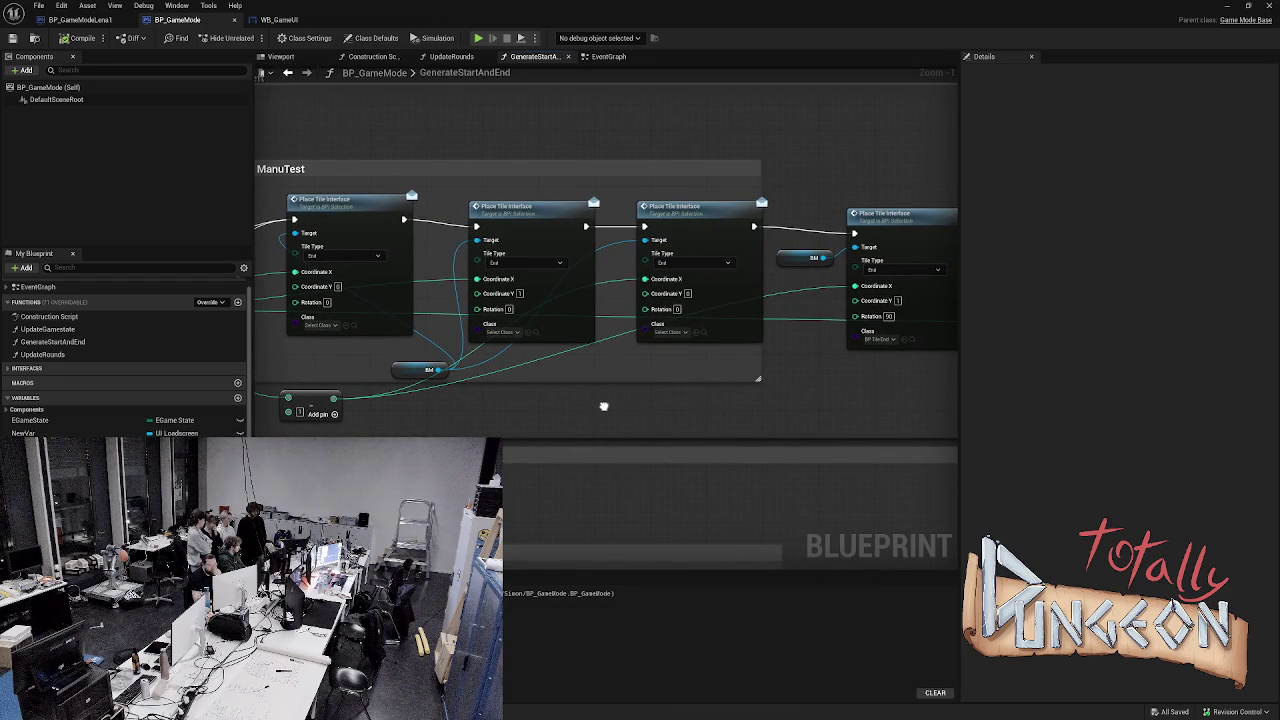
scroll(603, 406, "down", 4)
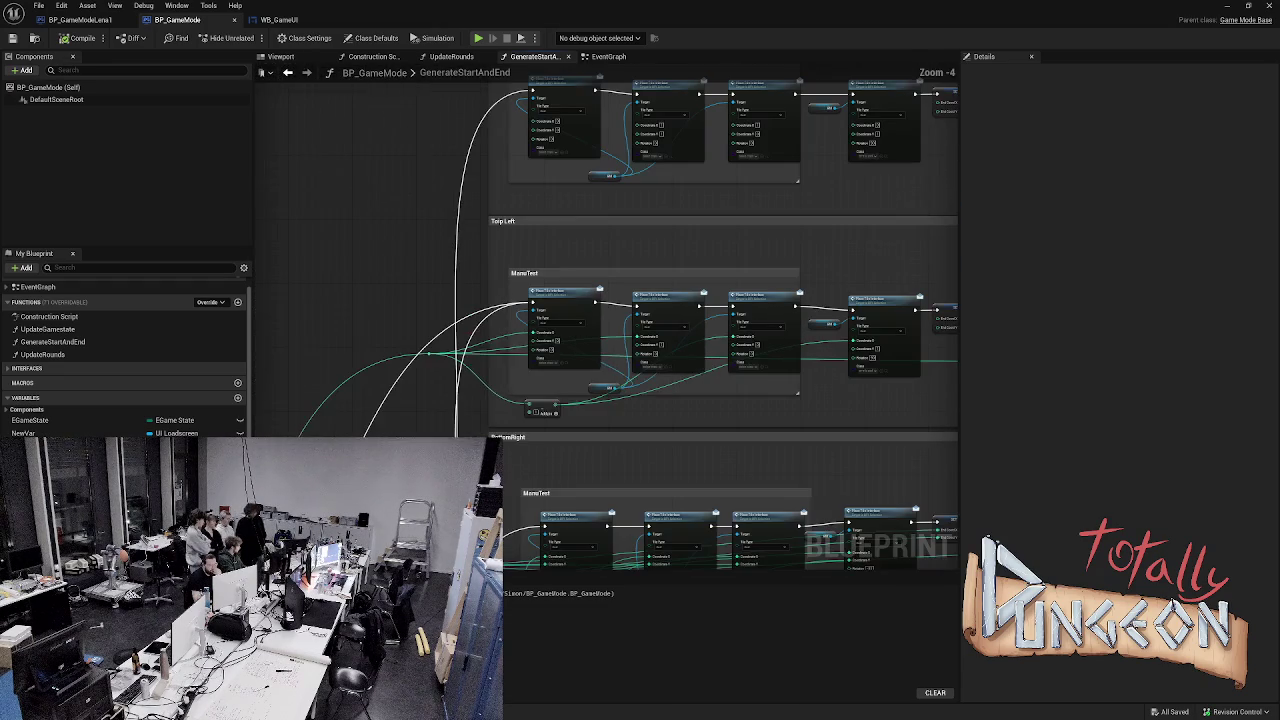
scroll(673, 403, "up", 2)
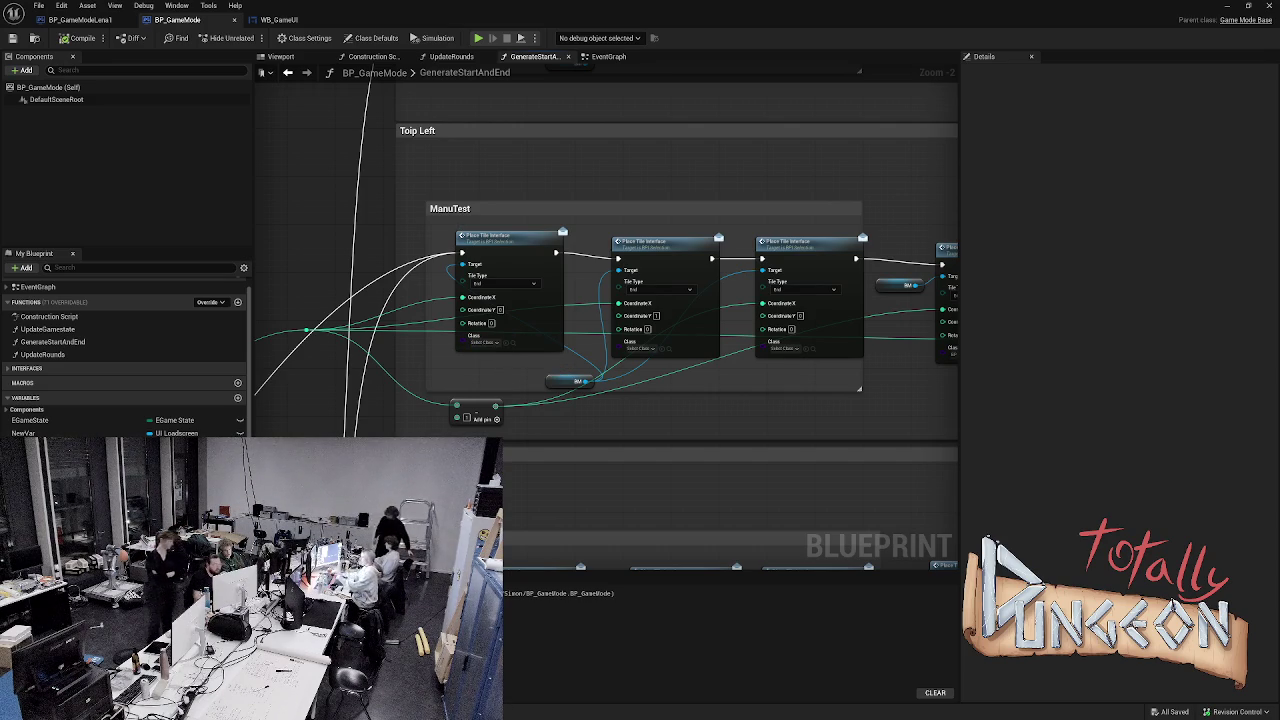
left_click_drag(607, 256, 381, 263)
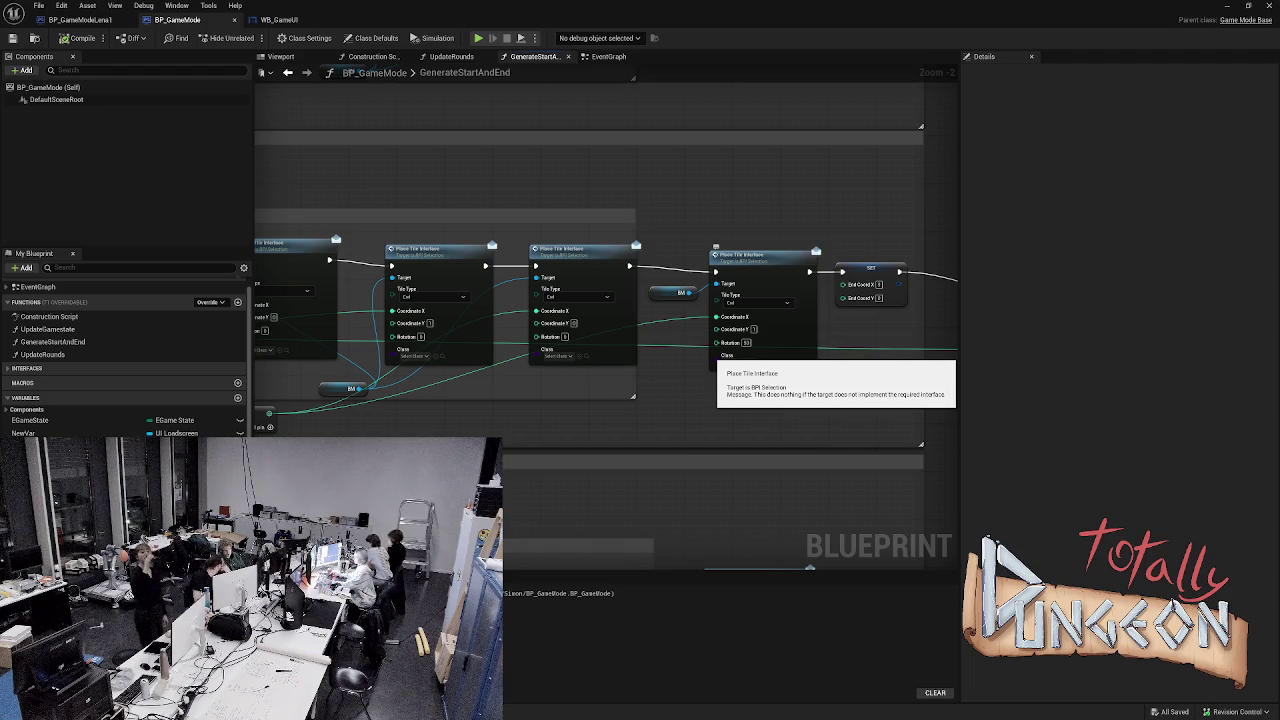
scroll(557, 271, "down", 2)
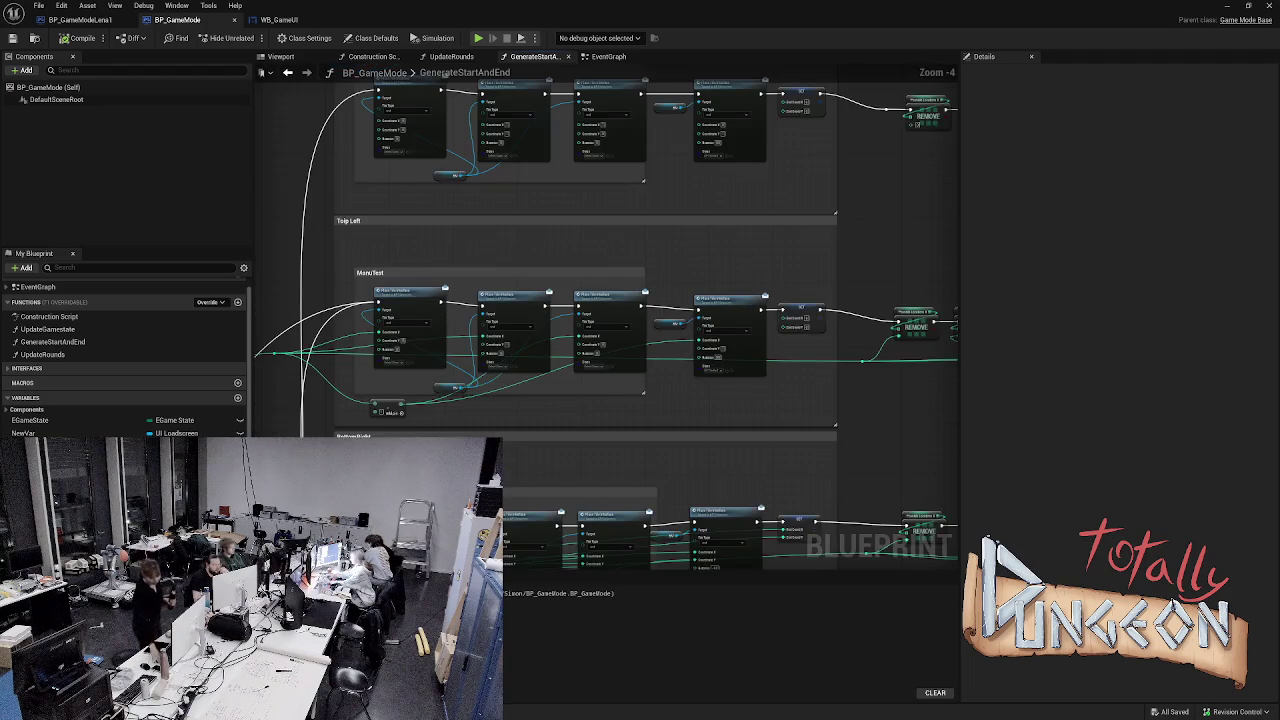
- Set the first three Place Tile nodes' Class to end tiles, with BP_Tile_EndFiller on the first
scroll(430, 186, "up", 3)
left_click(357, 175)
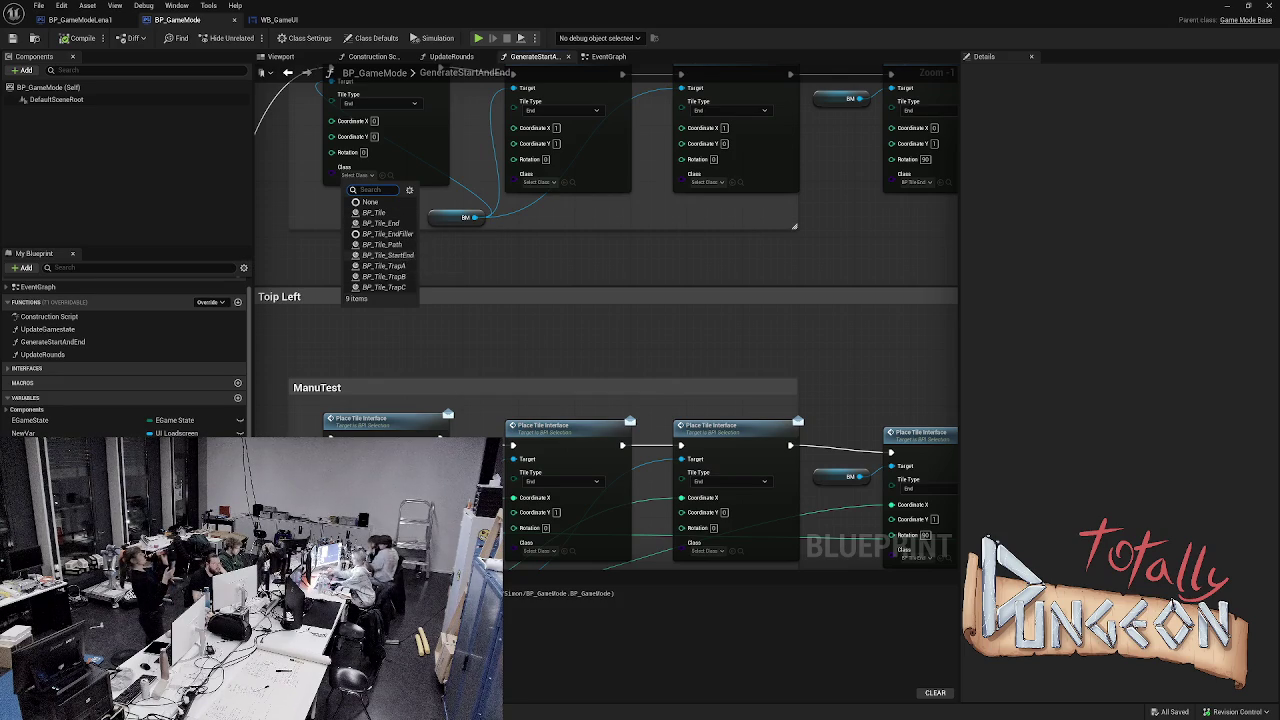
left_click(387, 255)
left_click(357, 175)
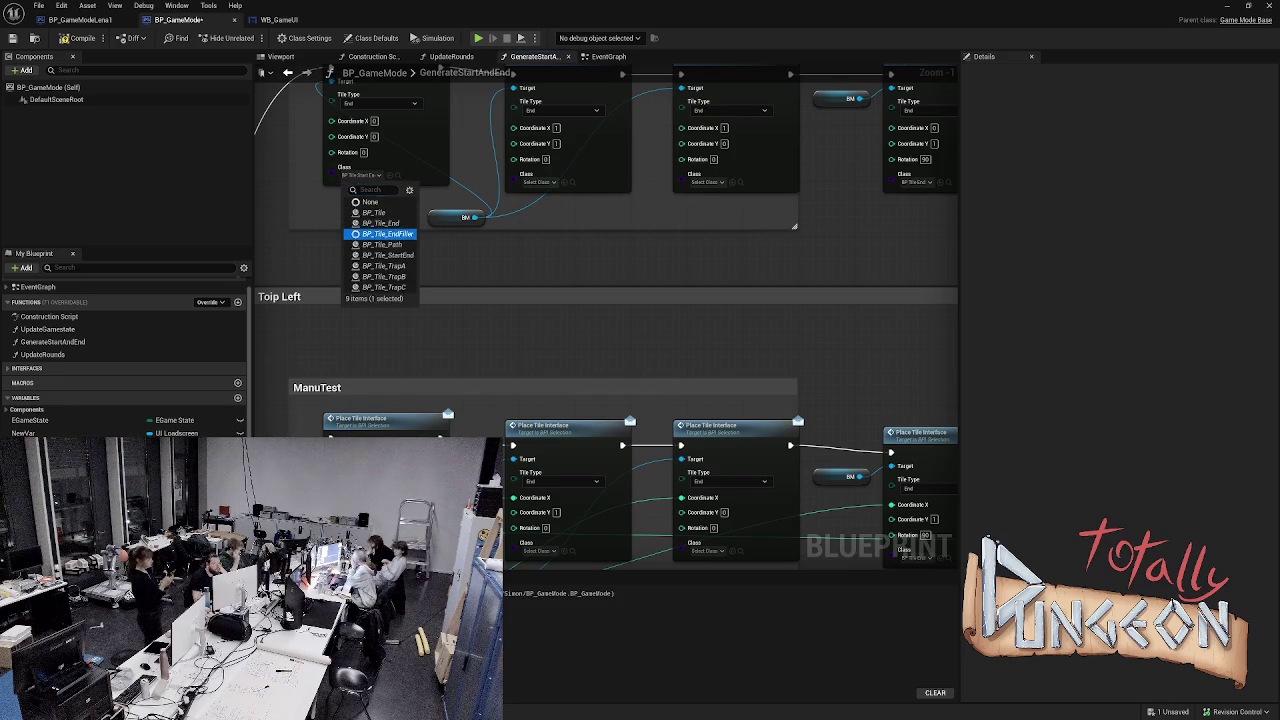
left_click(370, 235)
left_click(540, 182)
left_click(555, 242)
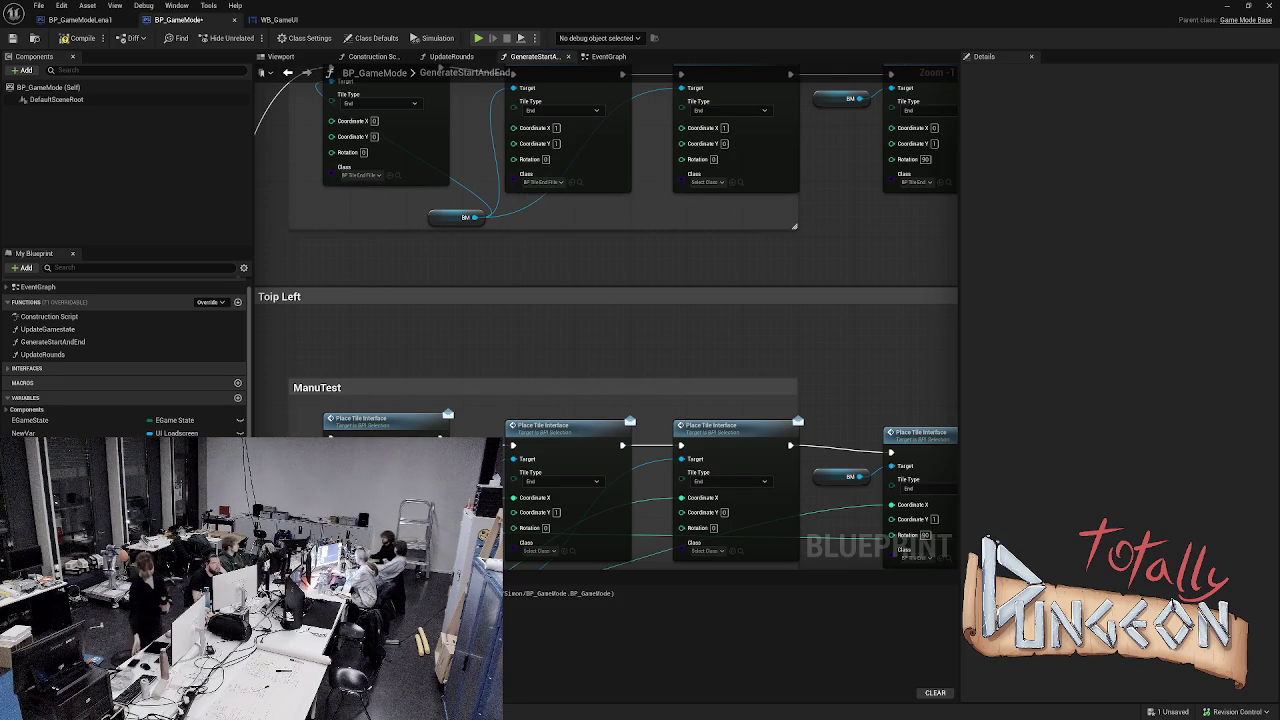
left_click(707, 182)
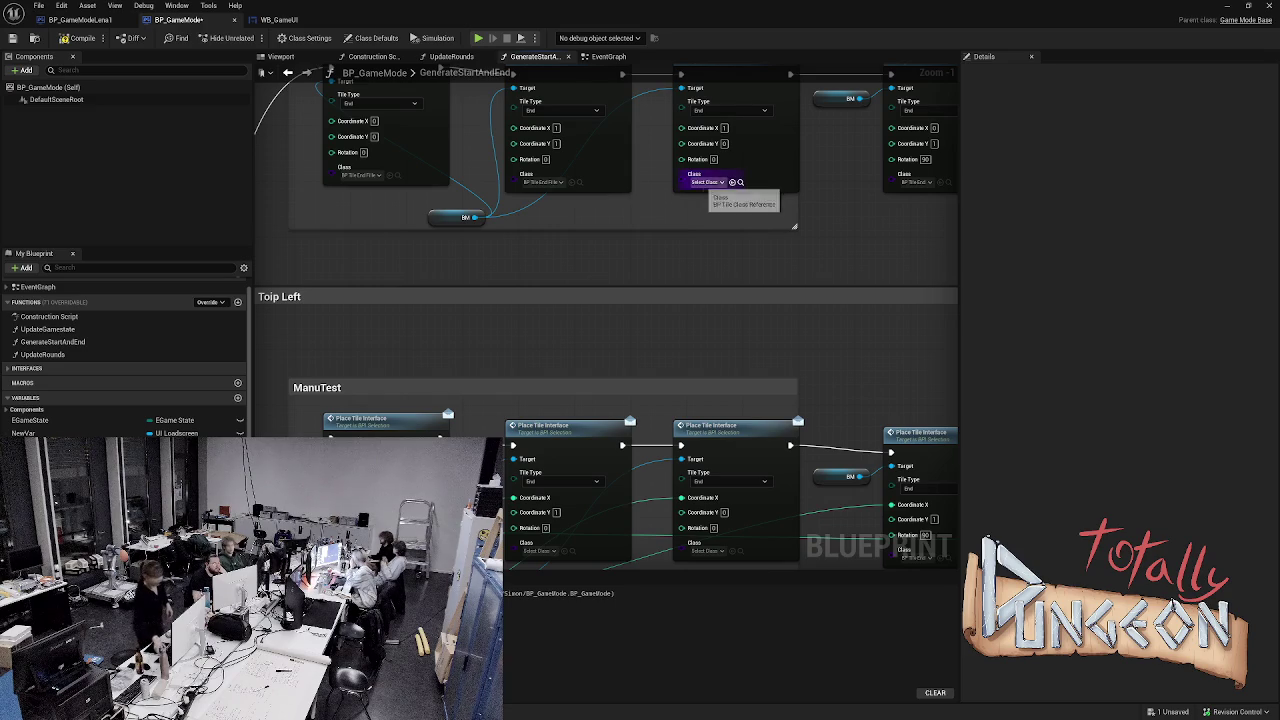
left_click(730, 230)
- Set the Toip Left Place Tile nodes' Class to BP_Tile_EndFiller and save the blueprint
mouse_move(641, 302)
left_mouse_down()
mouse_move(459, 318)
mouse_move(484, 108)
left_mouse_up()
left_click(410, 357)
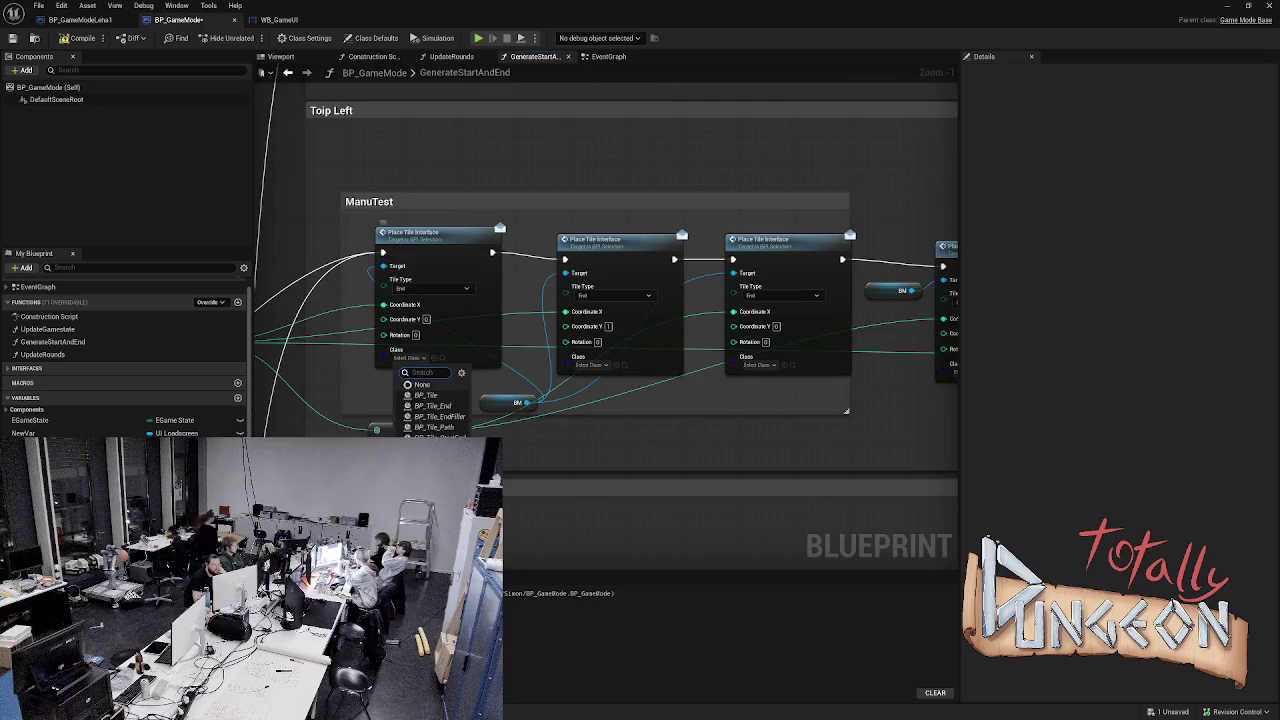
left_click(438, 416)
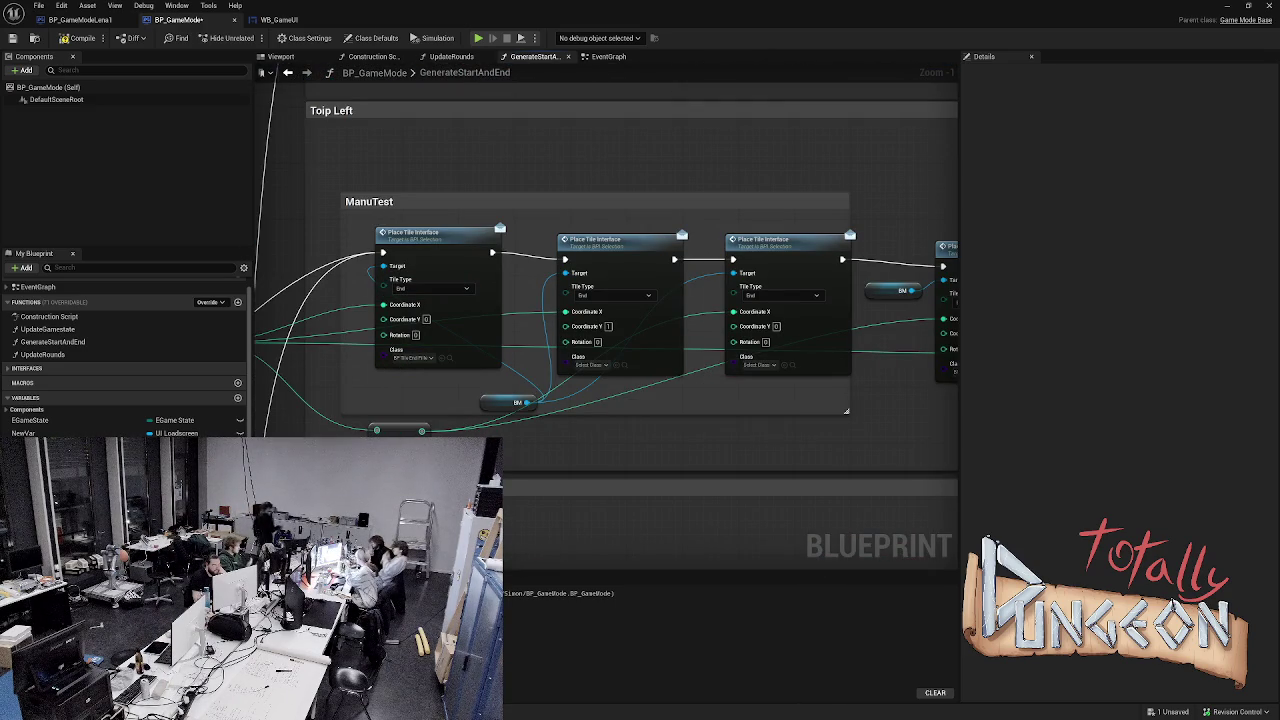
left_click(591, 365)
left_click(614, 412)
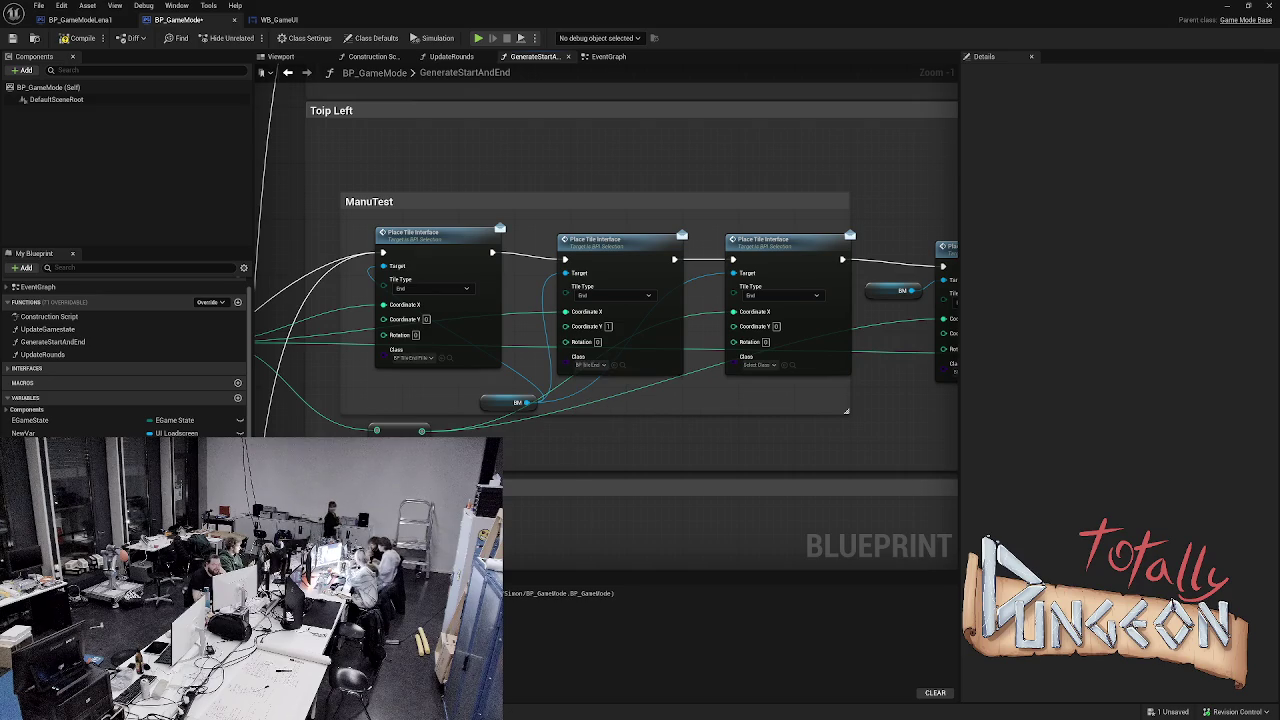
left_click(596, 364)
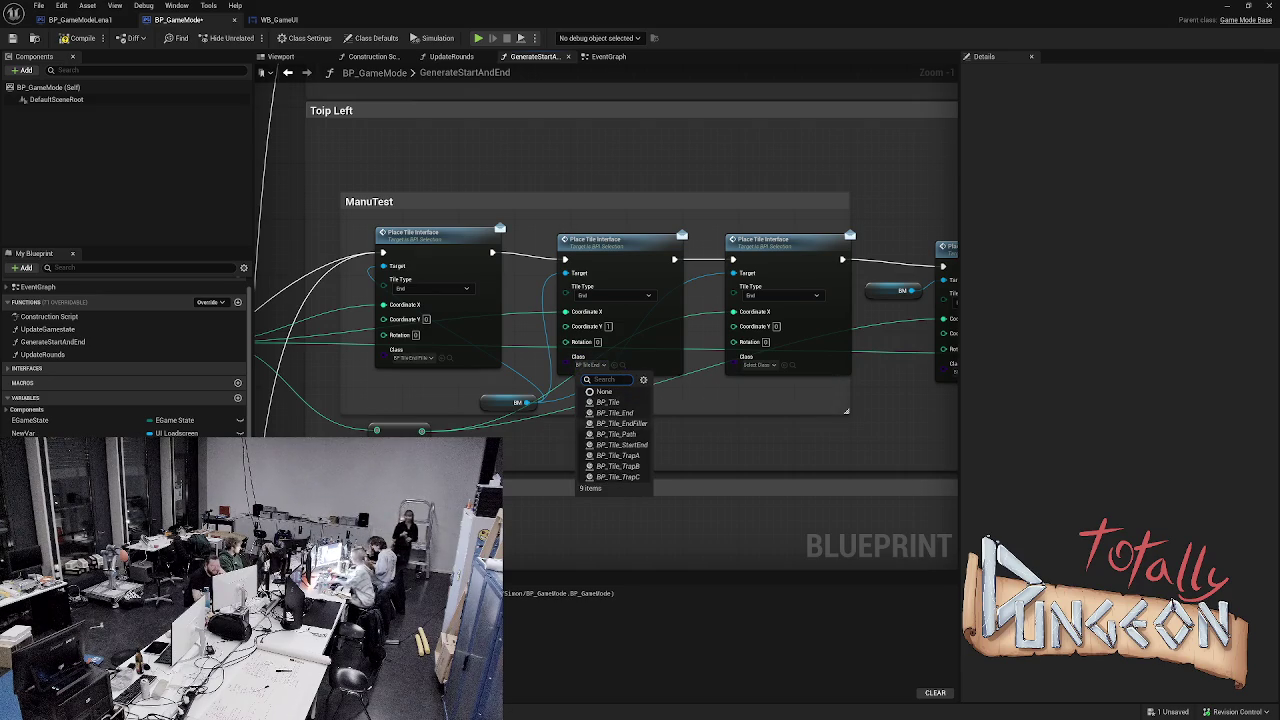
left_click(620, 410)
left_click(759, 365)
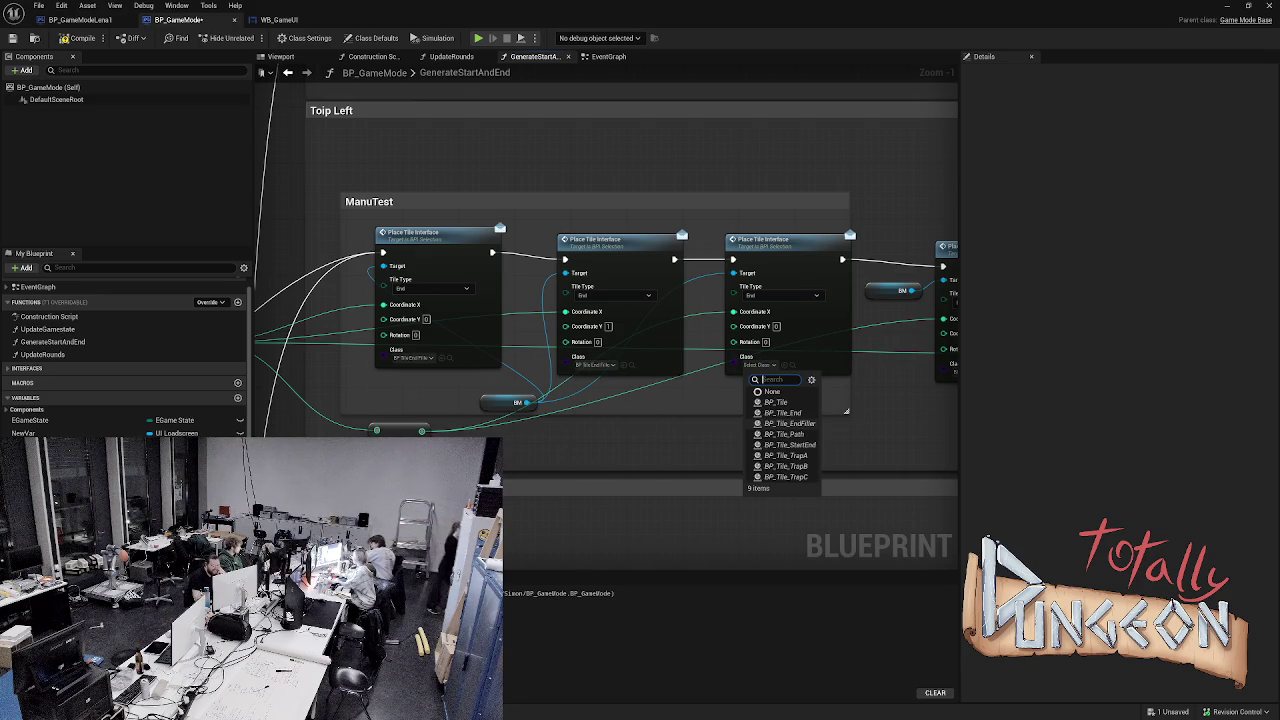
left_click(789, 423)
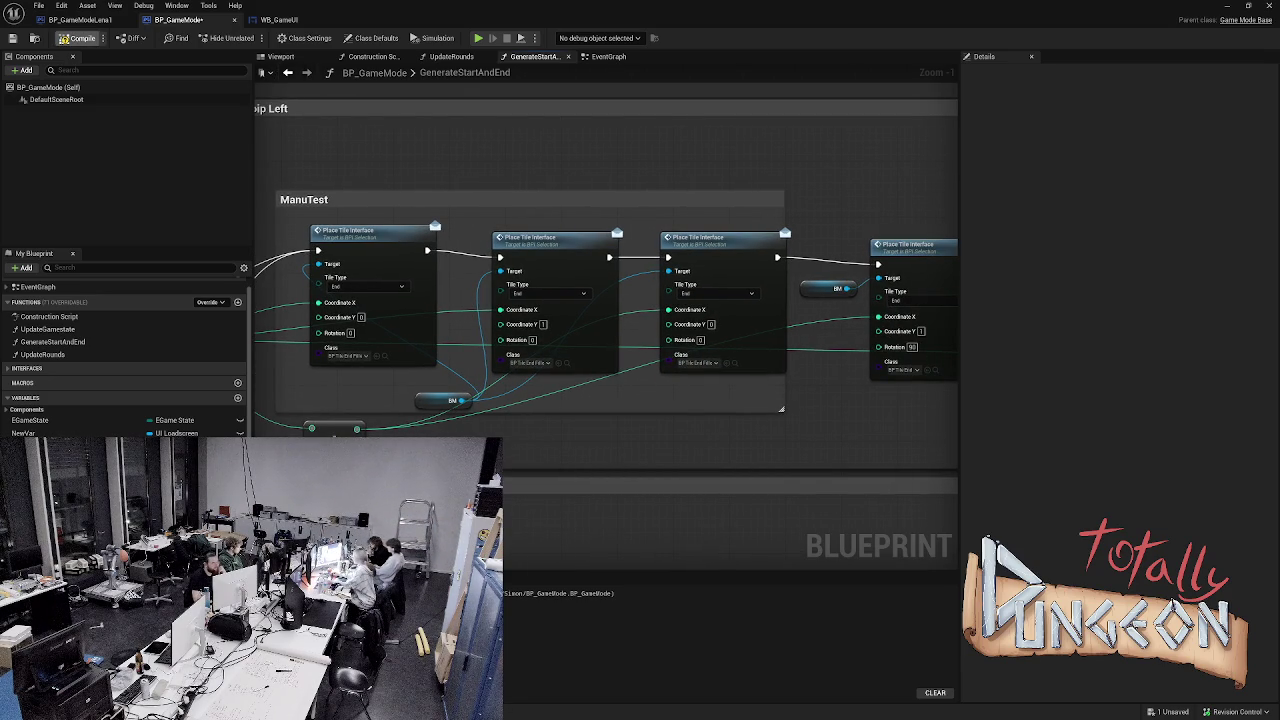
key("ctrl+s")
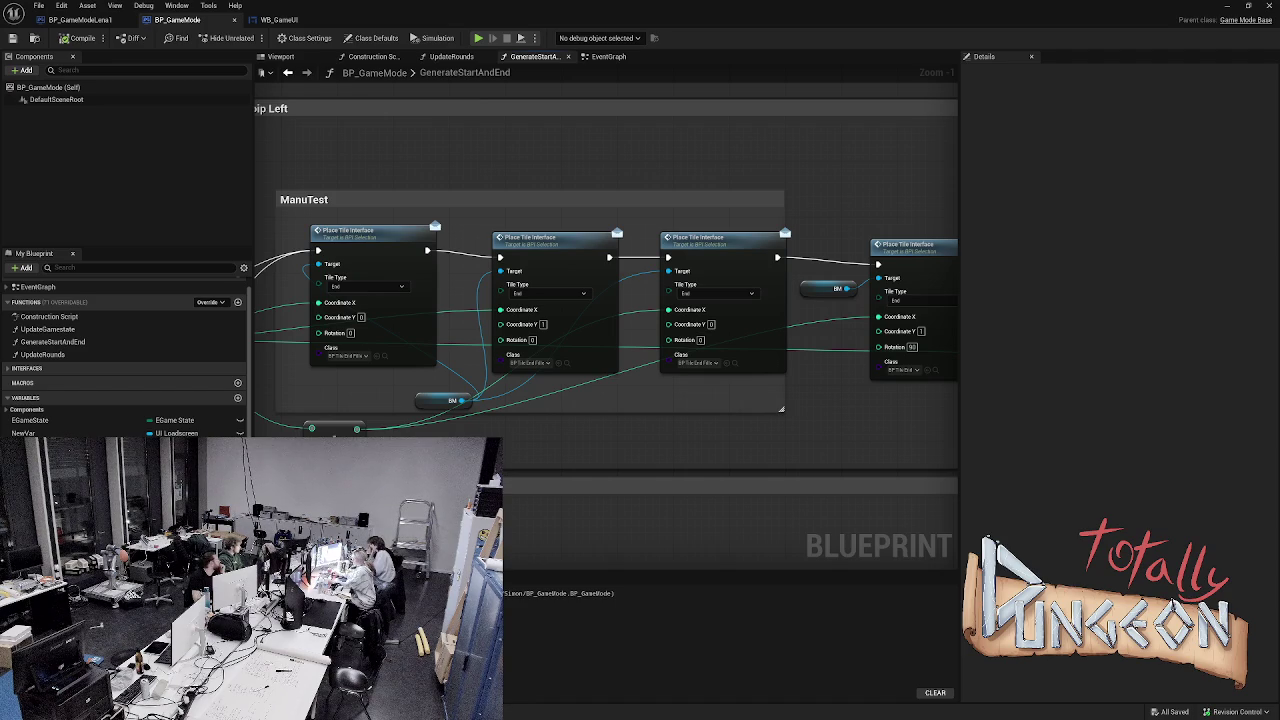
- Simulate to test the end-filler tiles, then save again and run a second simulation
key("alt+s")
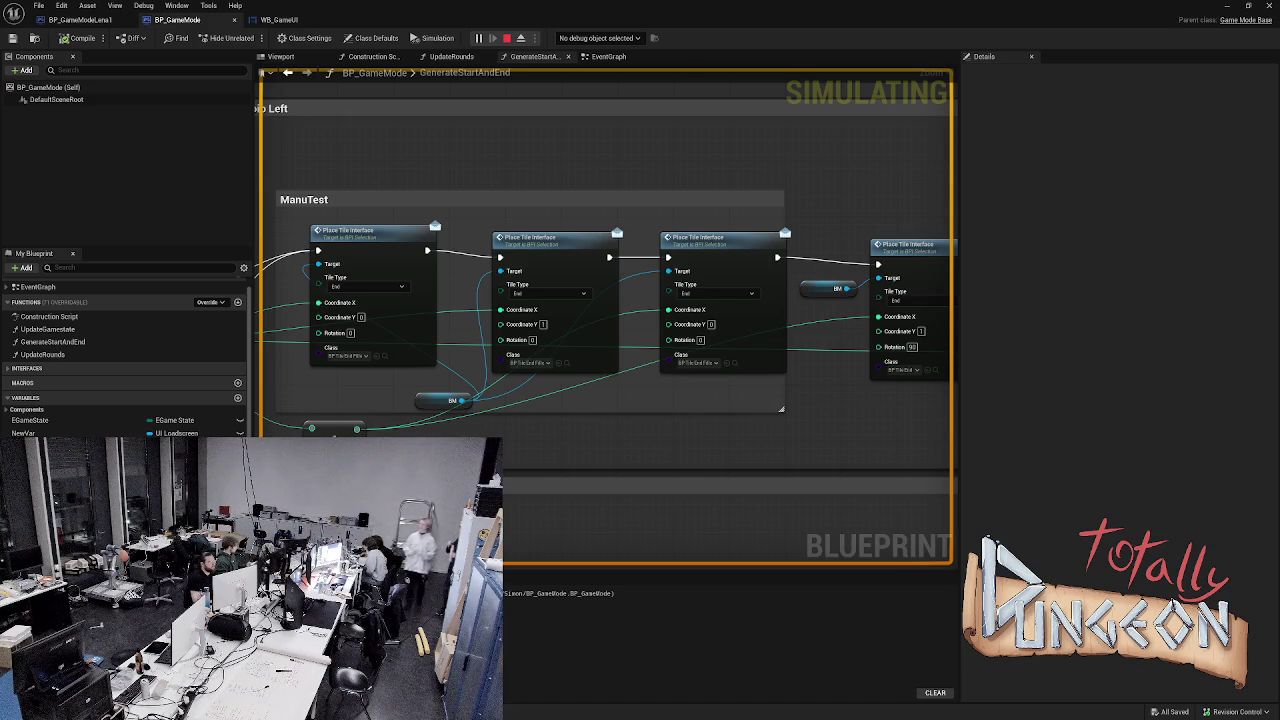
key("Escape")
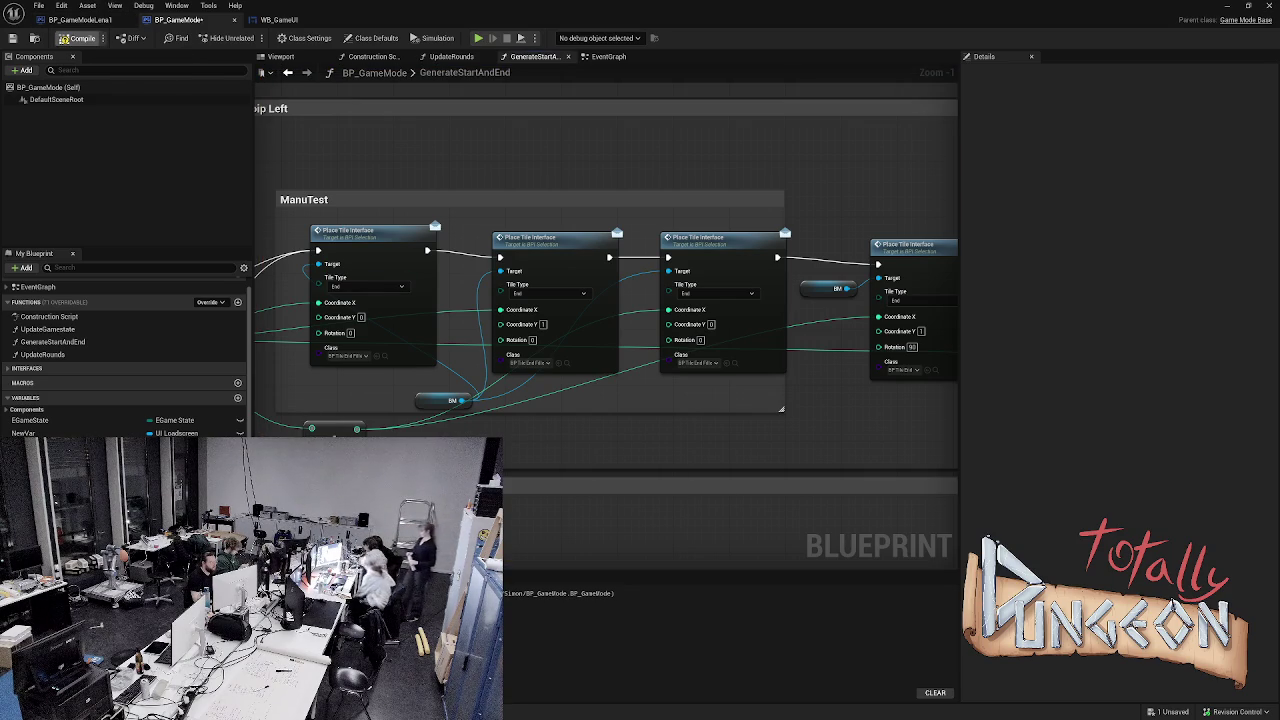
key("ctrl+s")
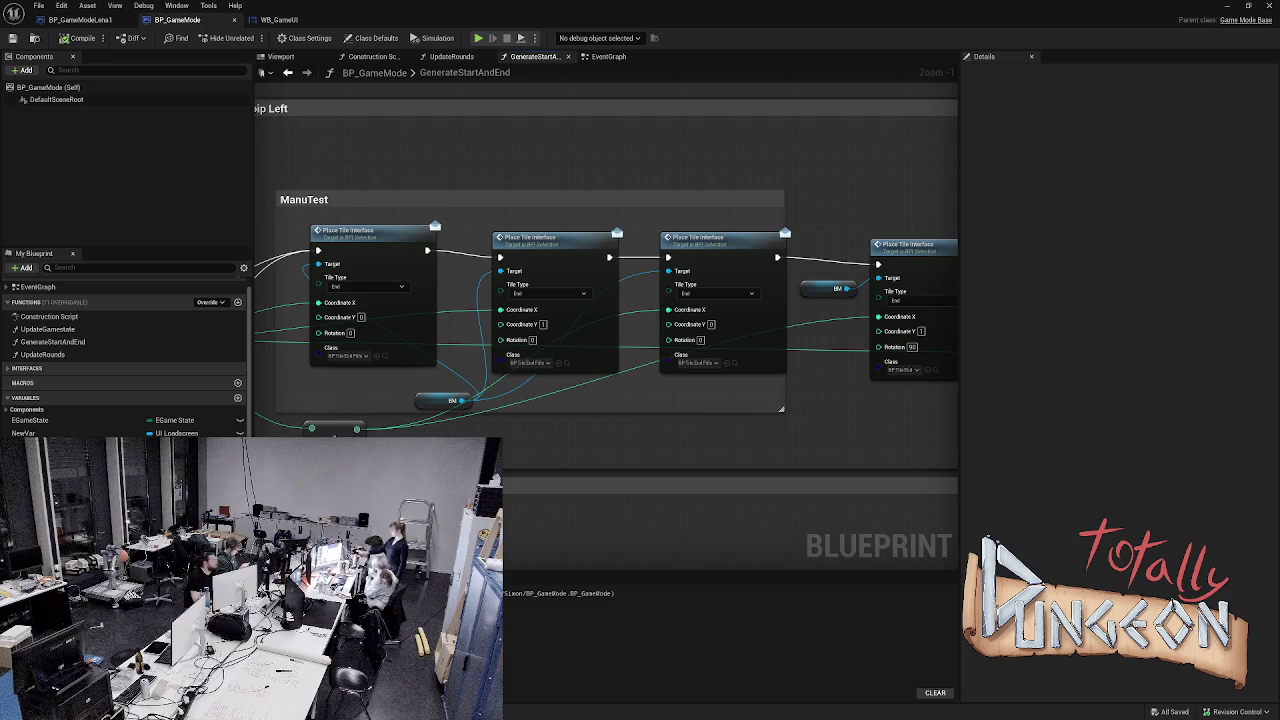
key("alt+s")
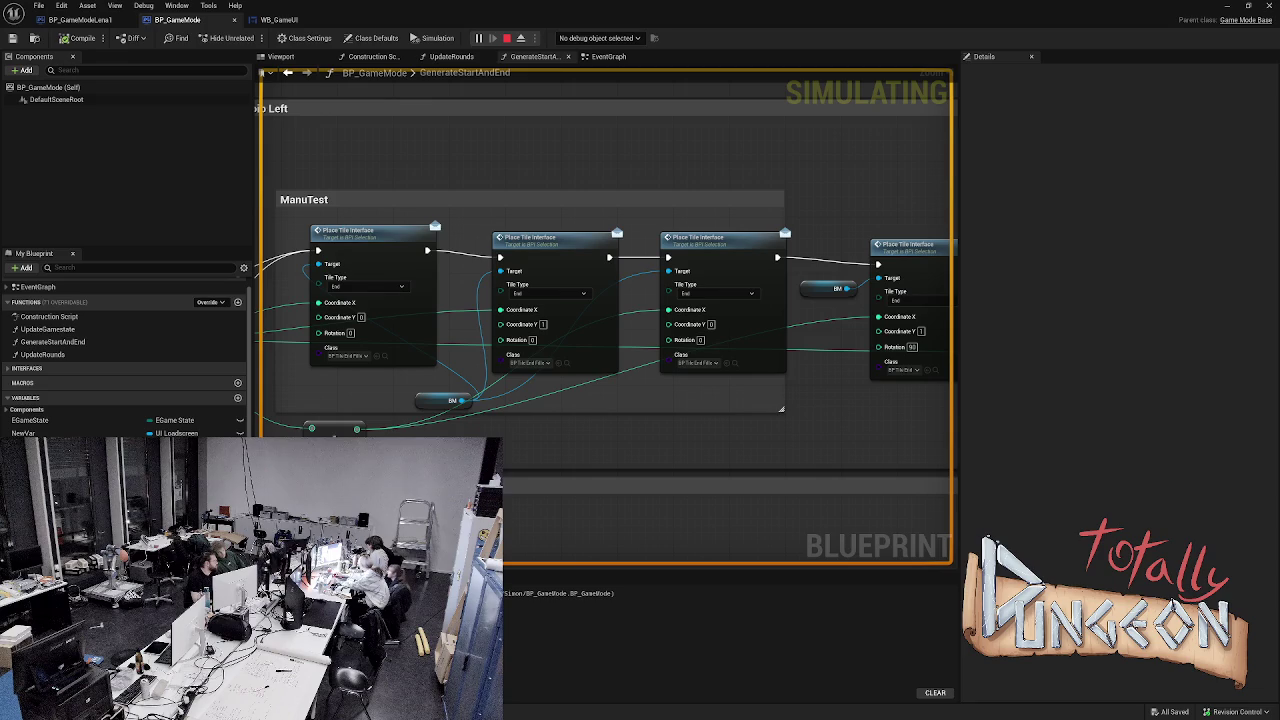
scroll(600, 300, "down", 5)
key("Escape")
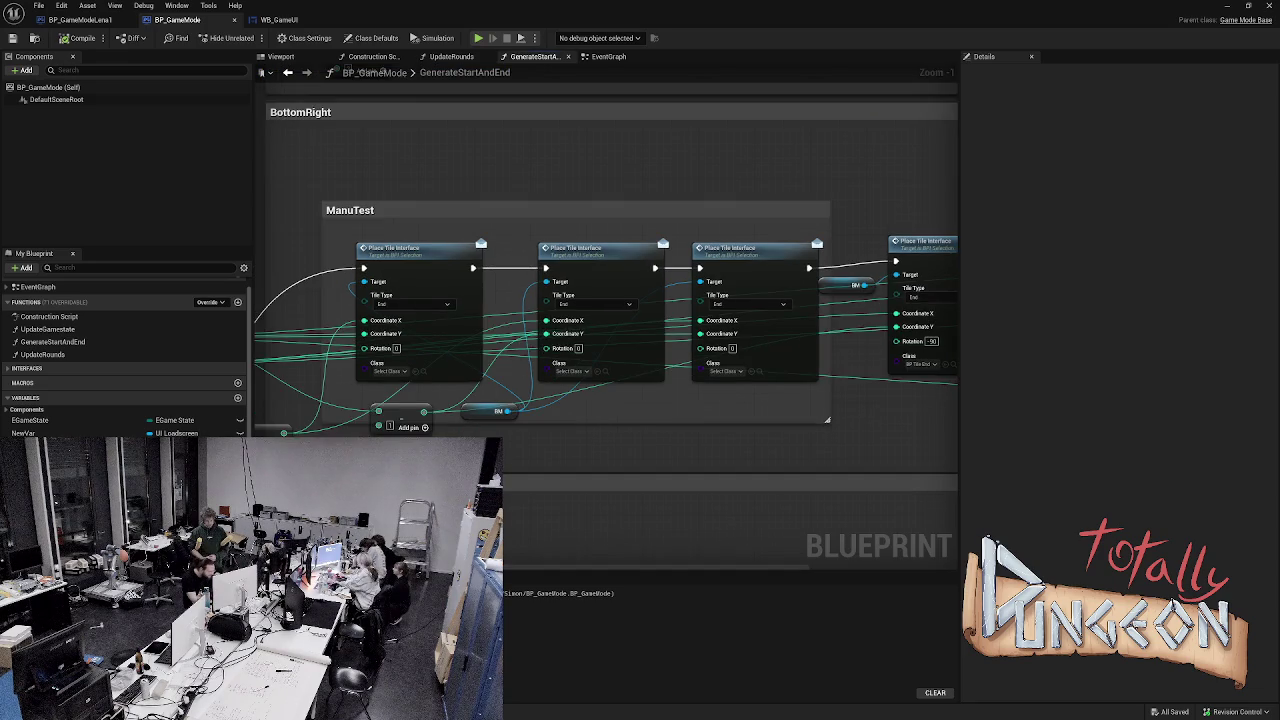
left_click_drag(600, 330, 705, 301)
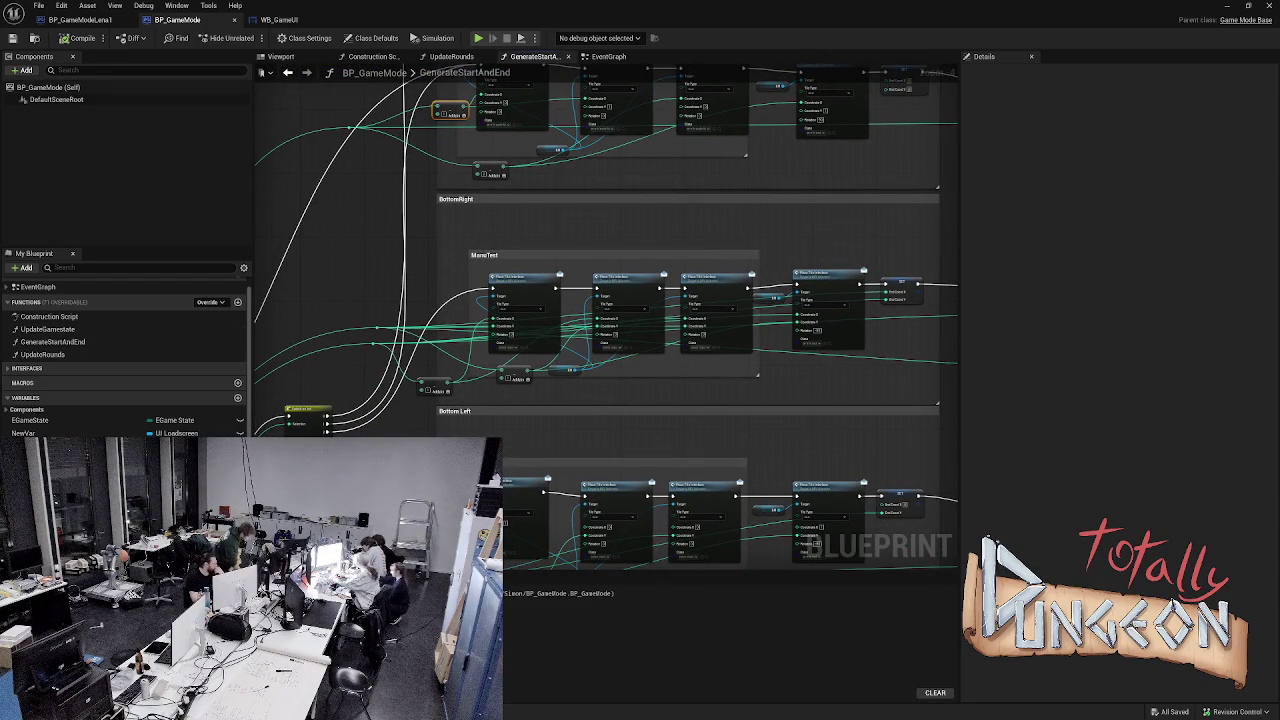
key("alt+Tab")
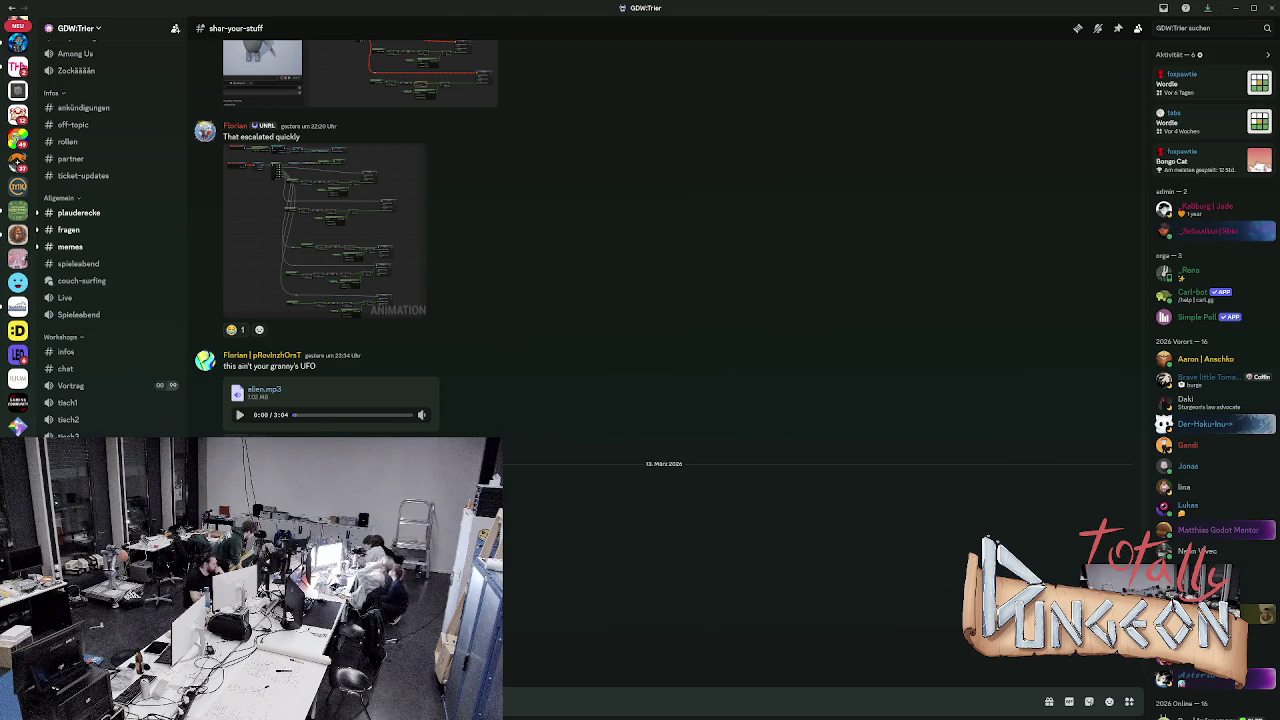
key("alt+Tab")
mouse_move(354, 290)
left_mouse_down()
mouse_move(737, 257)
mouse_move(614, 423)
mouse_move(594, 263)
left_mouse_up()
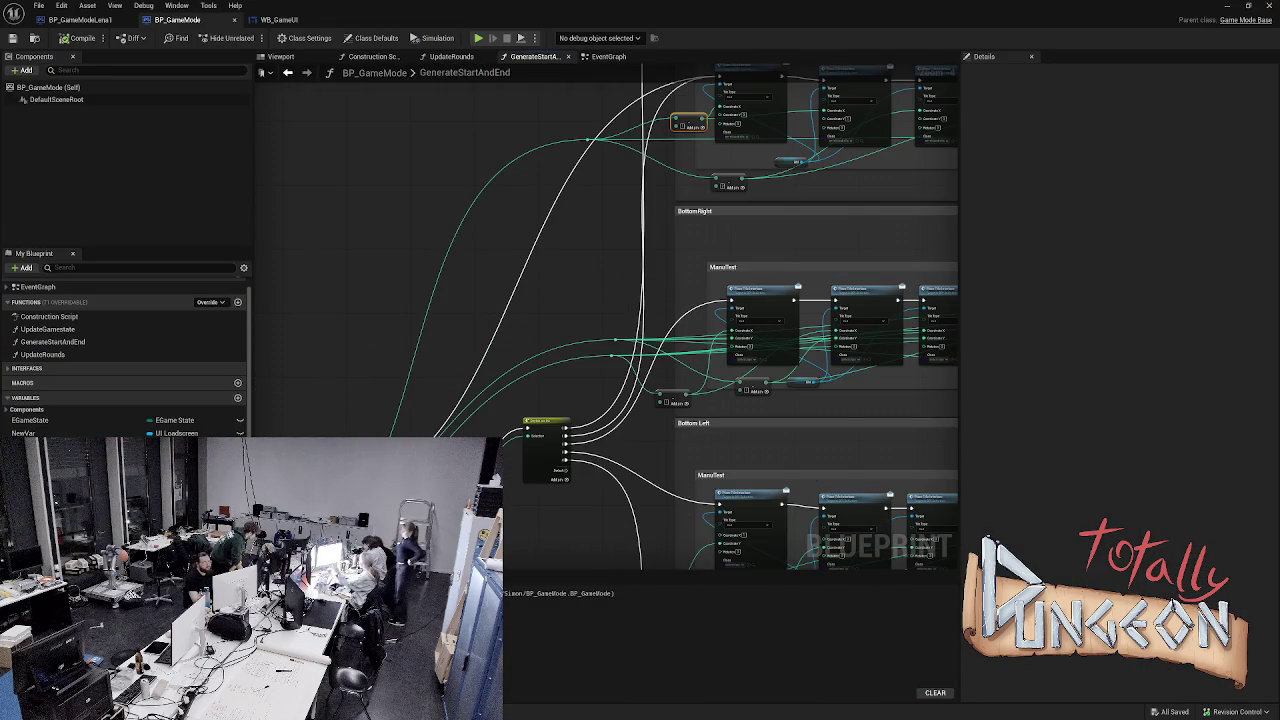
- Wire the Switch exec output into the first BottomRight ManuTest Place Tile node and save
mouse_move(560, 200)
left_mouse_down()
mouse_move(548, 226)
mouse_move(730, 301)
left_mouse_up()
key("Escape")
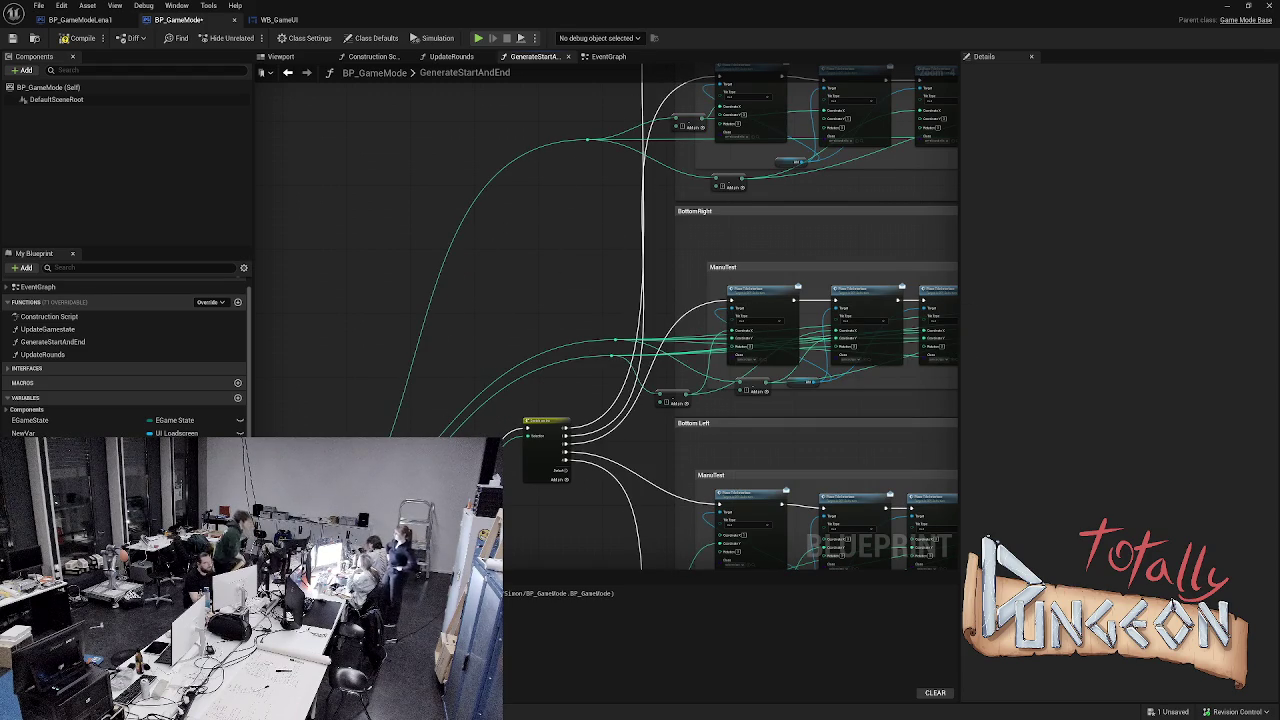
mouse_move(380, 500)
left_mouse_down()
mouse_move(665, 360)
mouse_move(740, 304)
mouse_move(730, 300)
left_mouse_up()
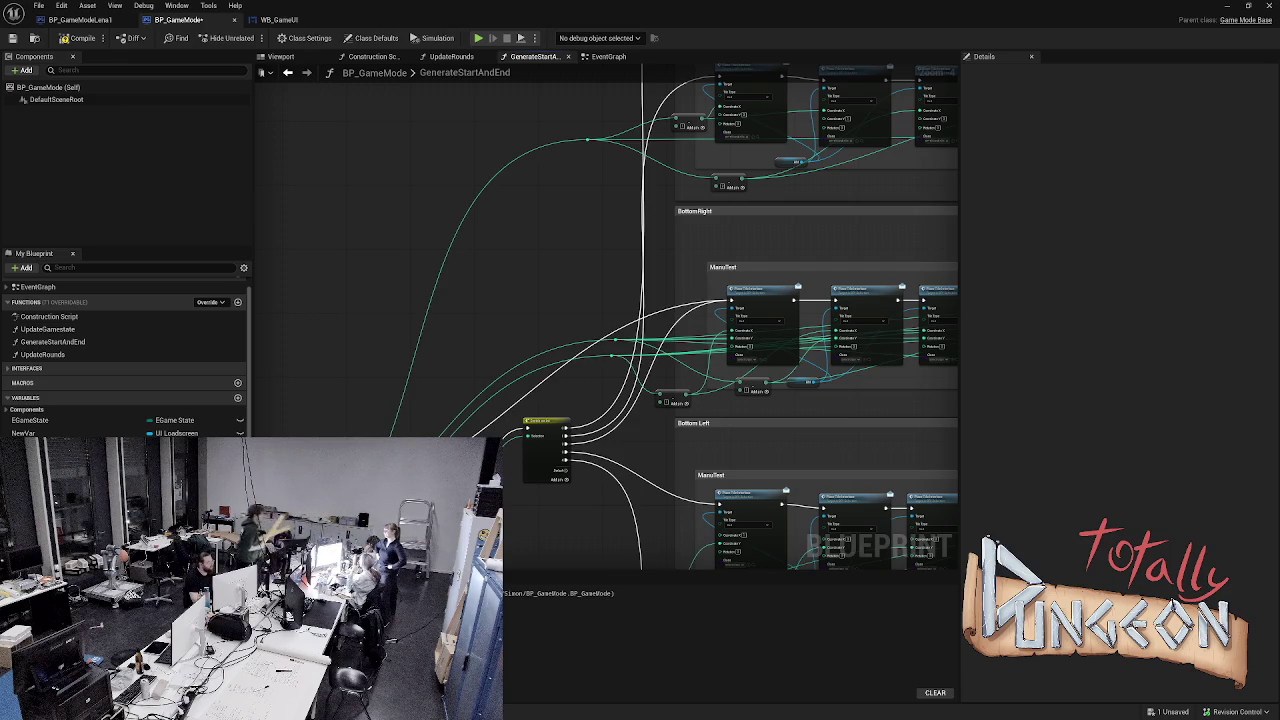
key("ctrl+s")
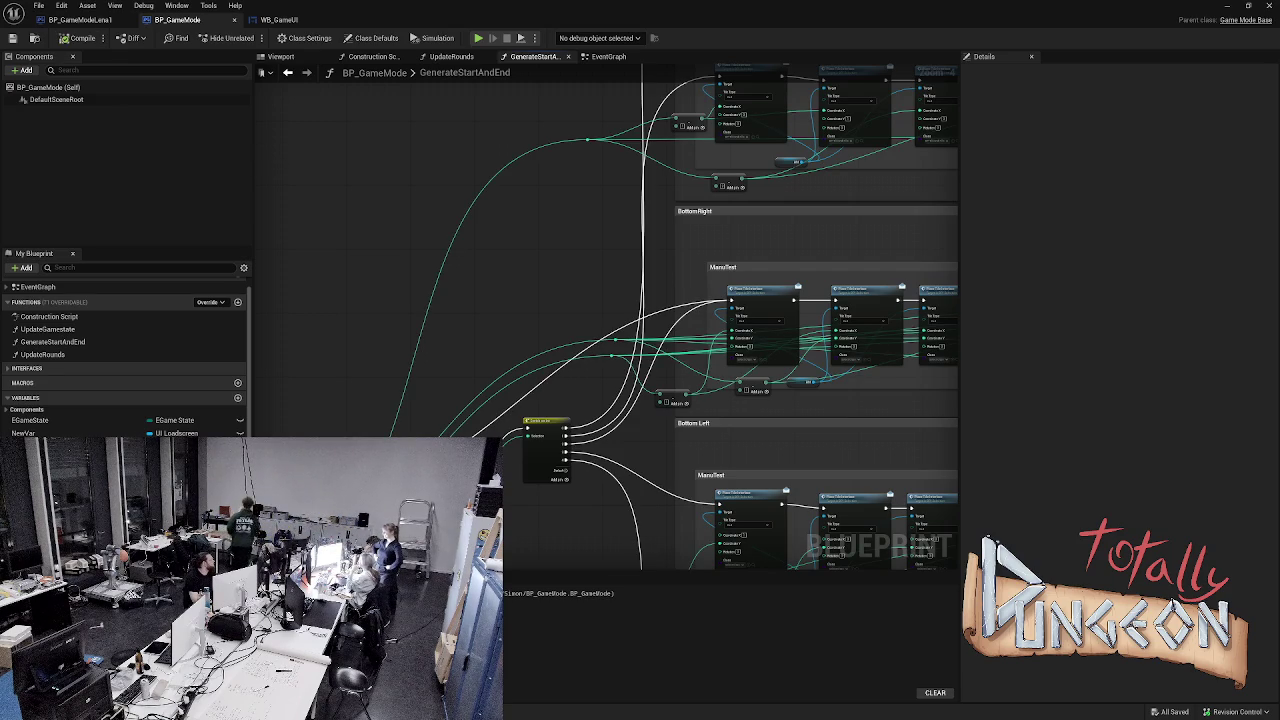
- Run a simulation to test the BottomRight tile placement, then stop it
key("alt+s")
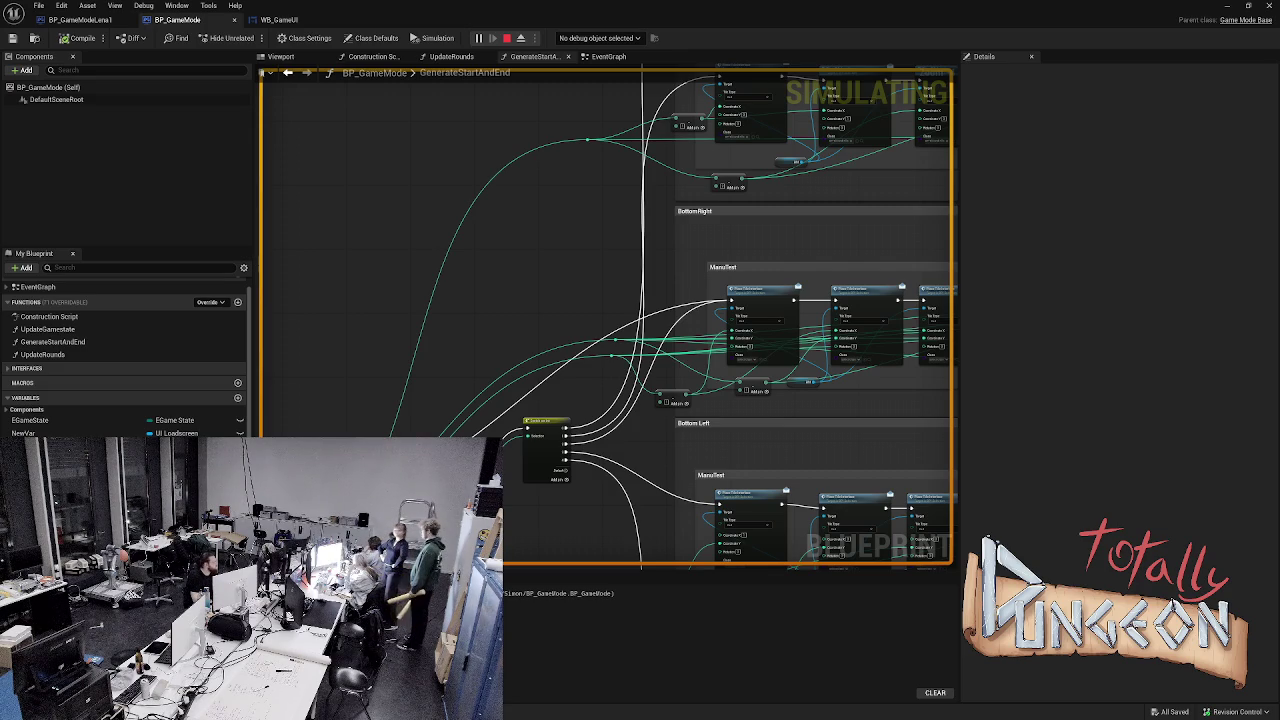
key("Escape")
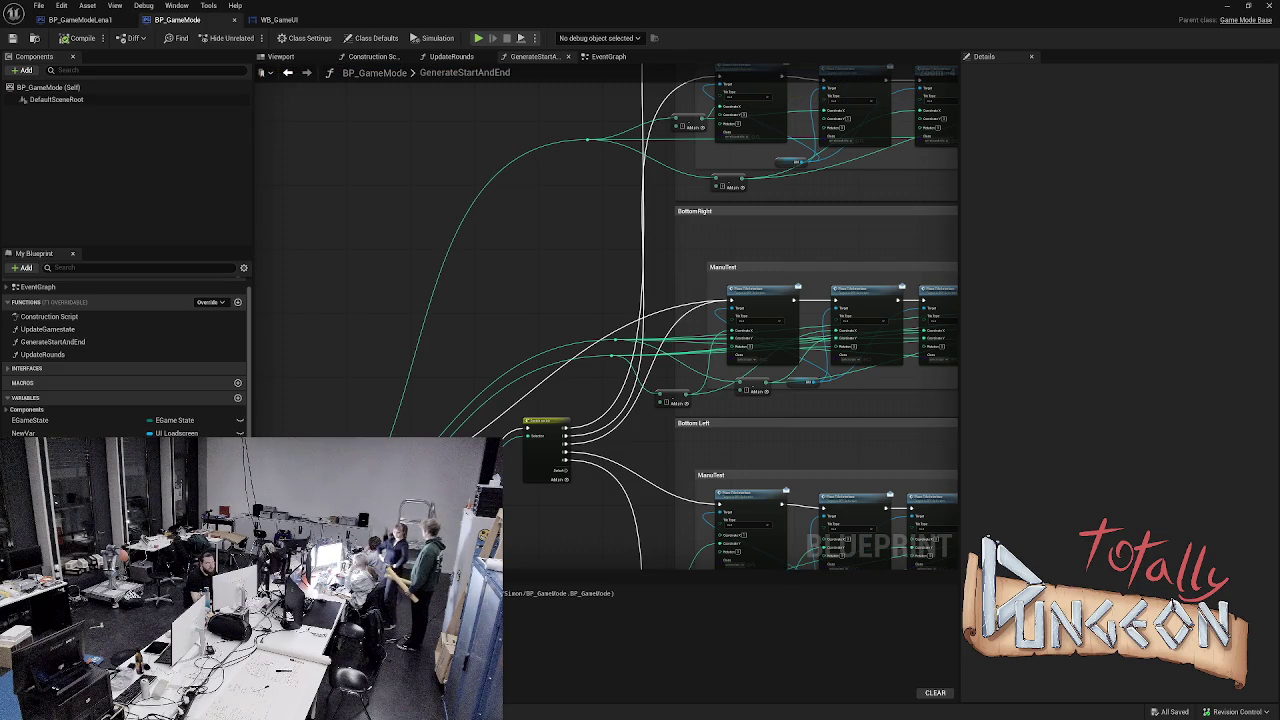
scroll(505, 390, "up", 3)
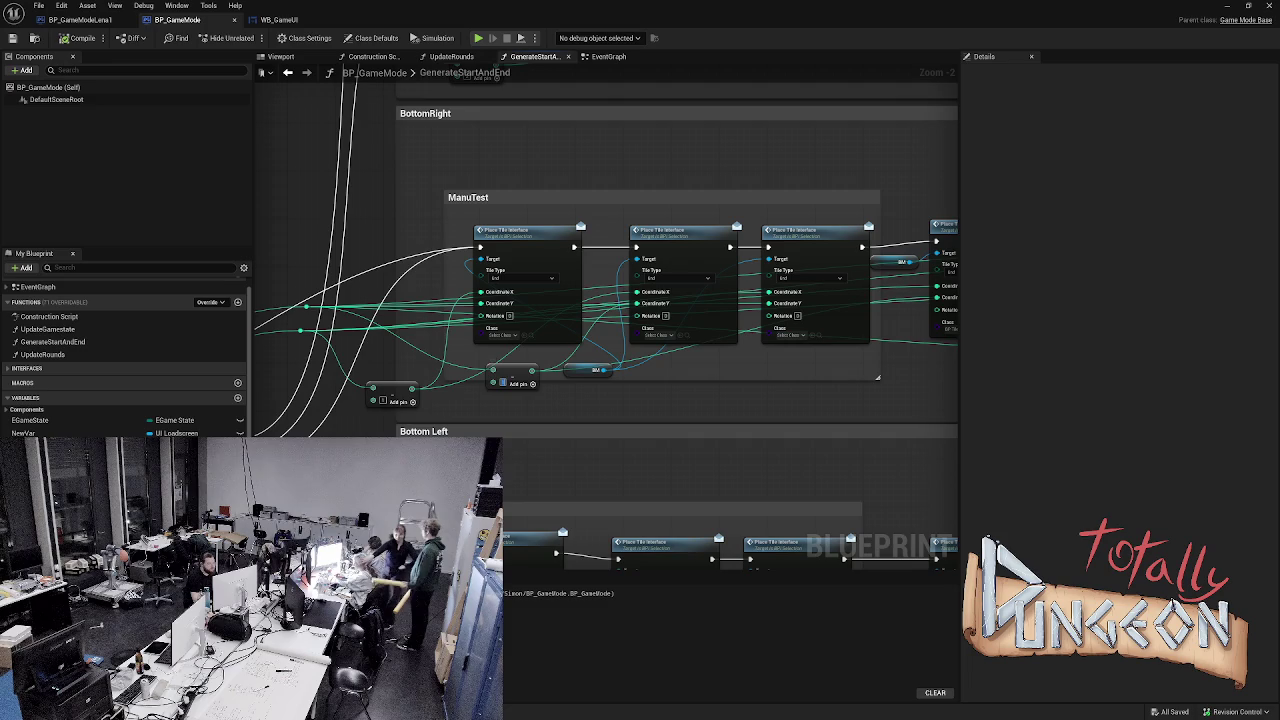
- Change the Add node's offset input under BottomRight ManuTest and rerun the simulation
left_click(503, 381)
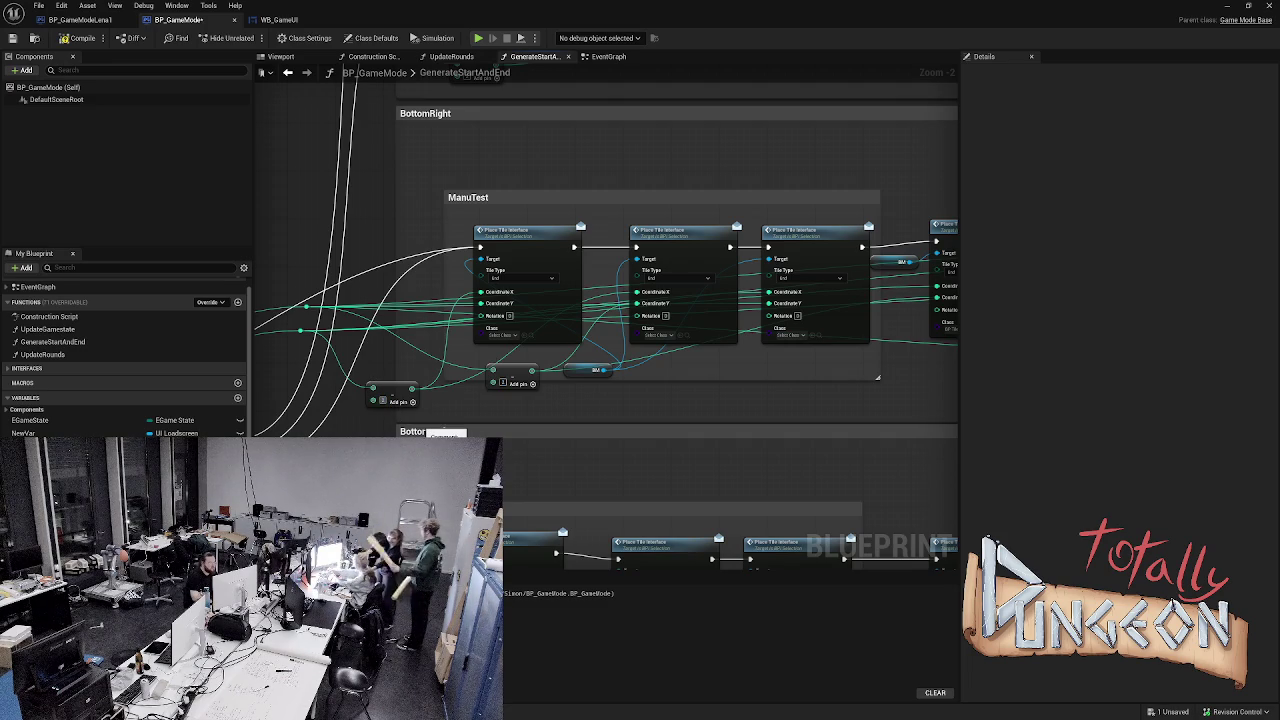
right_click(376, 358)
left_click(78, 38)
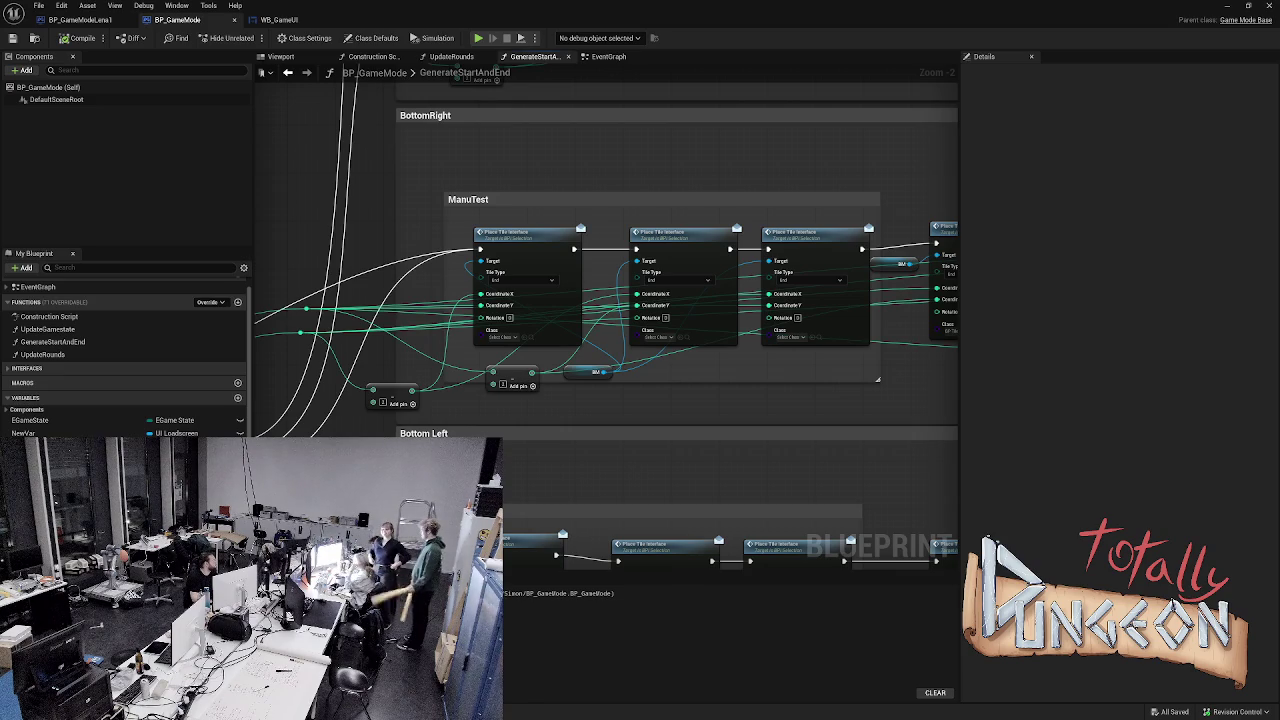
key("alt+s")
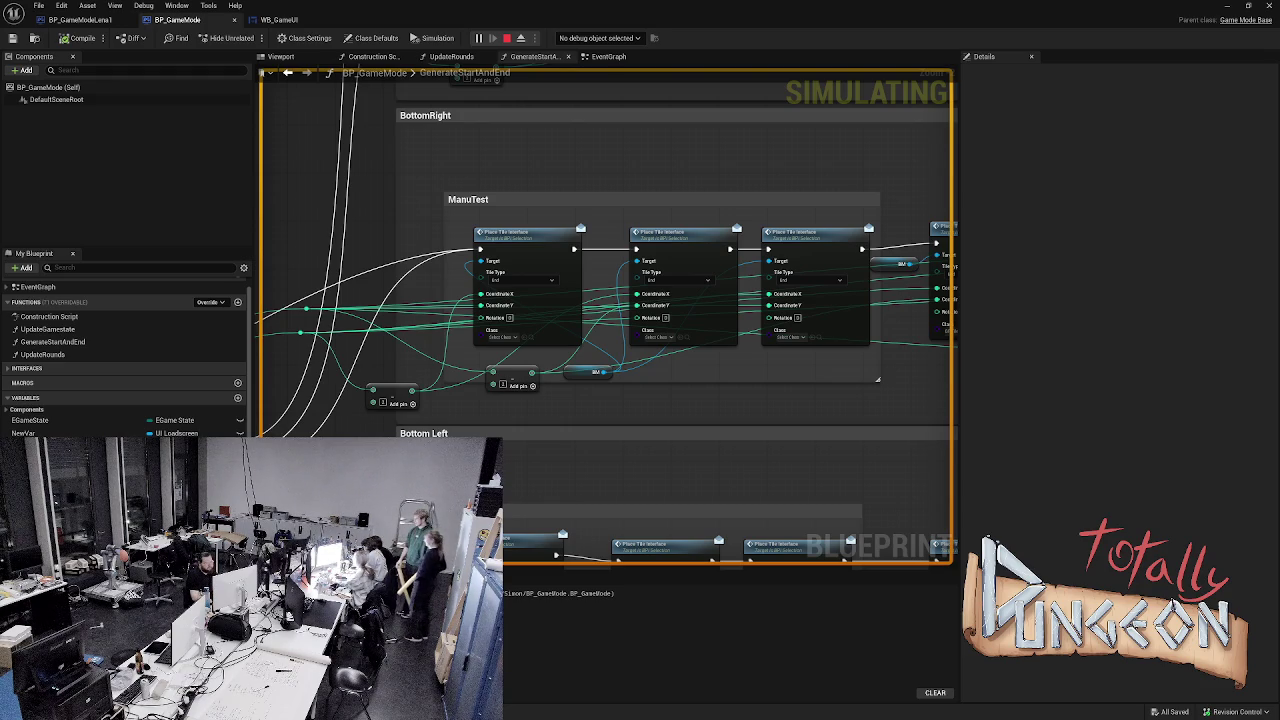
key("Escape")
- Bring both ManuTest groups into view and try pulling wires from the reroute node
scroll(441, 238, "down", 6)
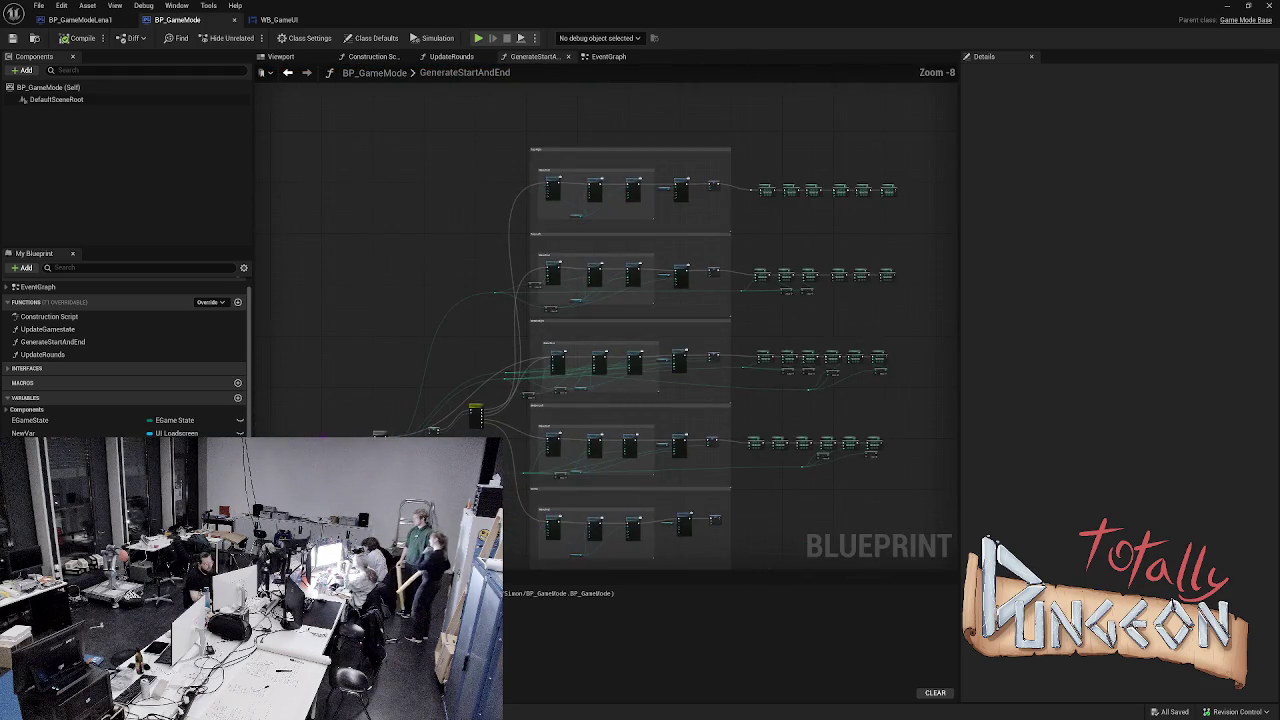
scroll(680, 420, "up", 7)
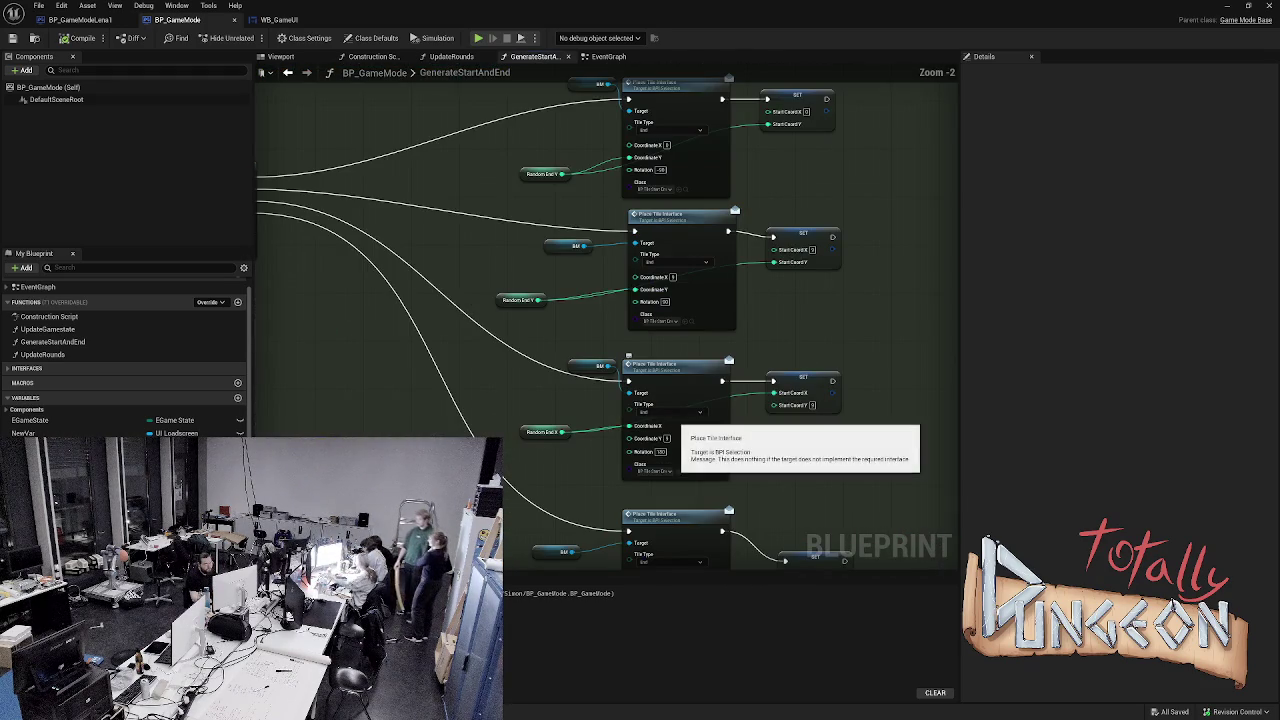
mouse_move(460, 530)
left_mouse_down()
mouse_move(449, 320)
mouse_move(452, 365)
left_mouse_up()
scroll(491, 349, "down", 3)
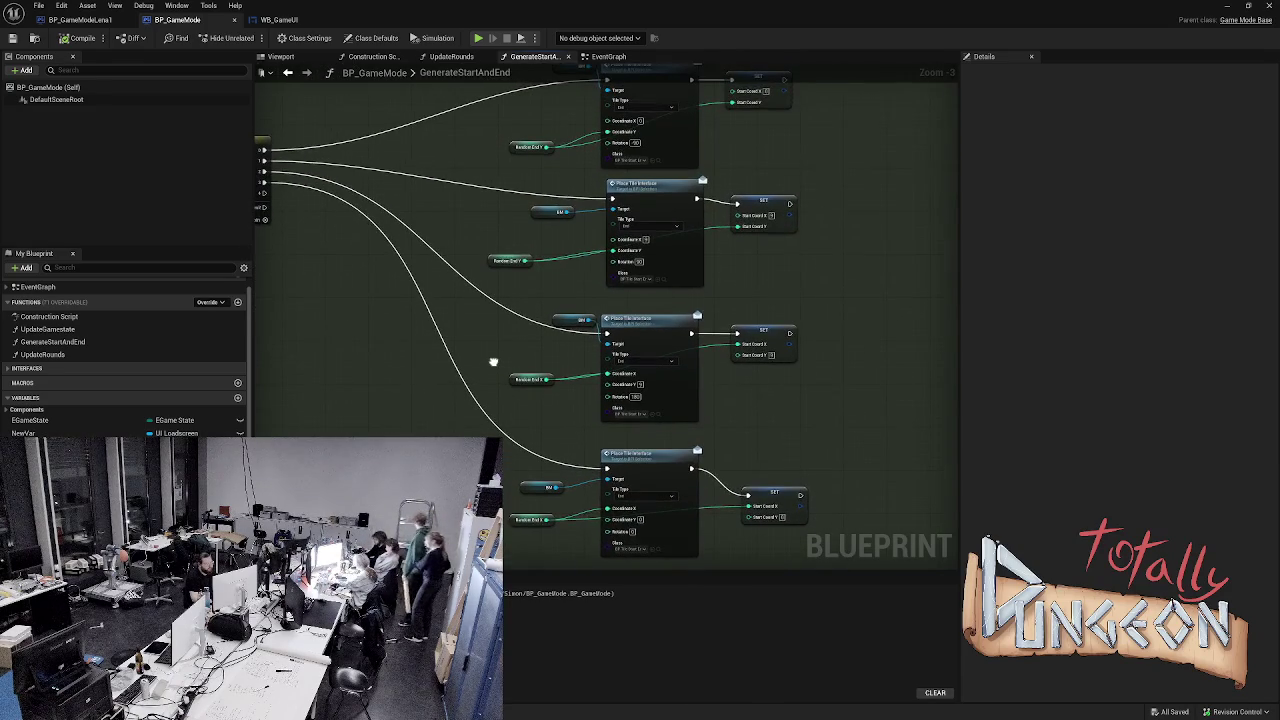
scroll(454, 295, "up", 2)
mouse_move(454, 295)
left_mouse_down()
mouse_move(440, 230)
mouse_move(426, 249)
mouse_move(449, 389)
mouse_move(449, 715)
mouse_move(719, 386)
mouse_move(694, 363)
mouse_move(694, 380)
mouse_move(929, 443)
left_mouse_up()
mouse_move(600, 350)
left_mouse_down()
mouse_move(750, 340)
mouse_move(780, 405)
mouse_move(853, 459)
left_mouse_up()
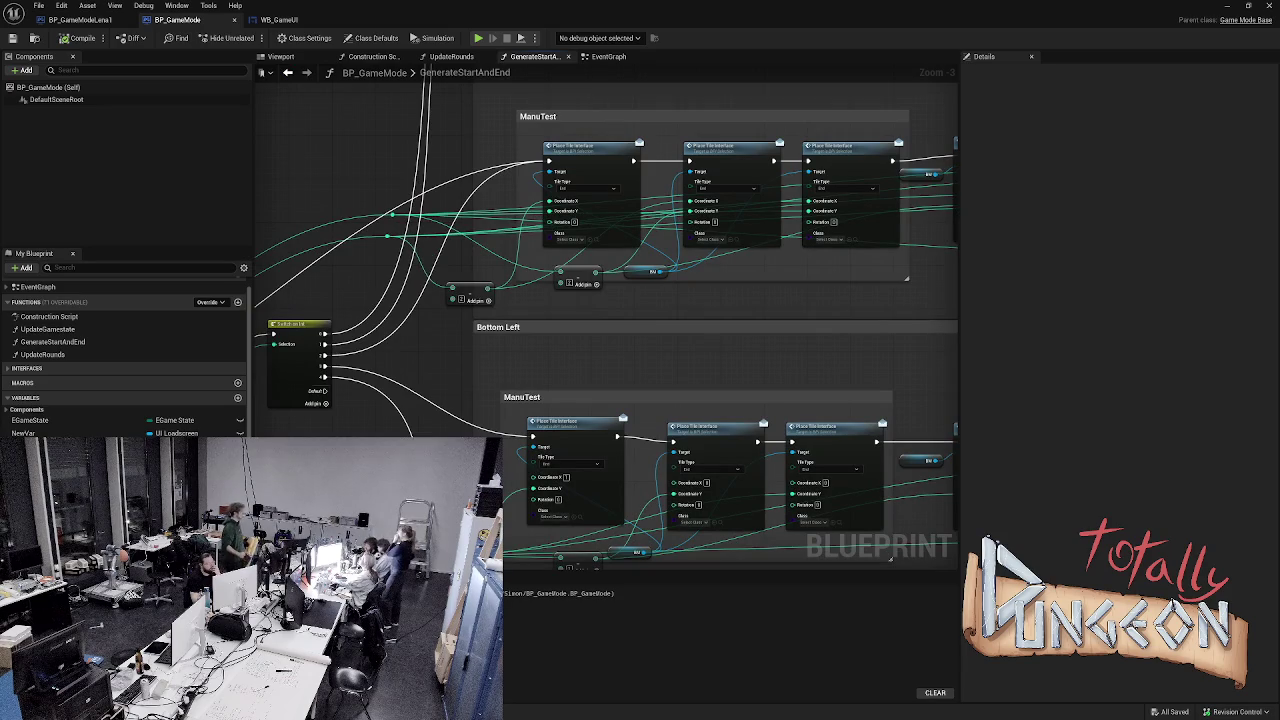
mouse_move(392, 214)
left_mouse_down()
mouse_move(349, 177)
mouse_move(291, 206)
mouse_move(398, 387)
mouse_move(555, 355)
mouse_move(654, 363)
mouse_move(686, 337)
mouse_move(652, 355)
mouse_move(586, 351)
mouse_move(625, 360)
left_mouse_up()
key("Escape")
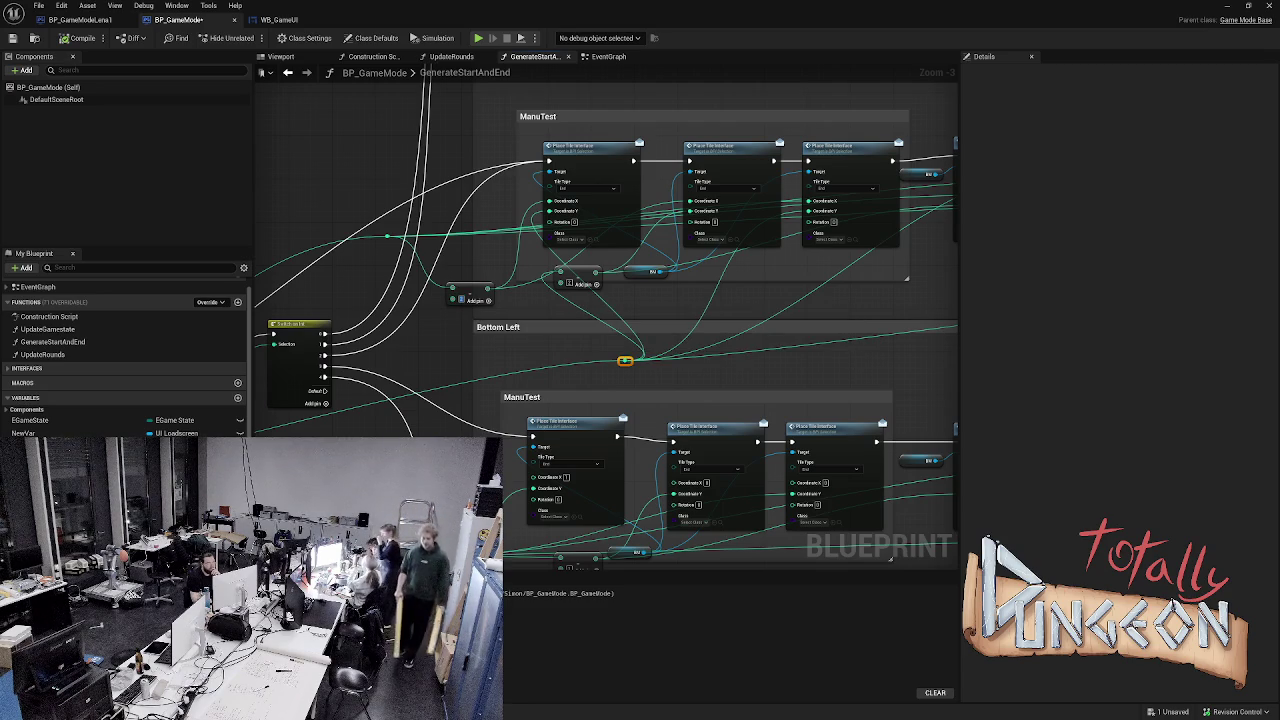
- Place the integer reroute node left of the BottomRight chain and drag a new wire from it
mouse_move(624, 358)
left_mouse_down()
mouse_move(543, 357)
mouse_move(747, 399)
left_mouse_up()
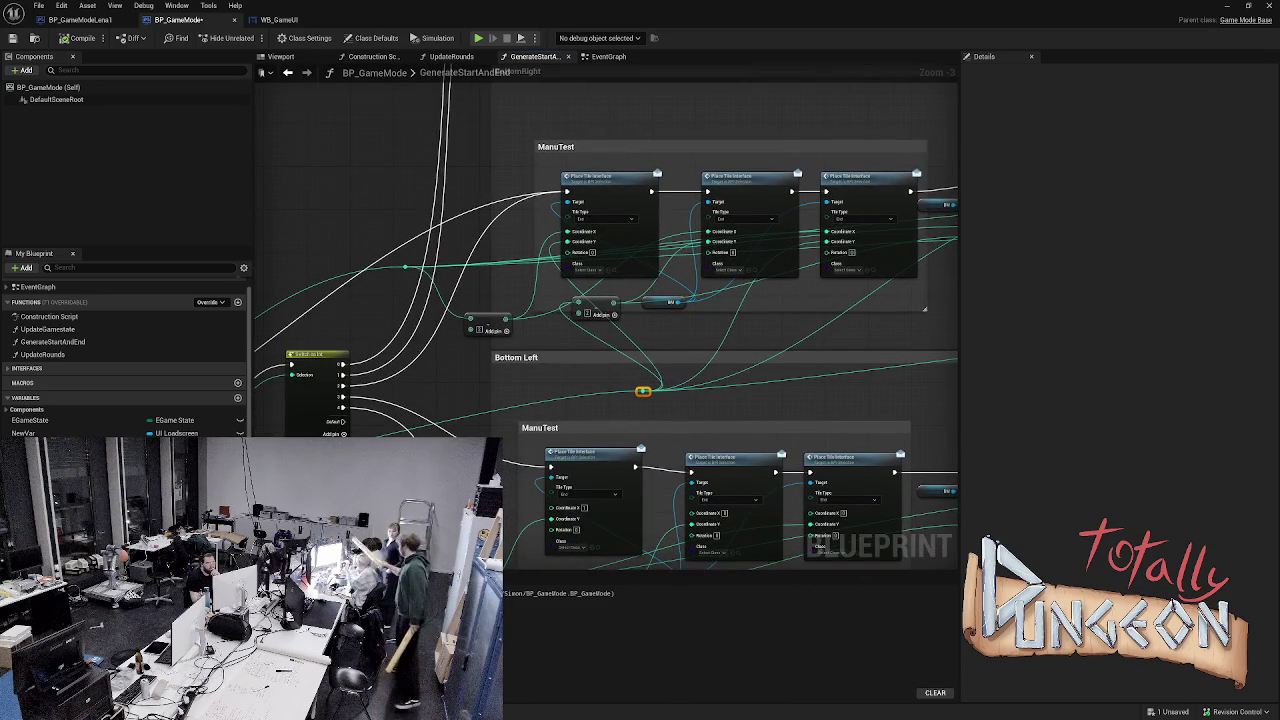
mouse_move(643, 390)
left_mouse_down()
mouse_move(560, 335)
mouse_move(337, 286)
mouse_move(306, 191)
mouse_move(314, 245)
mouse_move(513, 363)
mouse_move(391, 221)
mouse_move(384, 235)
left_mouse_up()
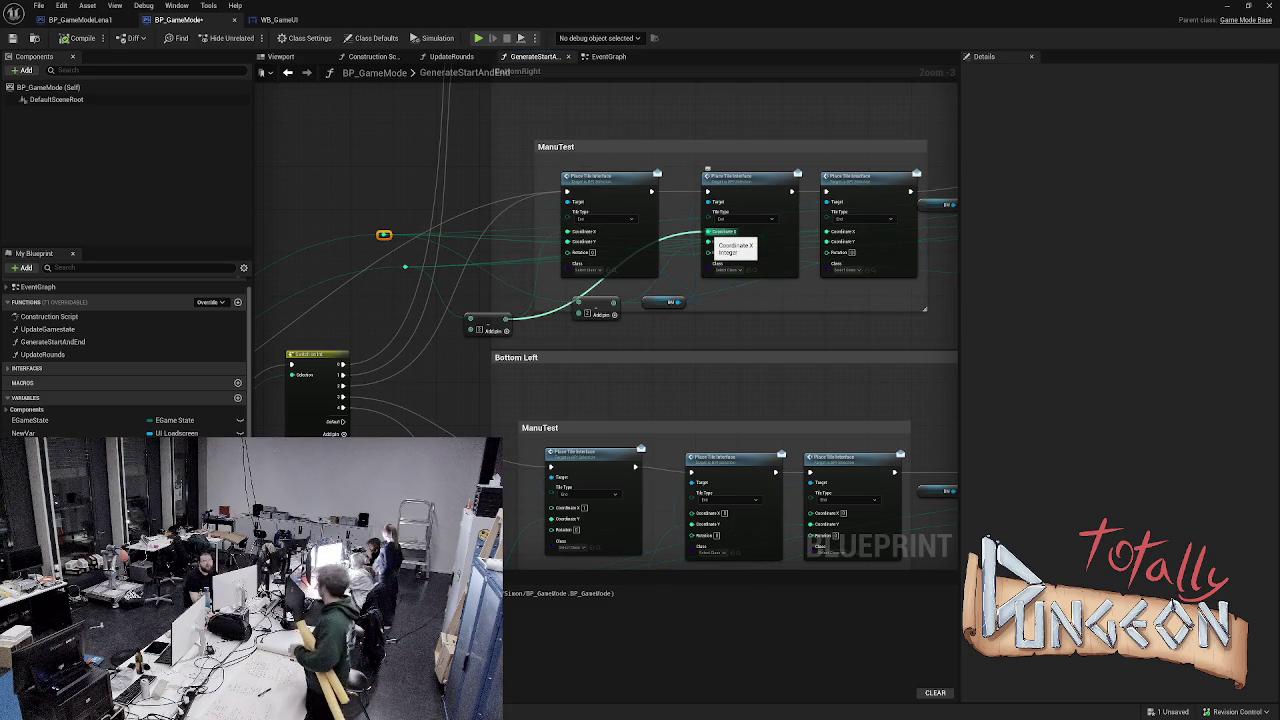
left_click_drag(712, 240, 487, 251)
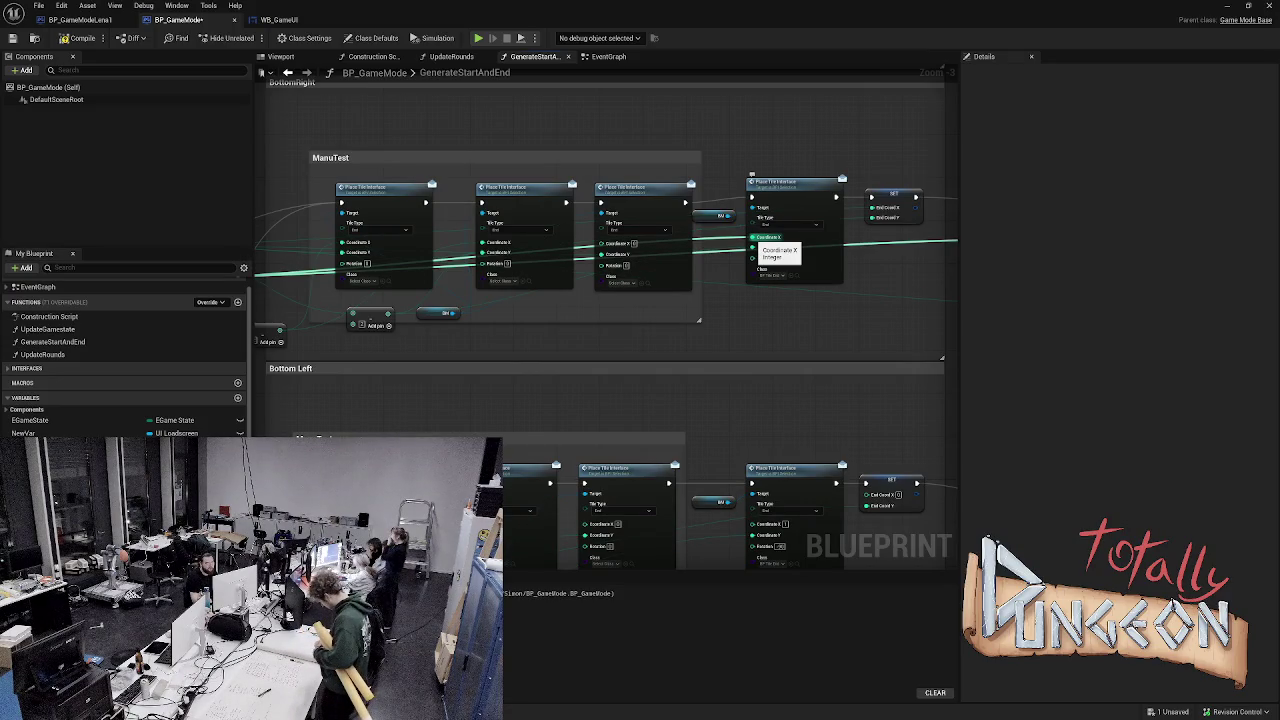
left_click_drag(360, 255, 644, 267)
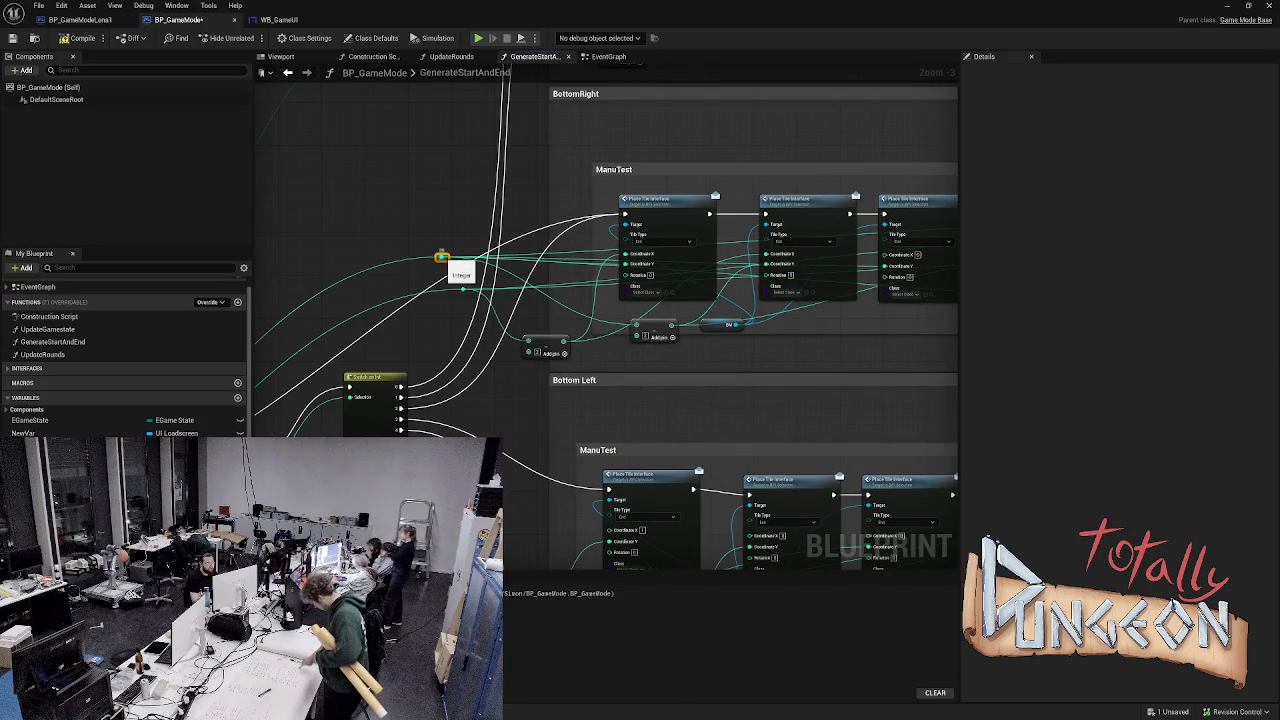
mouse_move(451, 263)
left_mouse_down()
mouse_move(561, 279)
mouse_move(507, 317)
mouse_move(472, 279)
mouse_move(522, 296)
left_mouse_up()
key("Escape")
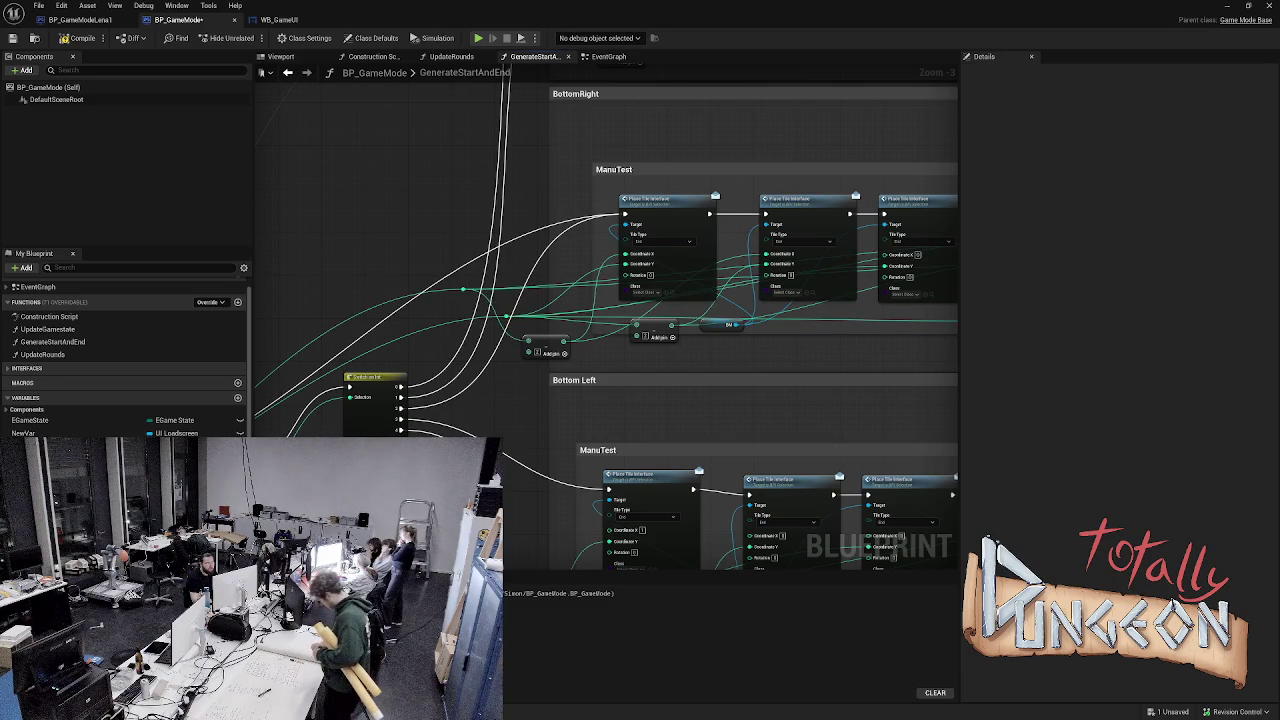
mouse_move(507, 312)
left_mouse_down()
mouse_move(640, 330)
mouse_move(765, 470)
left_mouse_up()
mouse_move(670, 325)
left_mouse_down()
mouse_move(600, 300)
mouse_move(530, 345)
mouse_move(449, 234)
mouse_move(436, 246)
left_mouse_up()
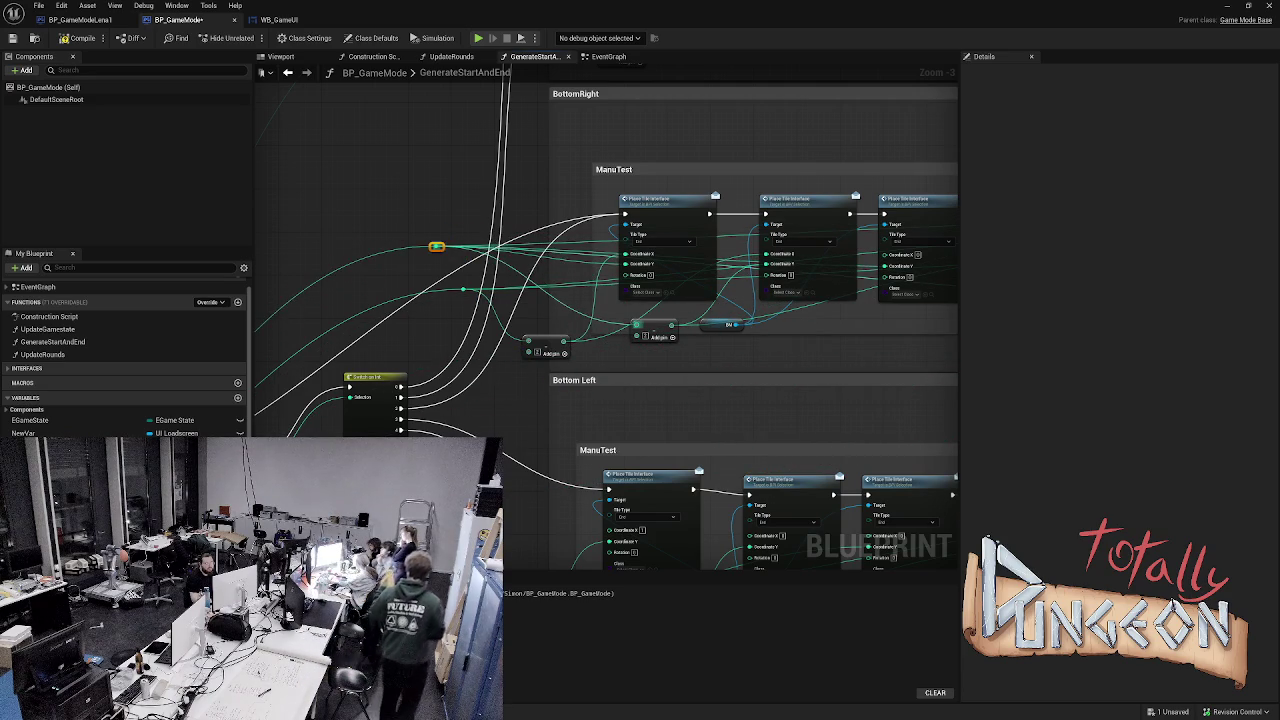
mouse_move(463, 289)
left_mouse_down()
mouse_move(670, 297)
mouse_move(520, 287)
mouse_move(546, 332)
left_mouse_up()
- Add a Subtract node feeding the fourth Place Tile's Coordinate X and compile
type("sub")
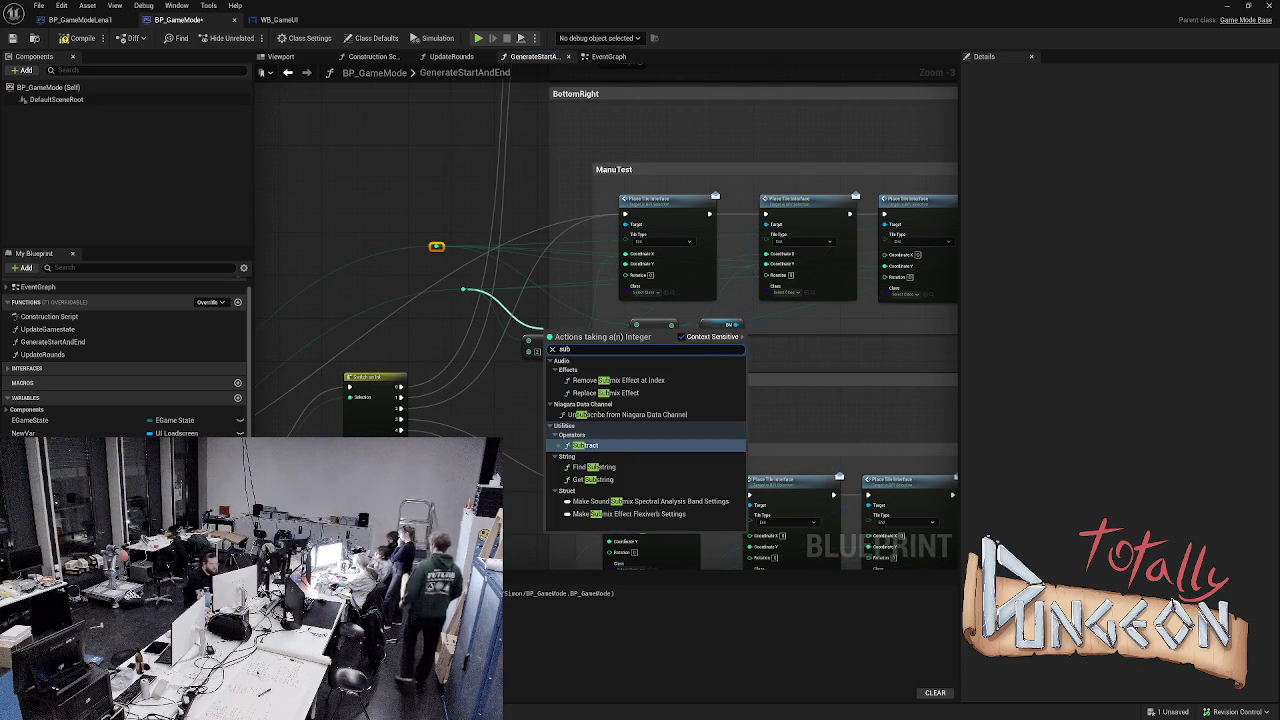
key("Return")
left_click_drag(567, 336, 567, 309)
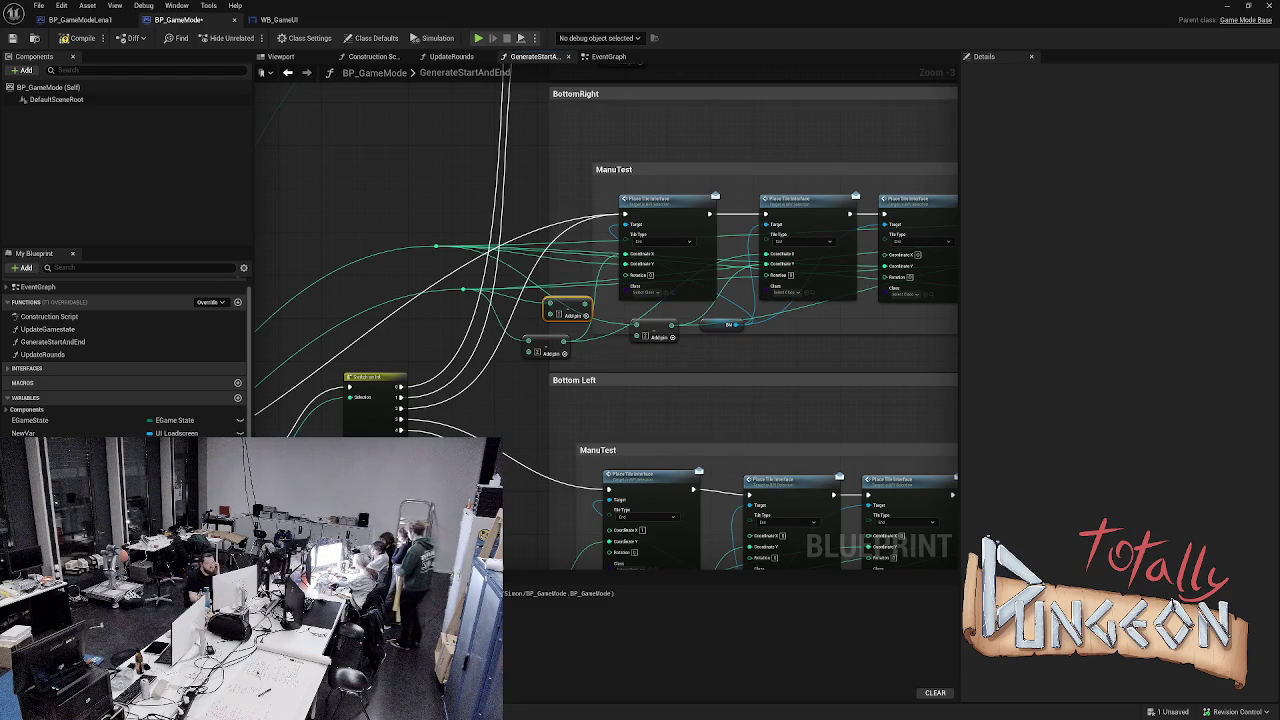
mouse_move(585, 304)
left_mouse_down()
mouse_move(735, 318)
mouse_move(898, 268)
mouse_move(898, 256)
left_mouse_up()
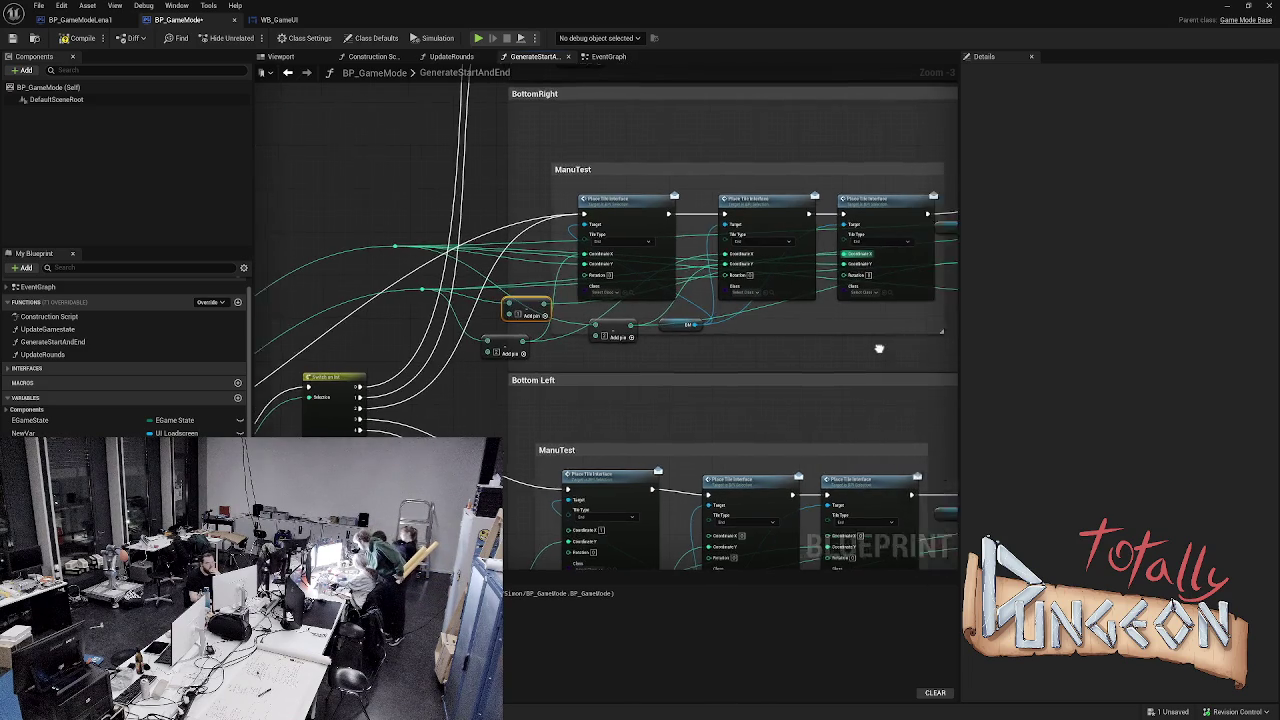
mouse_move(464, 314)
left_mouse_down()
mouse_move(800, 290)
mouse_move(915, 247)
left_mouse_up()
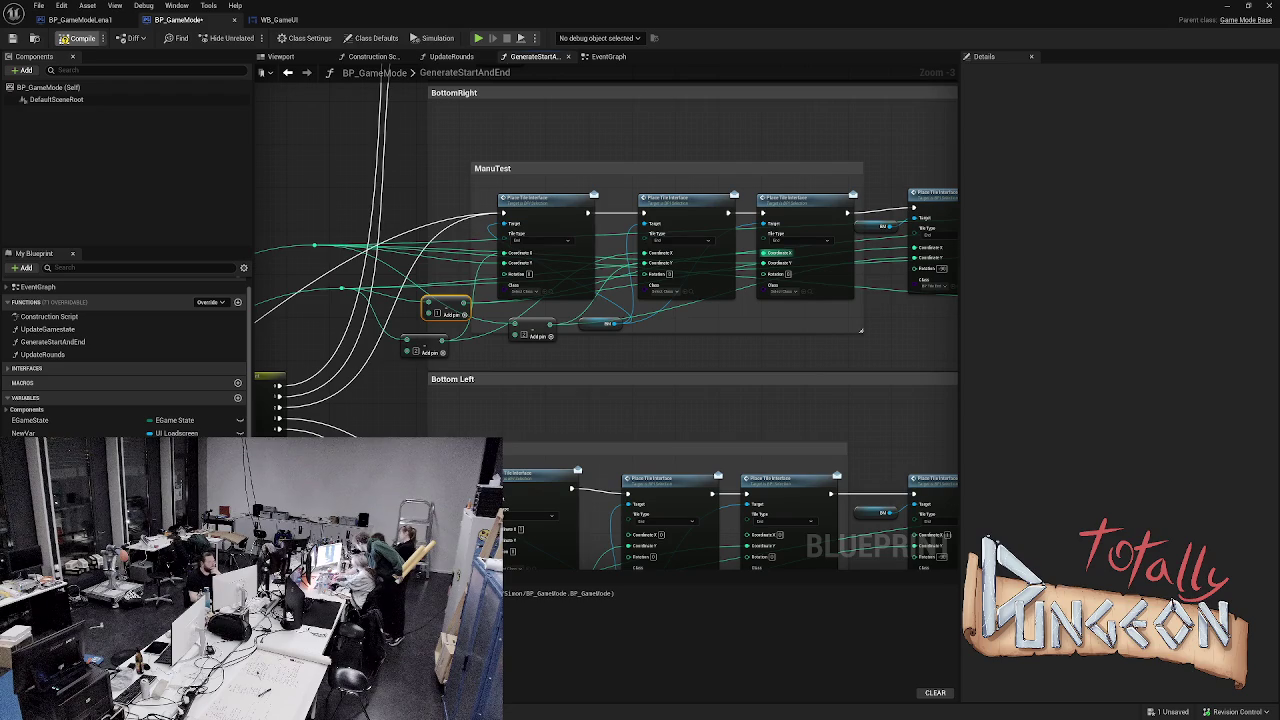
left_click(80, 38)
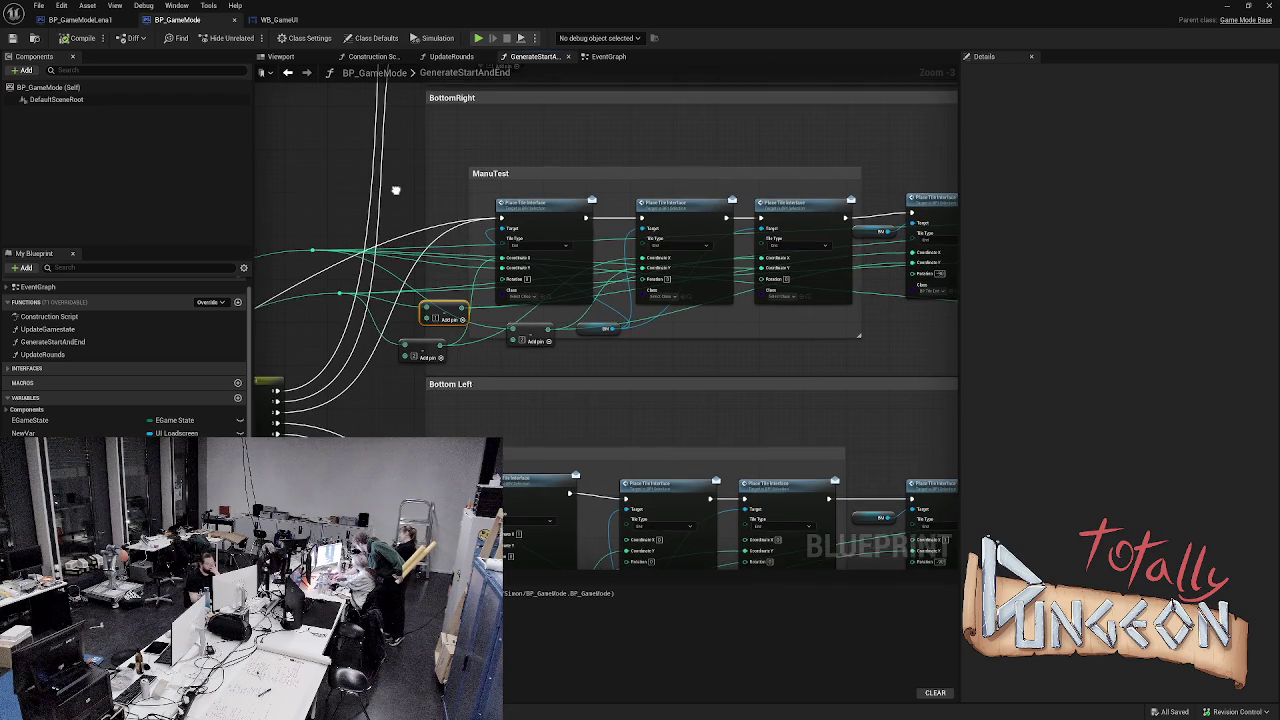
- Break the first BottomRight Place Tile node's Coordinate Y link
left_click_drag(397, 186, 393, 201)
mouse_move(310, 257)
left_mouse_down()
mouse_move(345, 402)
mouse_move(326, 244)
mouse_move(315, 263)
mouse_move(990, 312)
left_mouse_up()
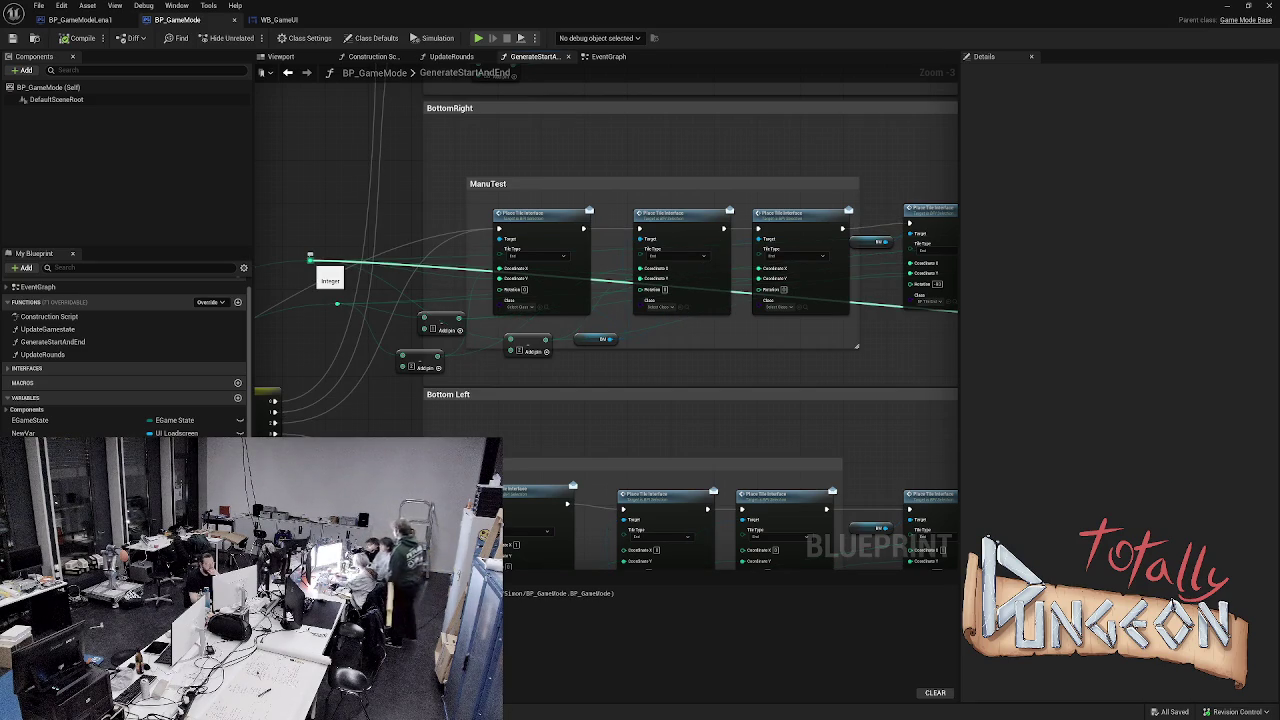
left_click_drag(990, 312, 990, 312)
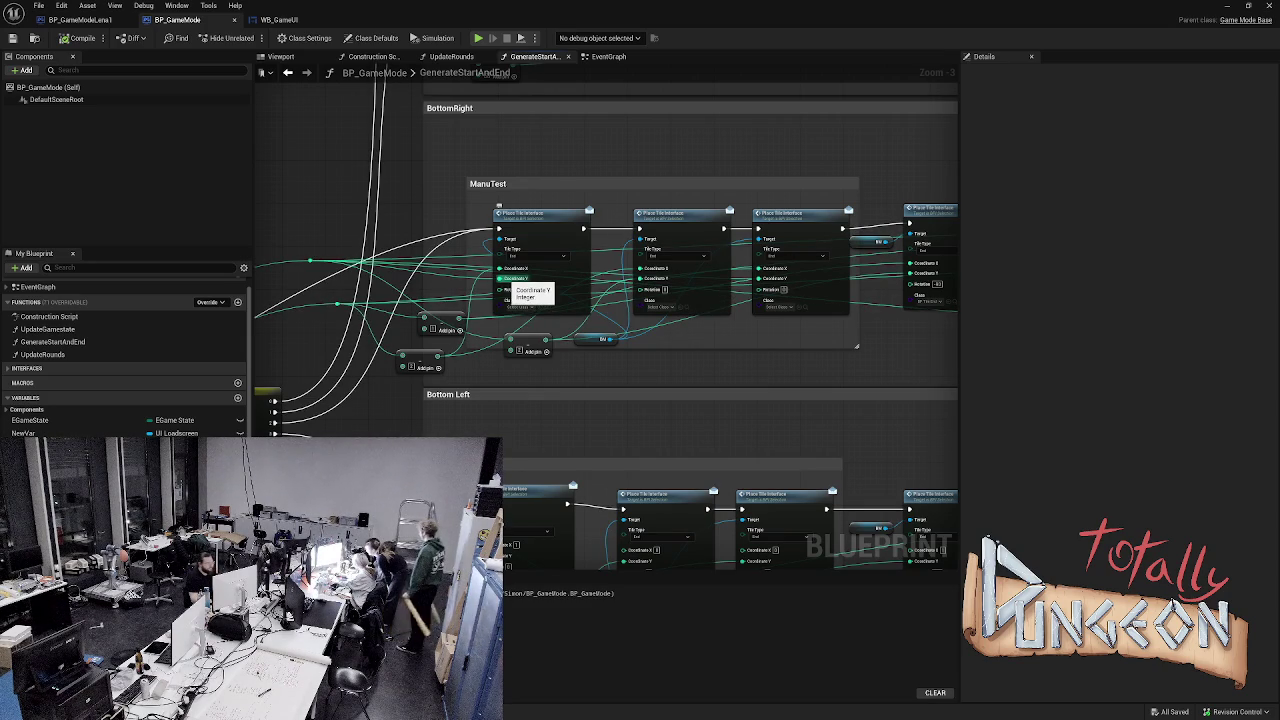
left_click(500, 279, "alt")
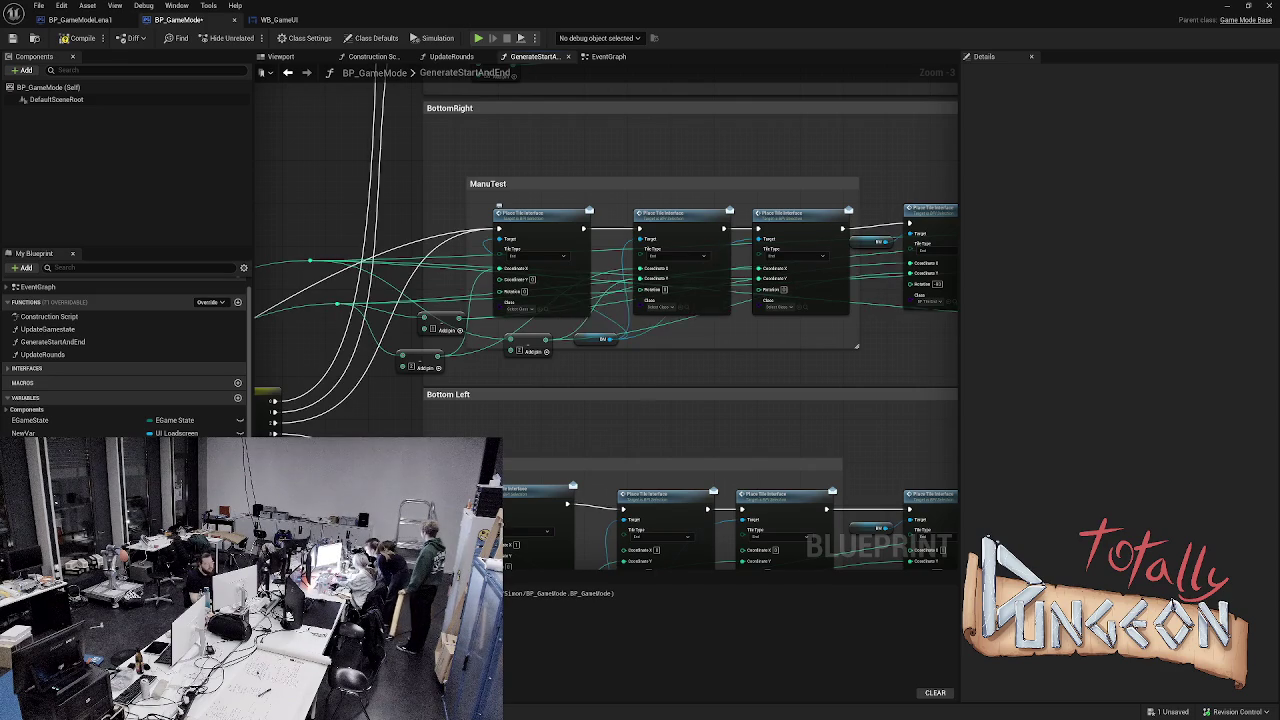
- Add a second Subtract node from the integer pin and wire it into the second Place Tile's Coordinate Y
left_click_drag(310, 260, 408, 296)
type("+")
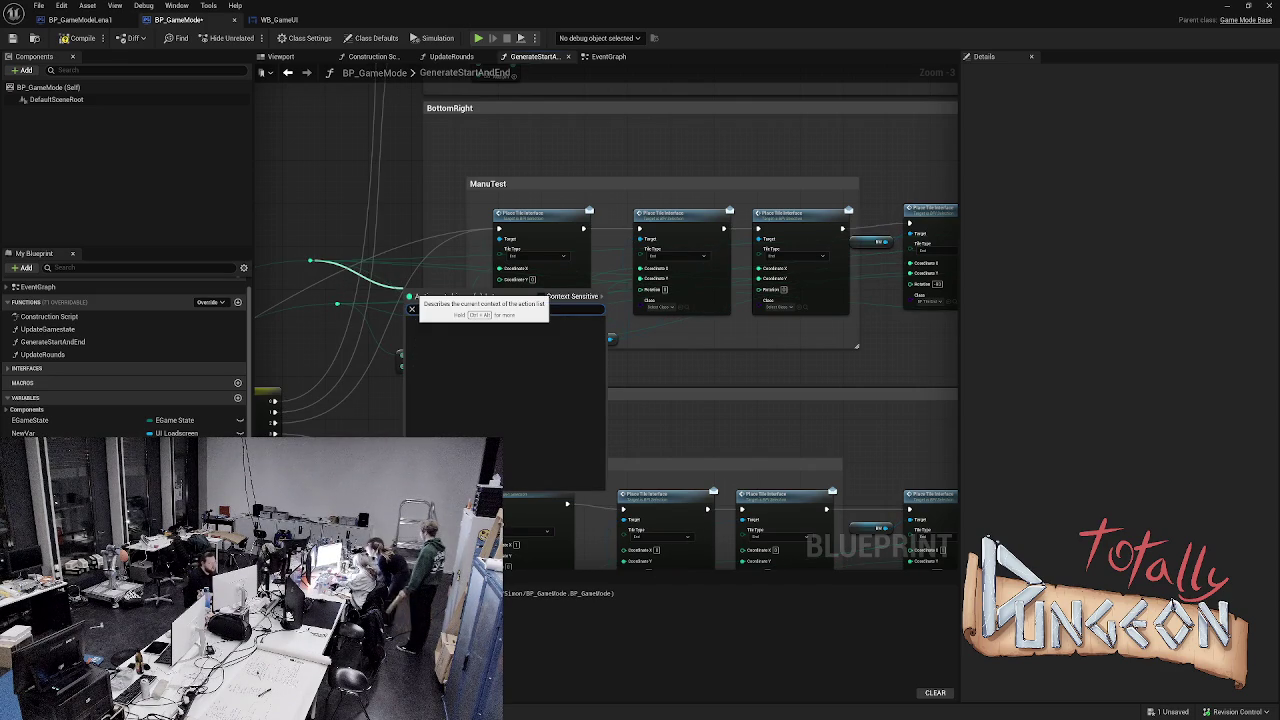
type("mu")
key("BackSpace")
key("BackSpace")
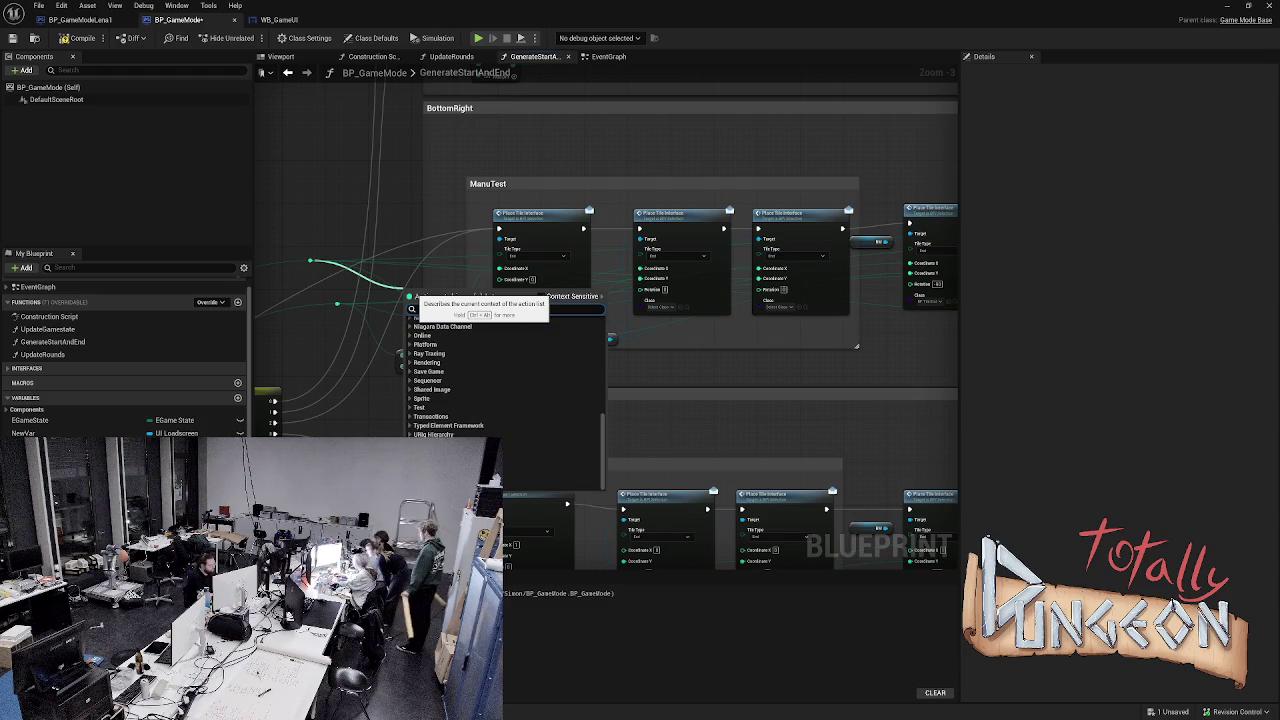
type("subt")
key("Return")
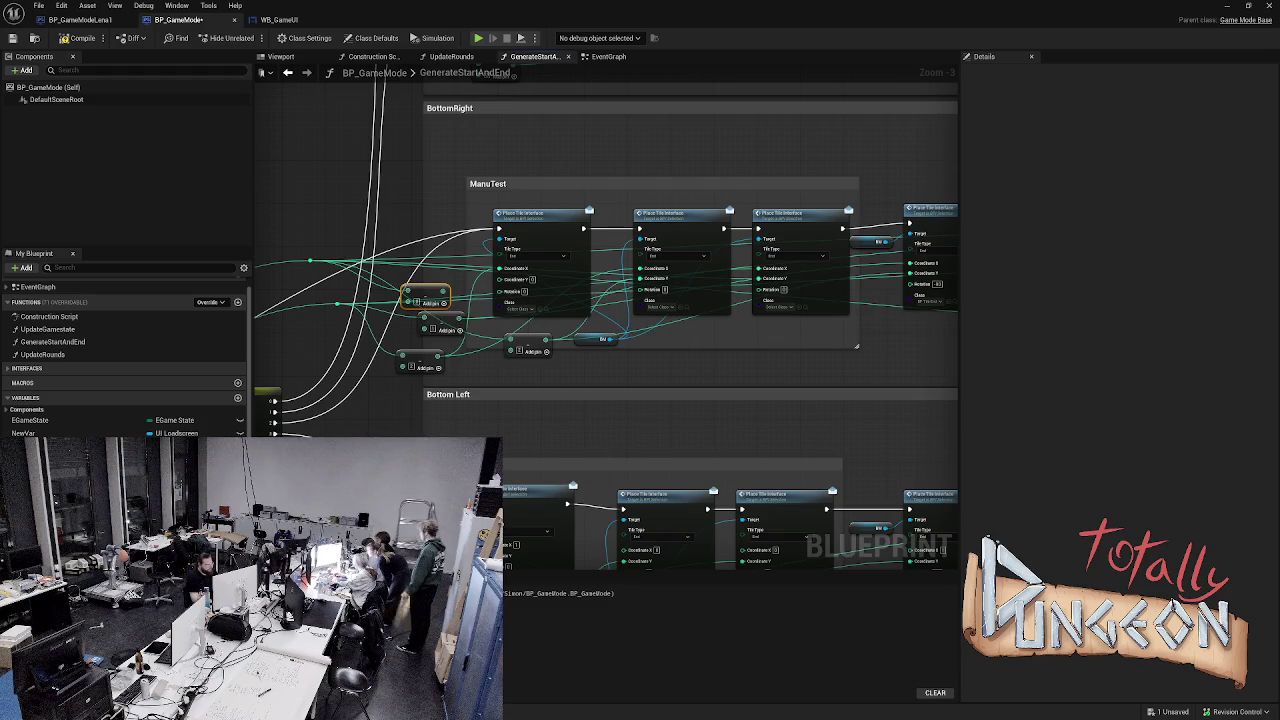
left_click_drag(428, 328, 410, 302)
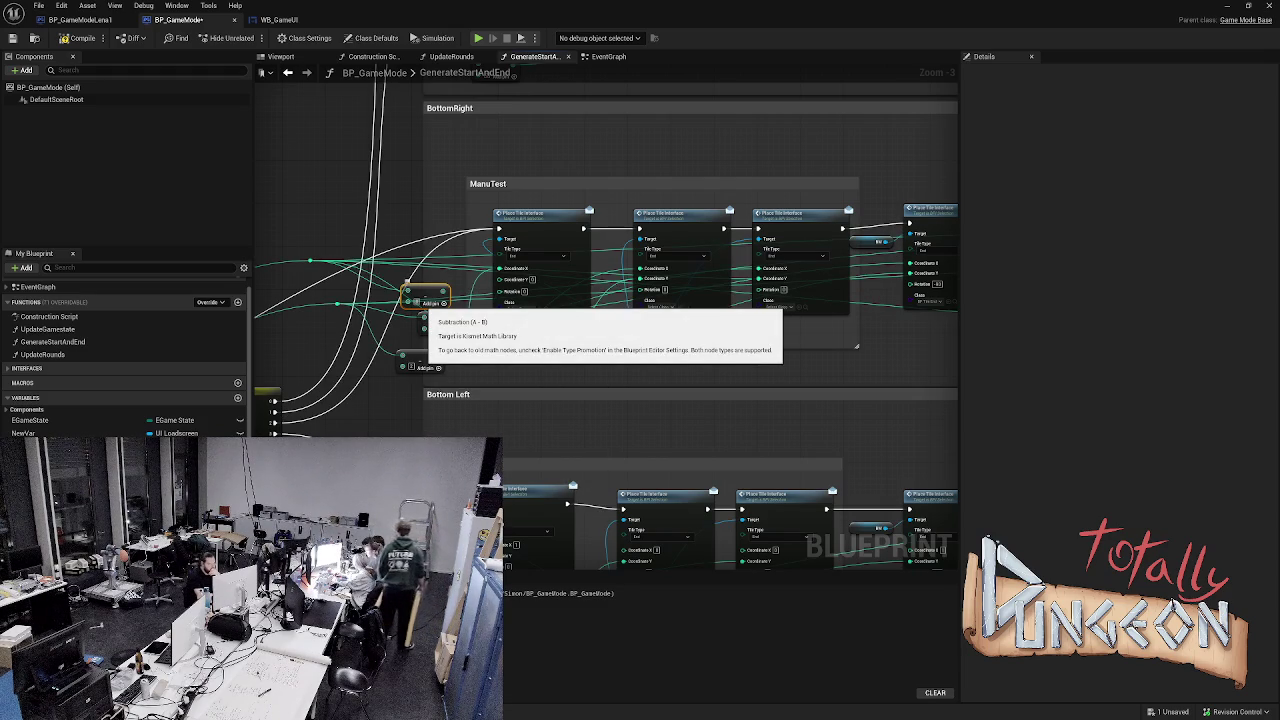
left_click_drag(444, 302, 499, 279)
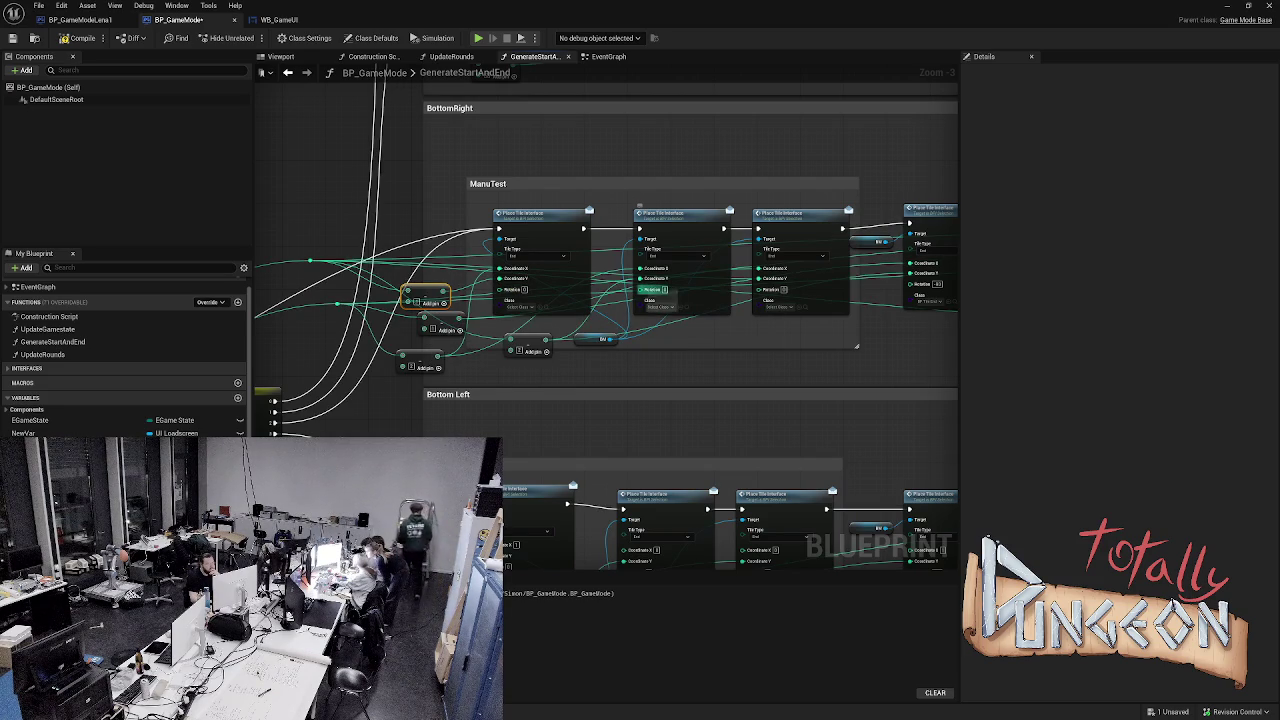
left_click_drag(546, 351, 643, 280)
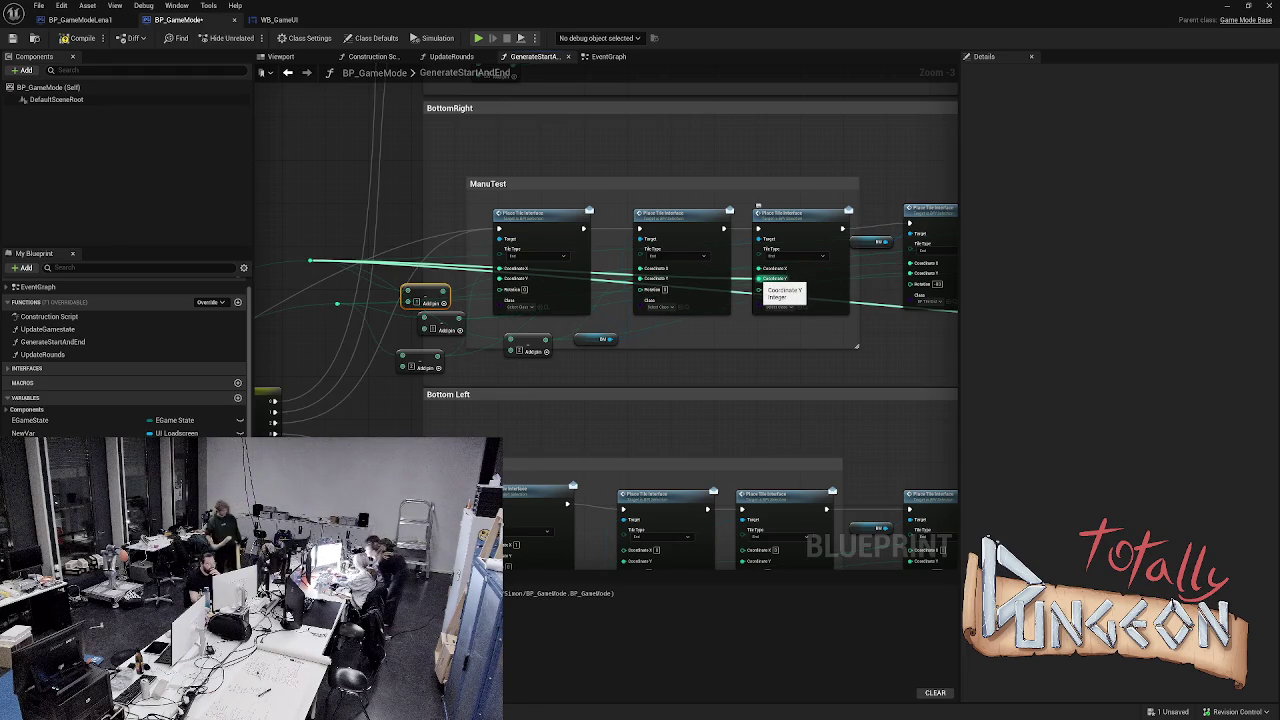
- Disconnect the third Place Tile's Coordinate Y, save, and start a simulation
left_click(760, 280, "alt")
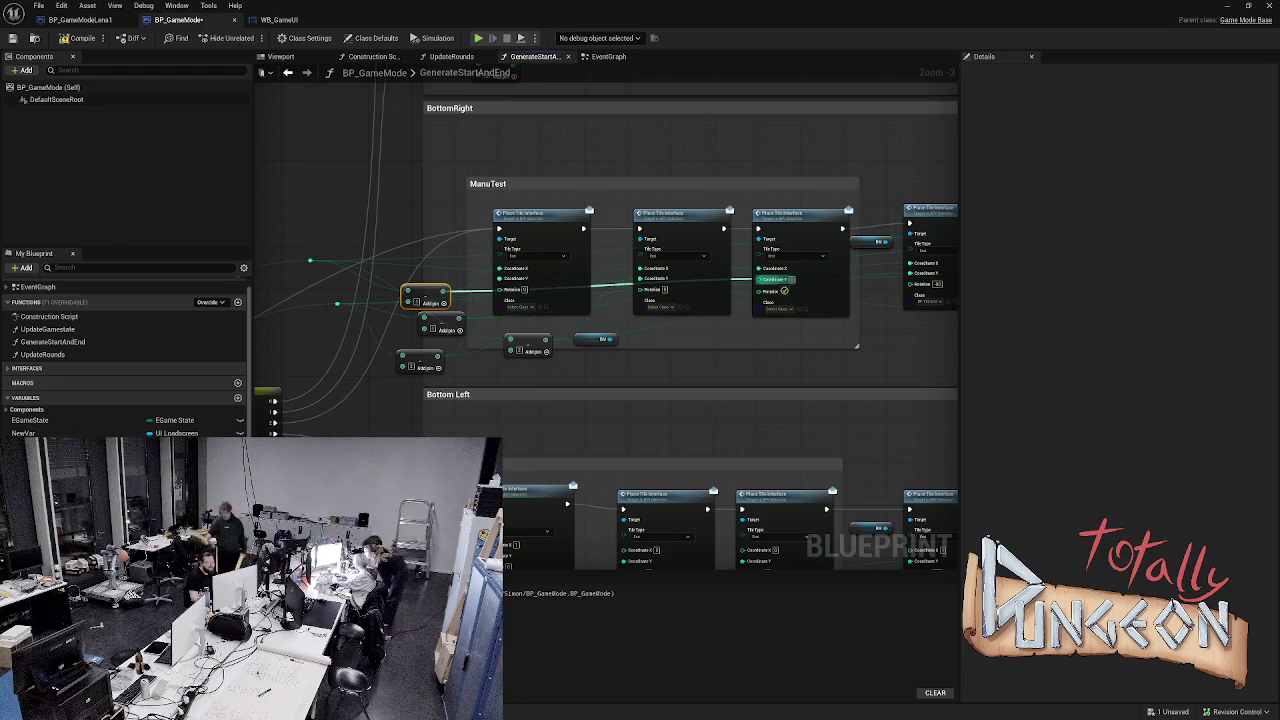
key("ctrl+s")
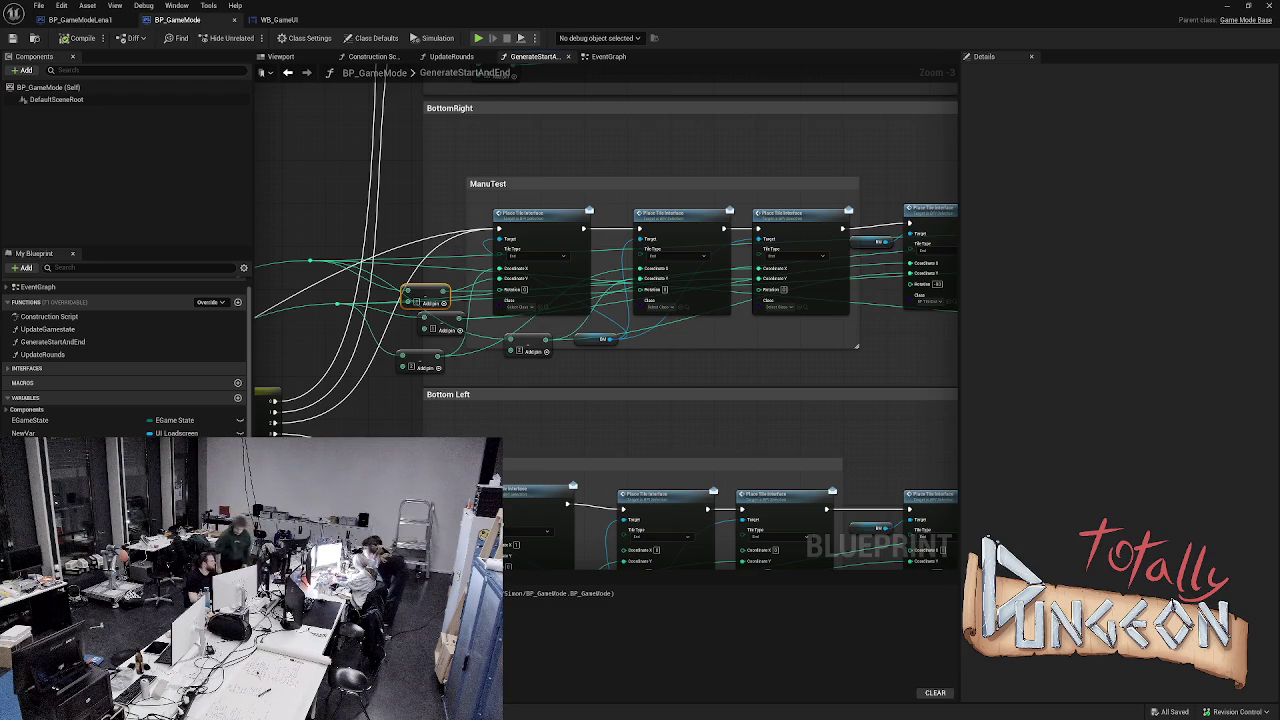
key("alt+s")
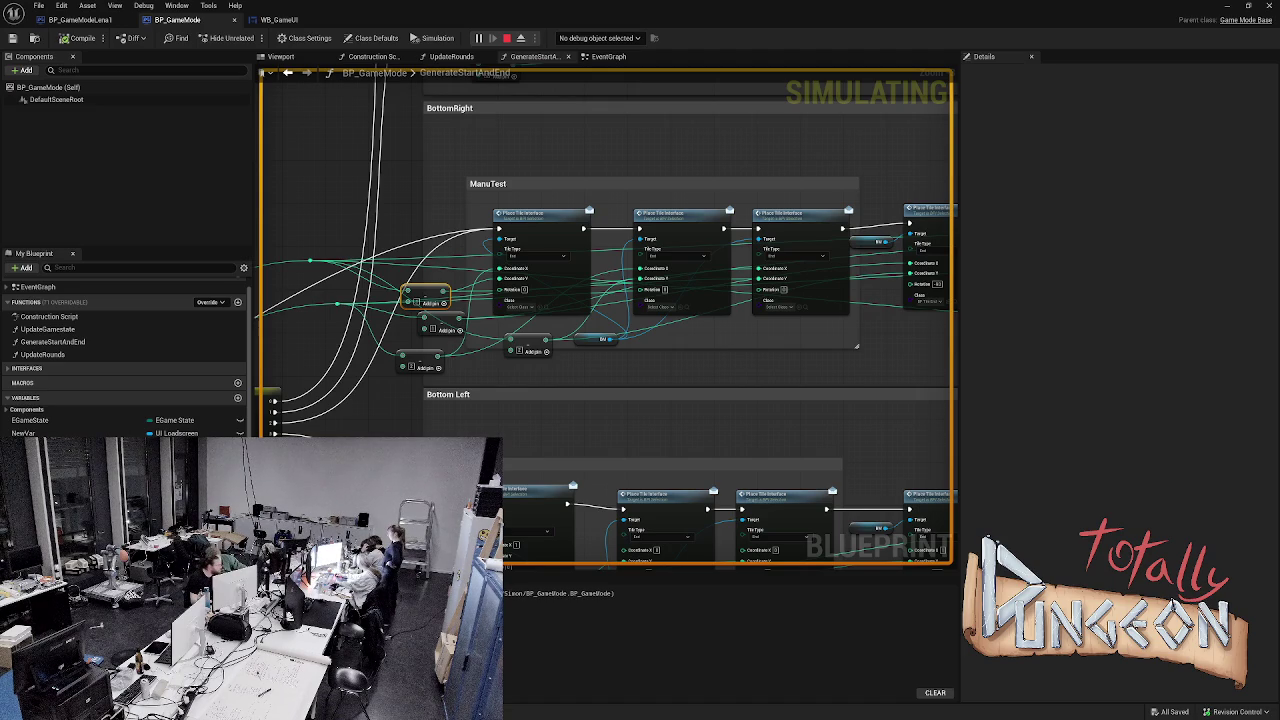
- Stop the simulation and break the exec wire from the Switch into the BottomRight Place Tile node
key("Escape")
scroll(605, 315, "down", 5)
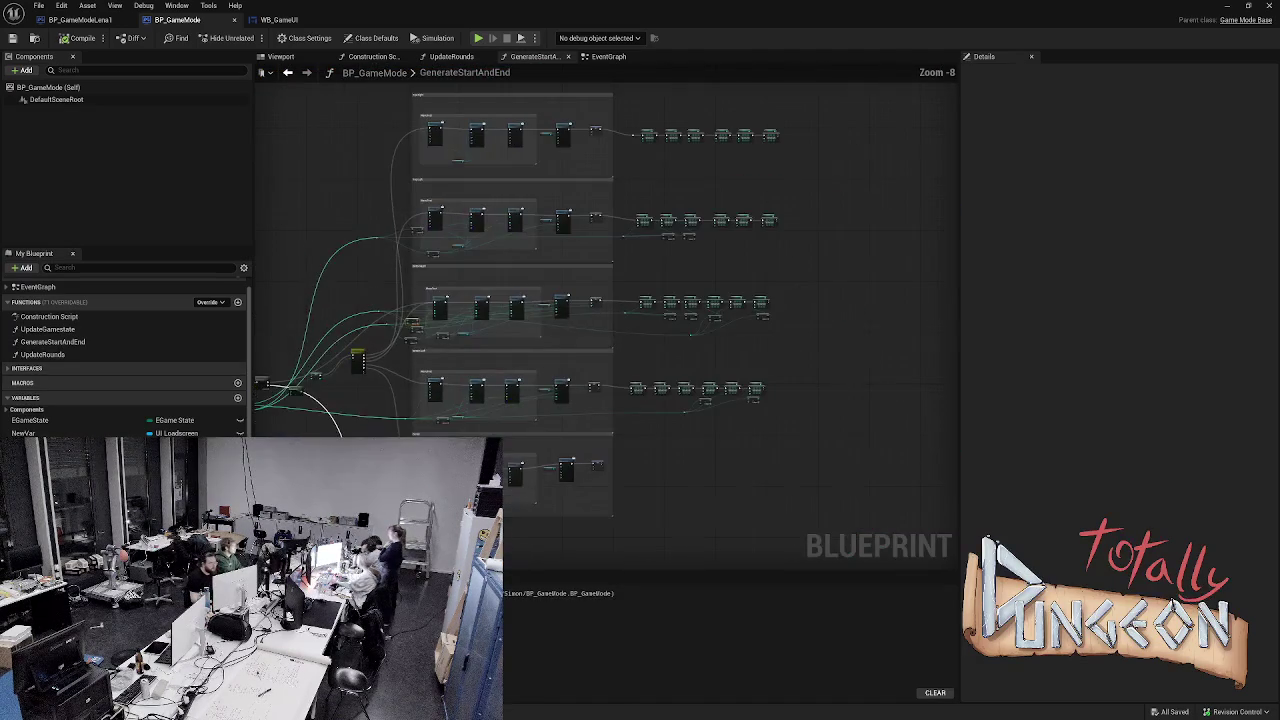
scroll(335, 362, "up", 4)
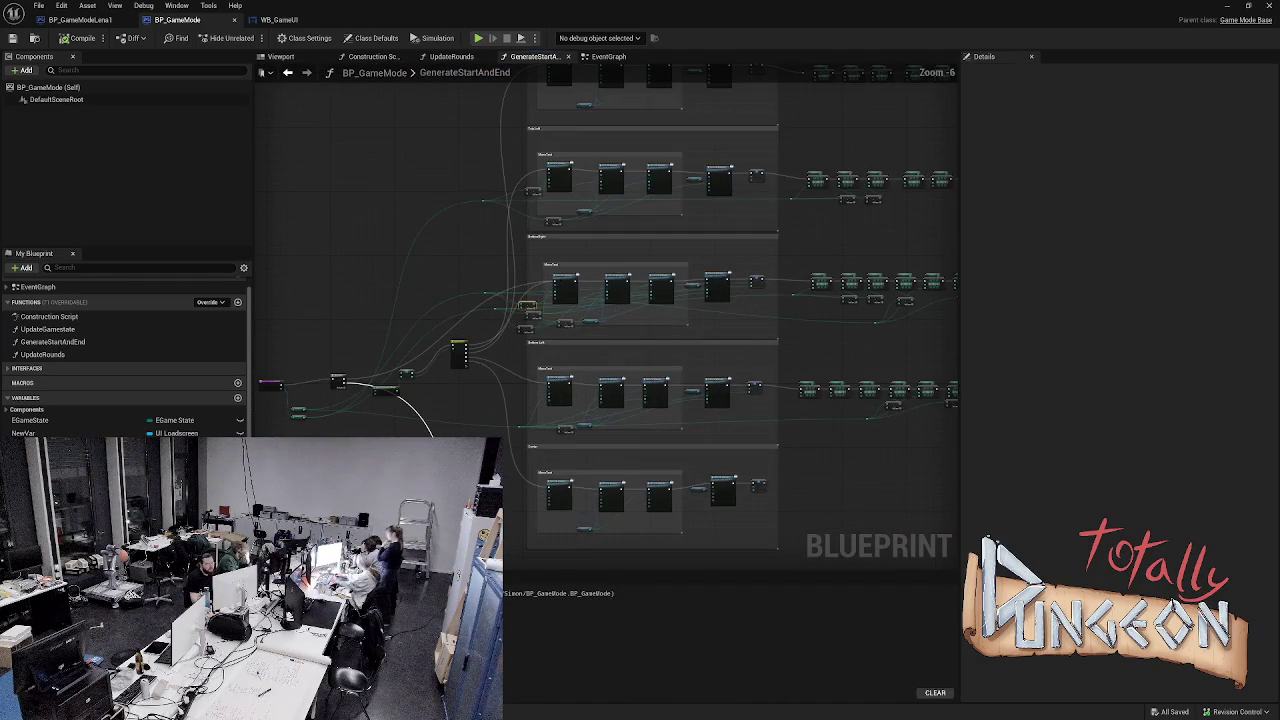
scroll(605, 315, "up", 2)
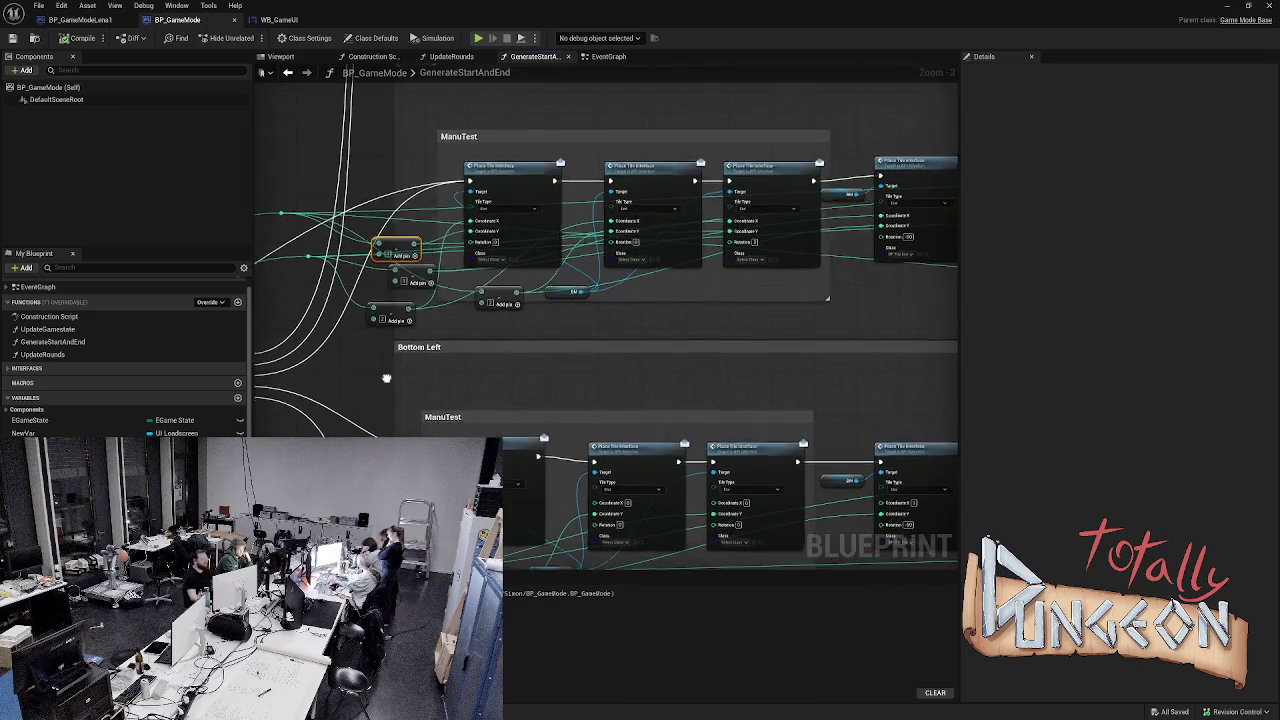
scroll(408, 418, "down", 1)
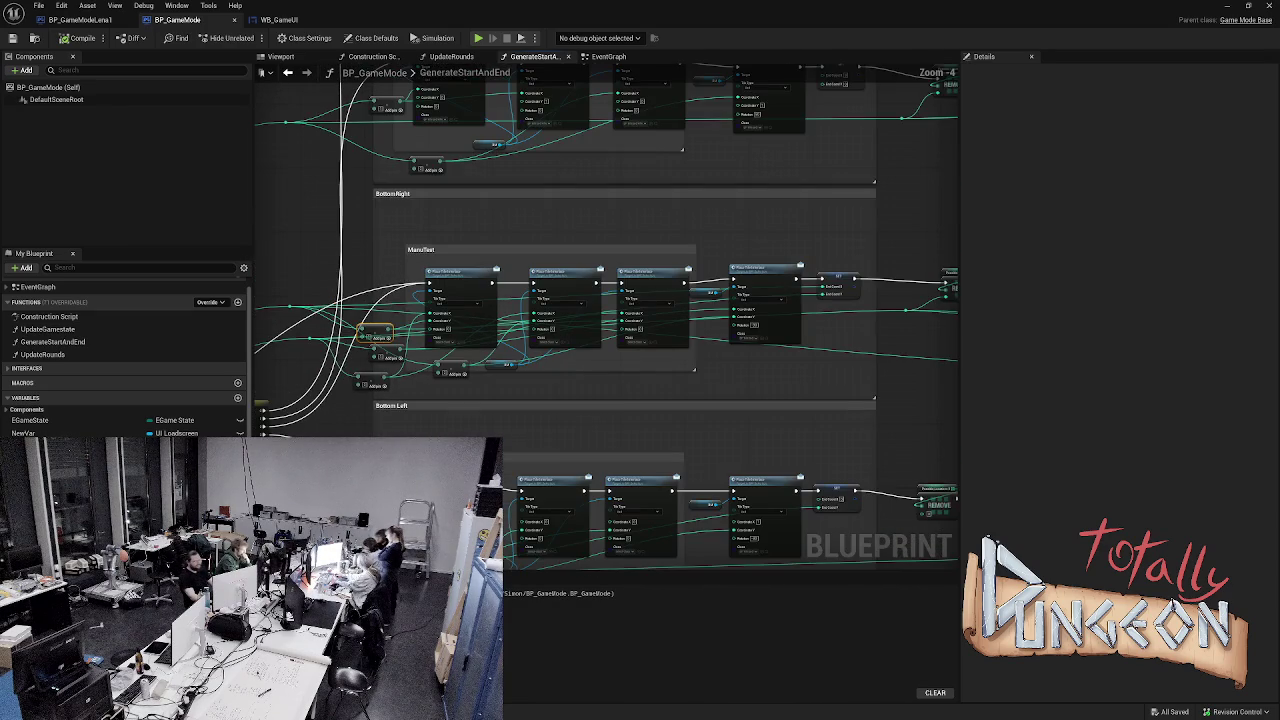
scroll(495, 437, "up", 1)
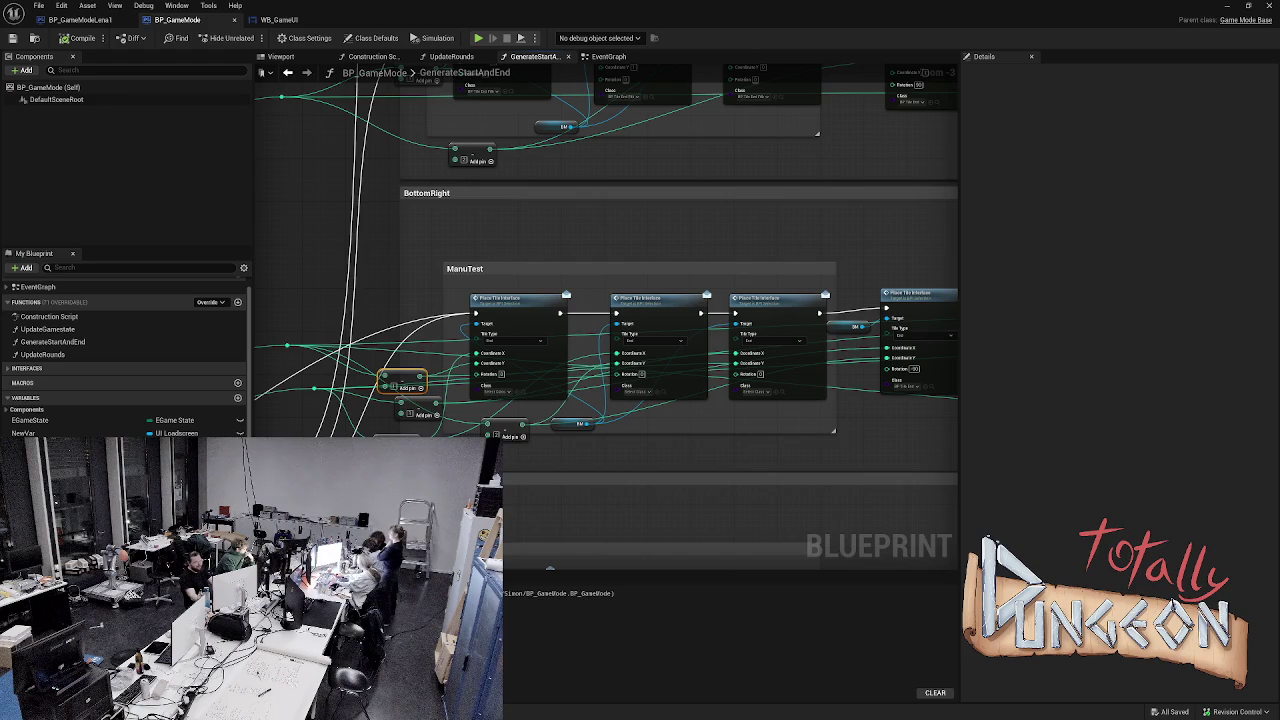
scroll(355, 491, "down", 1)
scroll(355, 491, "down", 5)
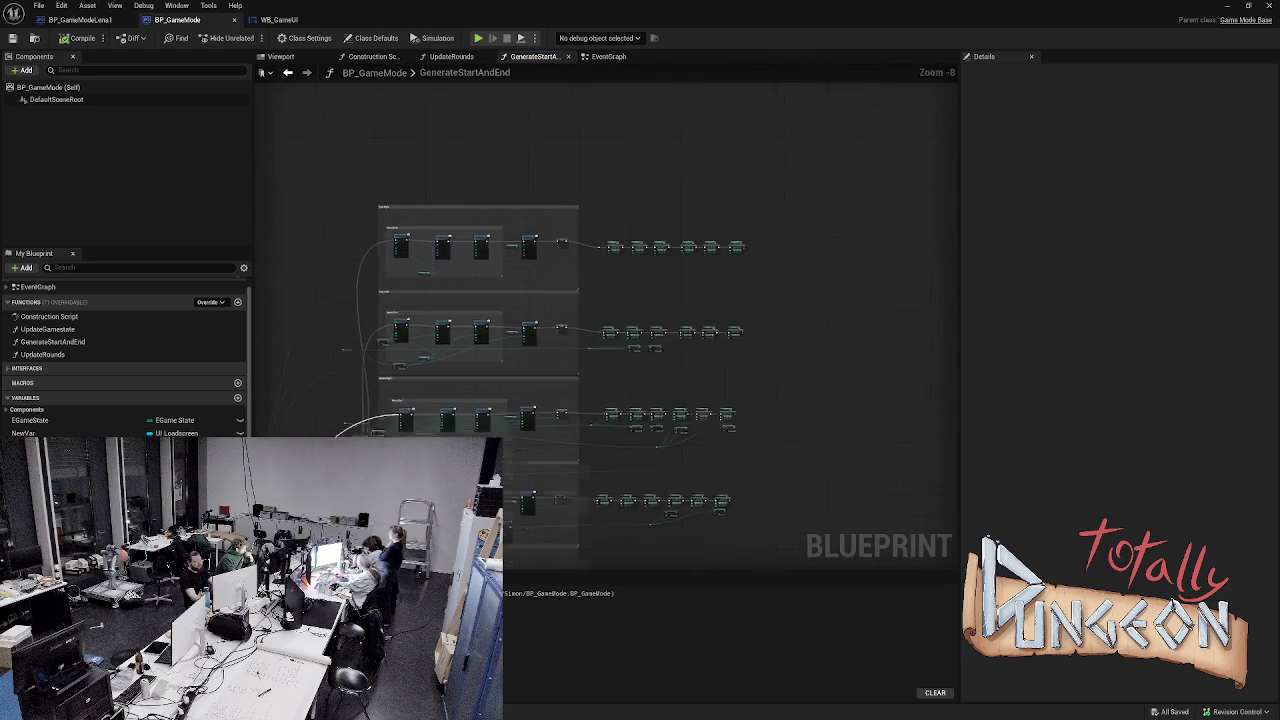
scroll(422, 250, "down", 2)
mouse_move(438, 379)
left_mouse_down()
mouse_move(459, 418)
mouse_move(466, 371)
mouse_move(455, 387)
left_mouse_up()
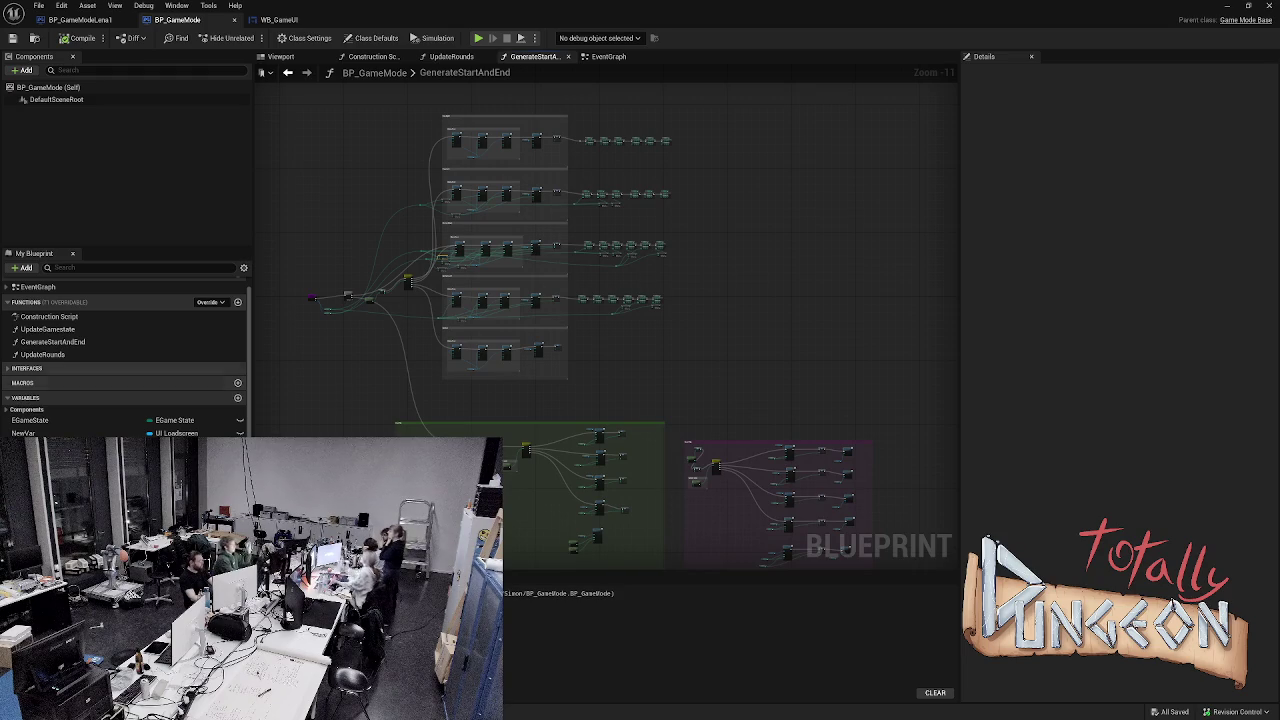
scroll(416, 343, "up", 6)
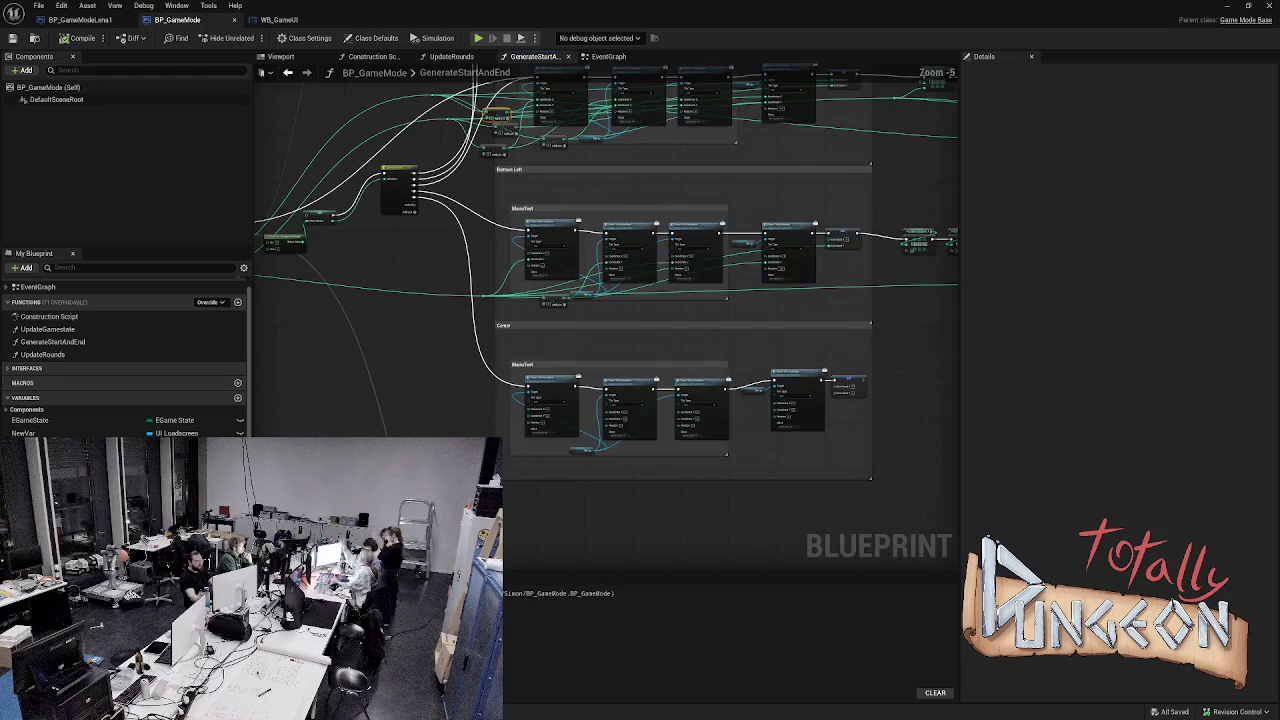
scroll(428, 157, "up", 3)
mouse_move(428, 157)
left_mouse_down()
mouse_move(351, 266)
mouse_move(465, 280)
mouse_move(608, 454)
left_mouse_up()
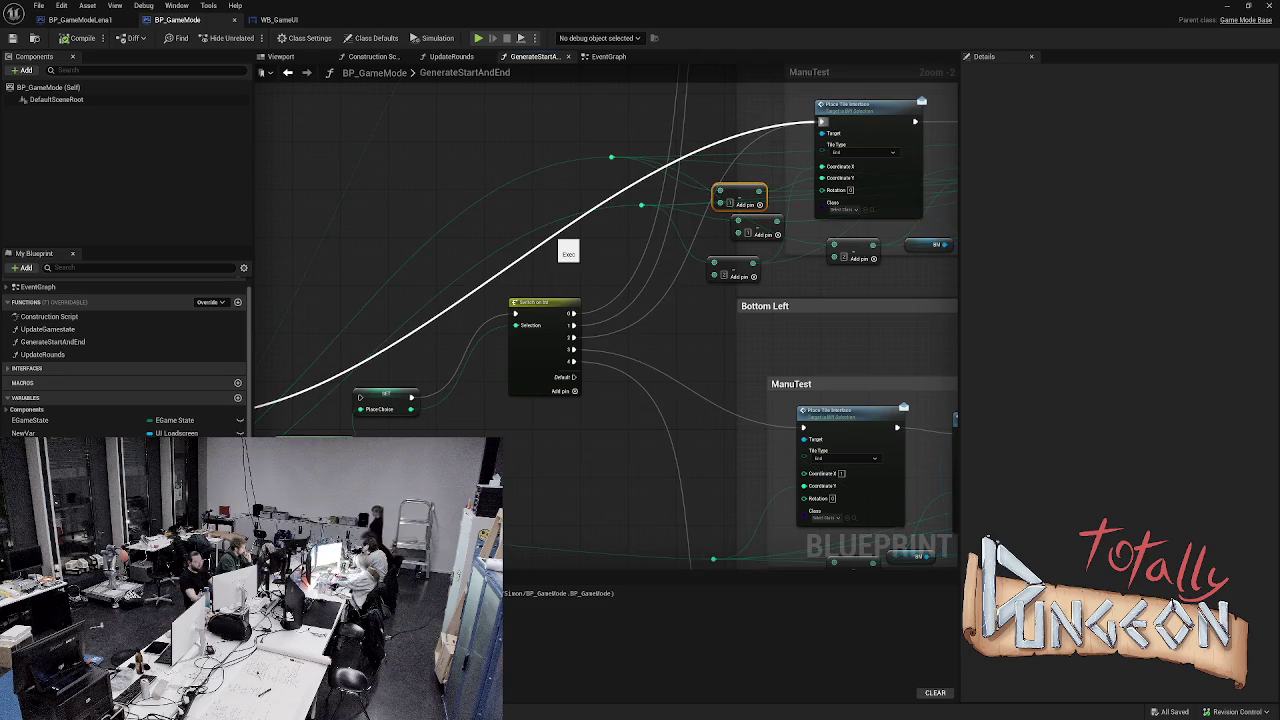
left_click(558, 250, "alt")
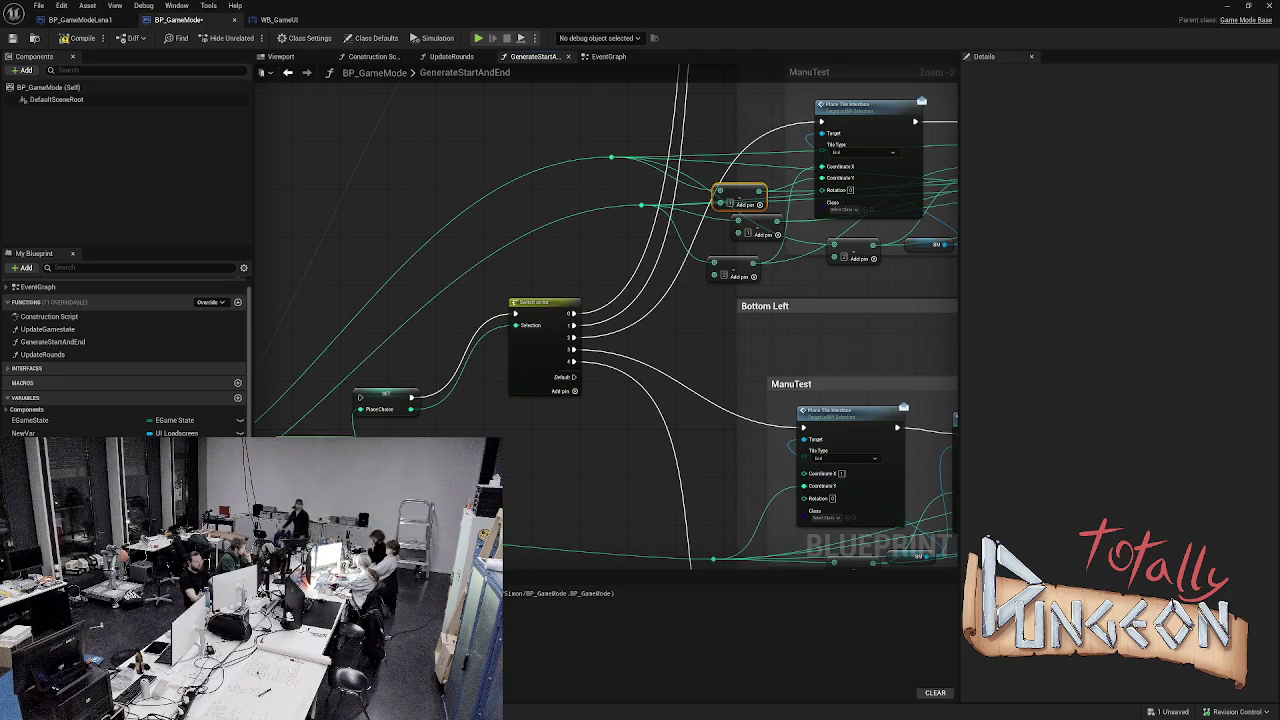
- Draw a new execution wire from the branching node, save, and run another test simulation
left_click_drag(313, 315, 921, 326)
scroll(800, 372, "up", 2)
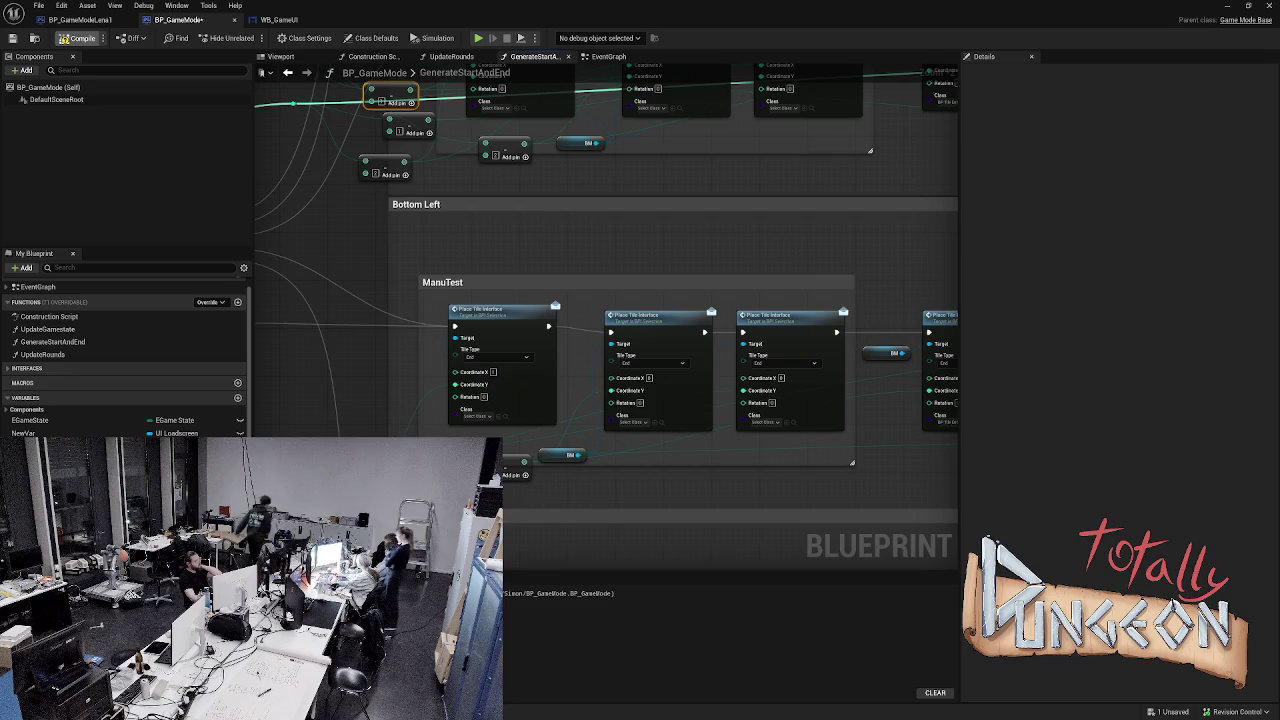
key("ctrl+s")
key("alt+s")
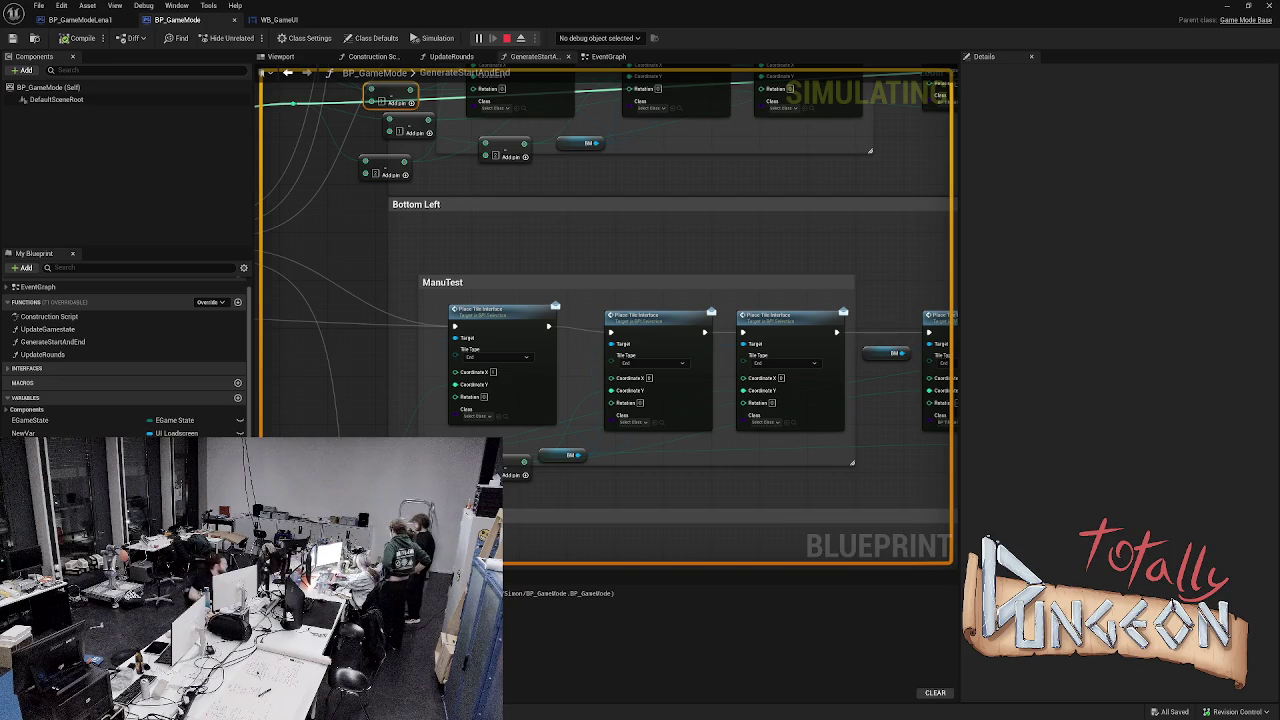
key("Escape")
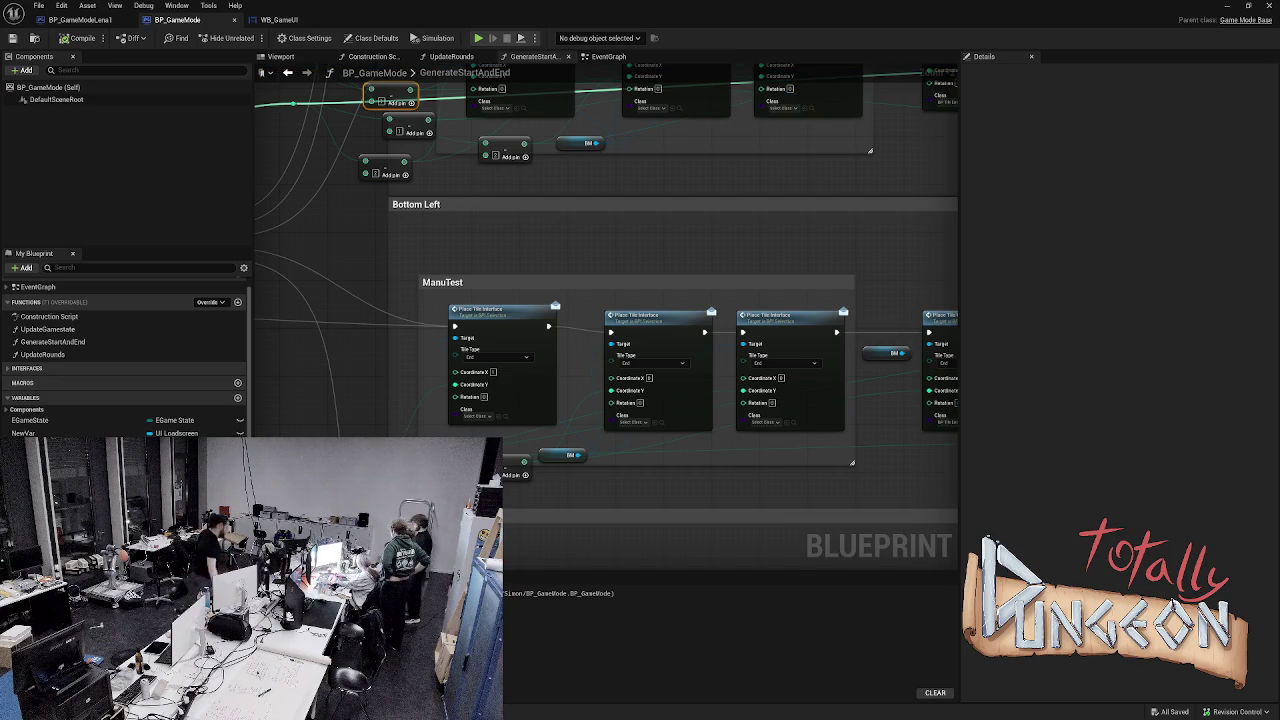
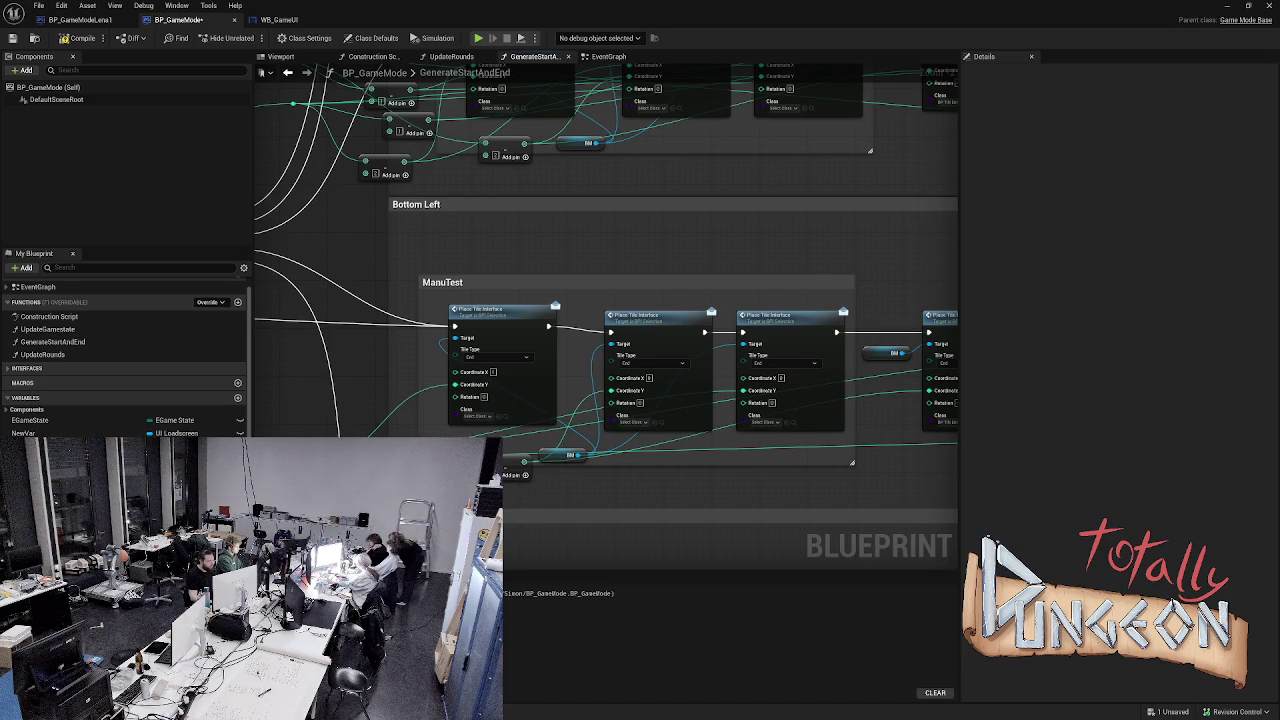
- Disconnect the first tile's Coordinate Y and add a new integer node in its place
left_click(456, 385, "alt")
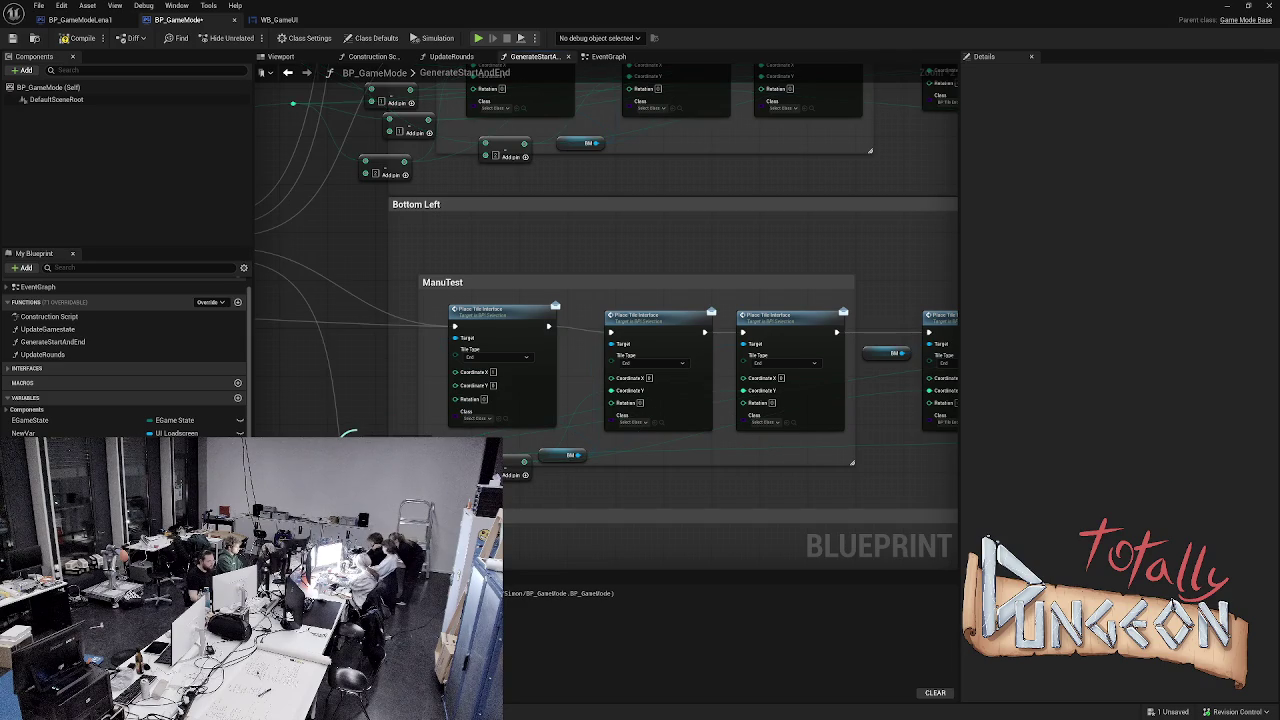
left_click_drag(350, 434, 346, 433)
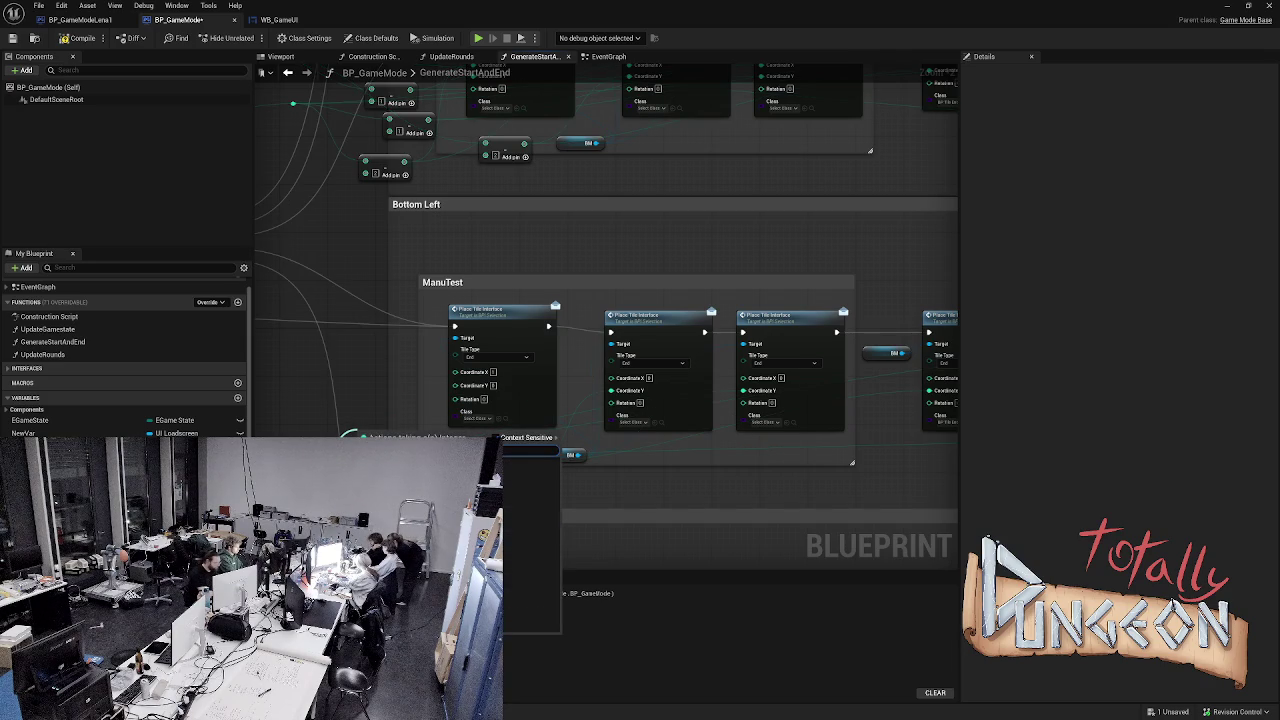
key("Return")
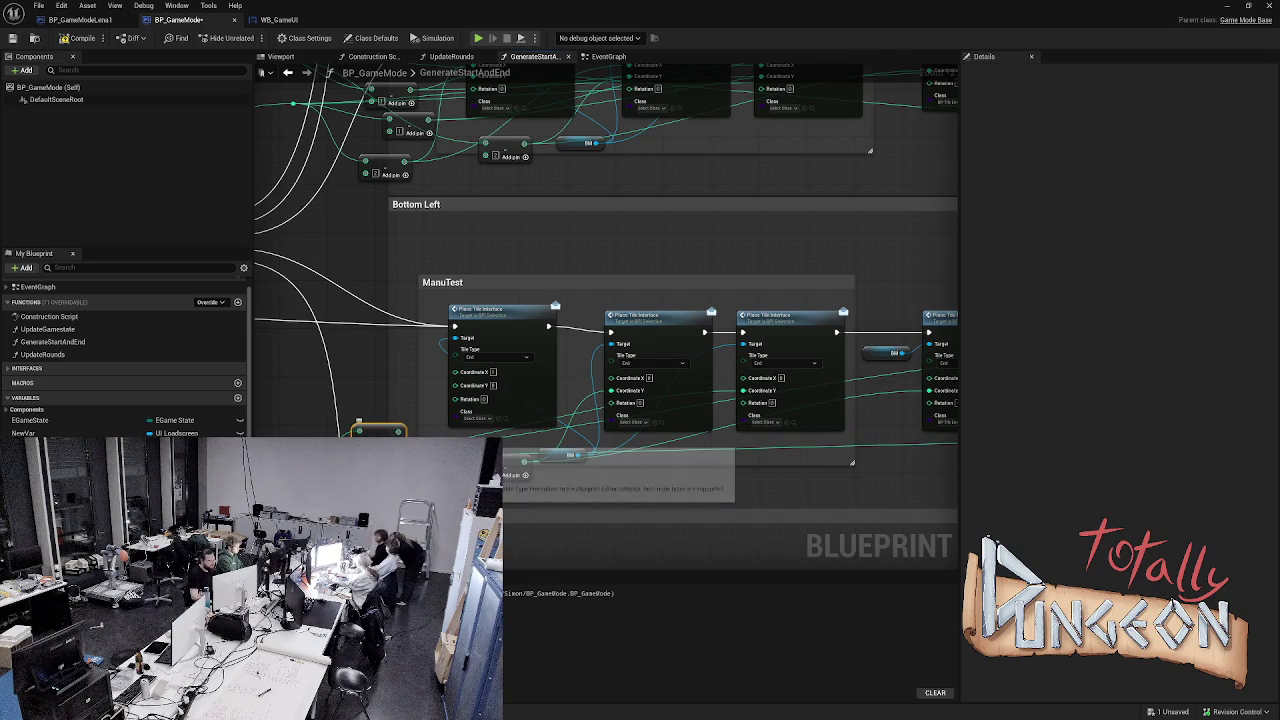
- Wire the integer node into the first and fourth tiles' Coordinate Y, then save and simulate
mouse_move(398, 431)
left_mouse_down()
mouse_move(457, 387)
mouse_move(470, 400)
left_mouse_up()
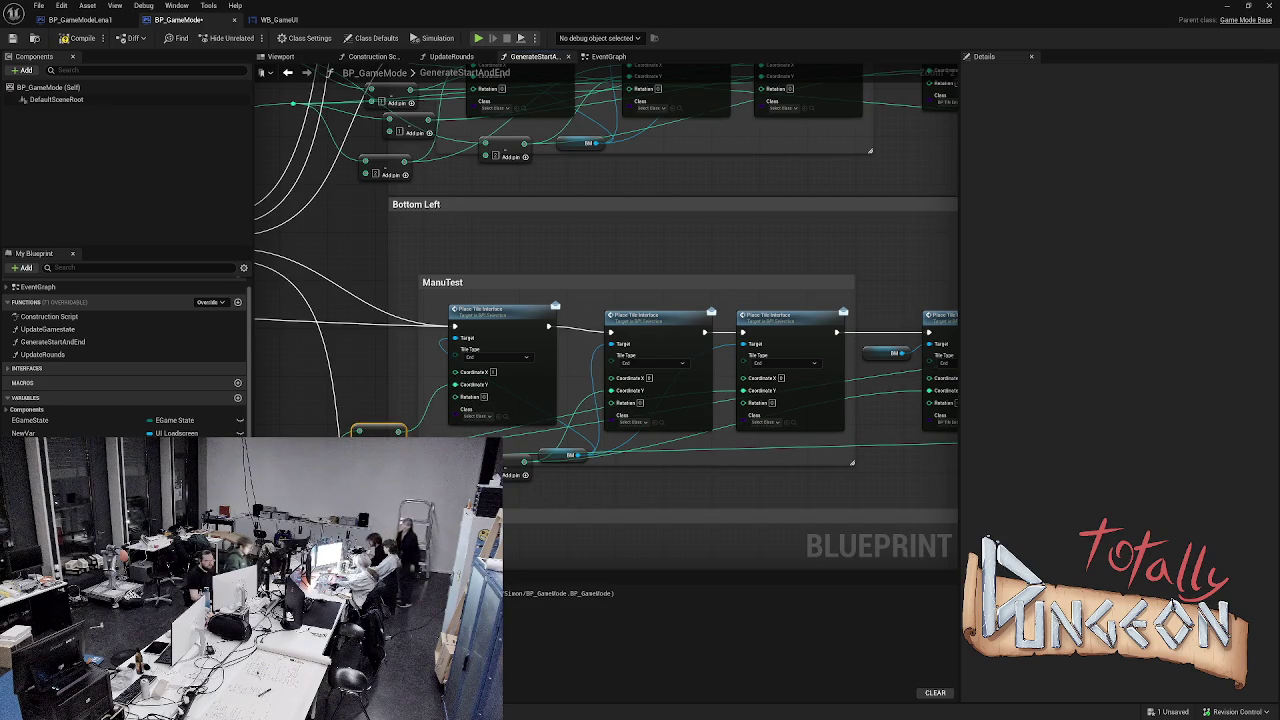
left_click_drag(310, 418, 851, 378)
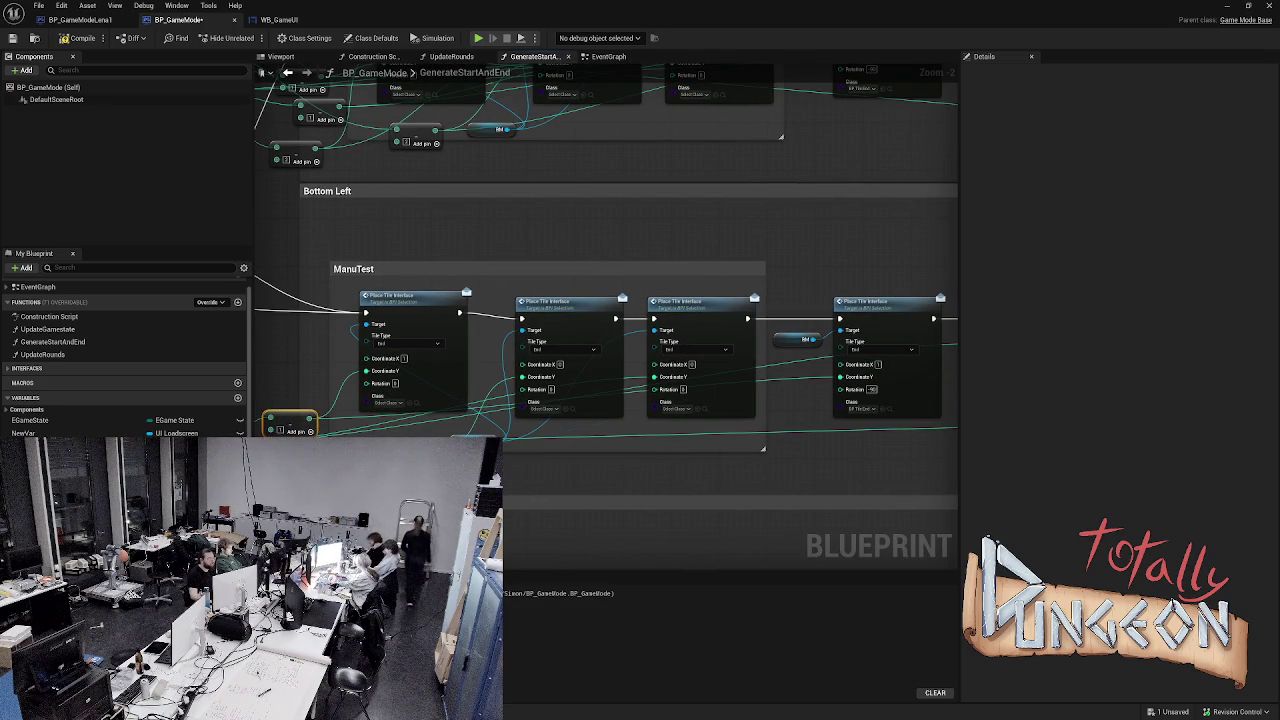
key("ctrl+s")
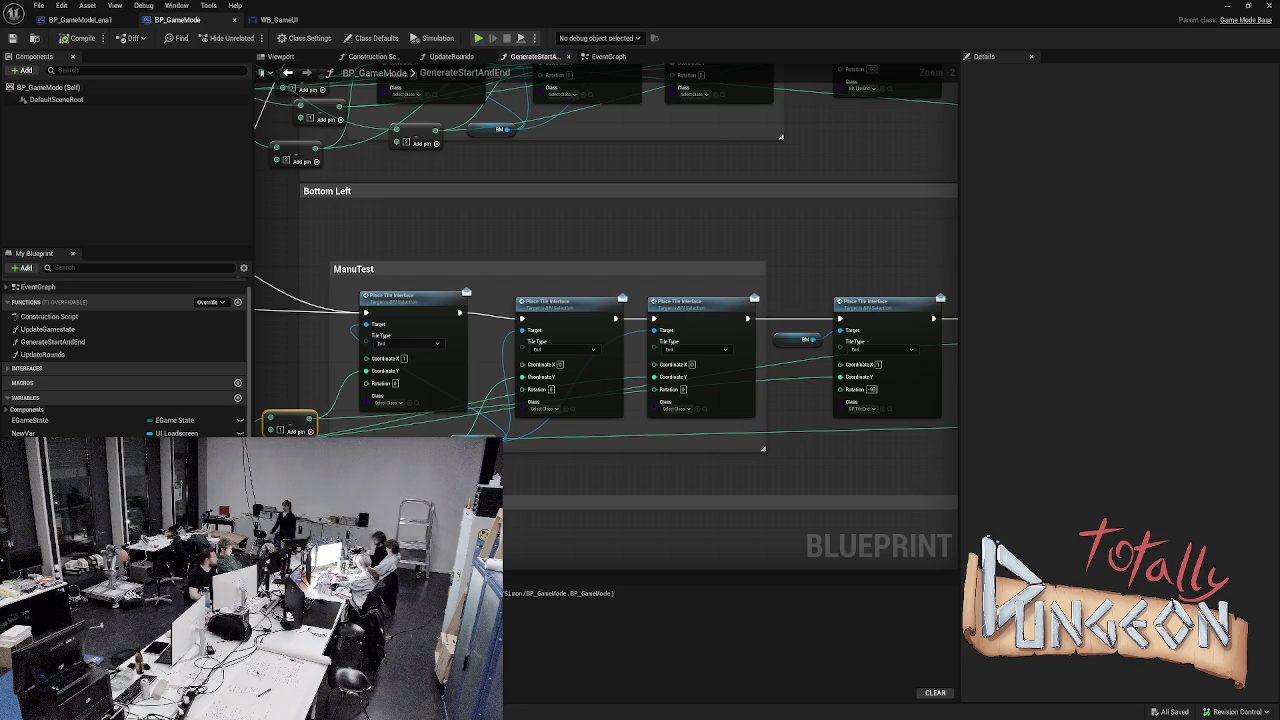
key("alt+p")
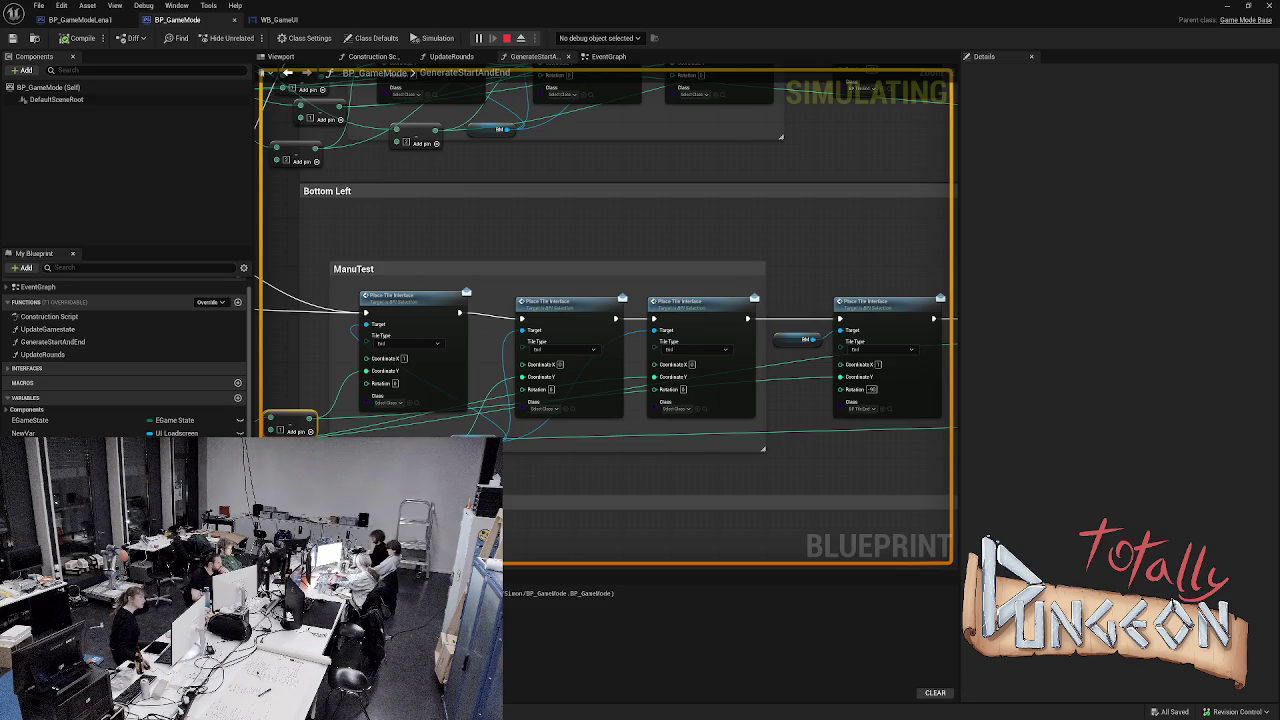
key("Escape")
scroll(606, 316, "down", 5)
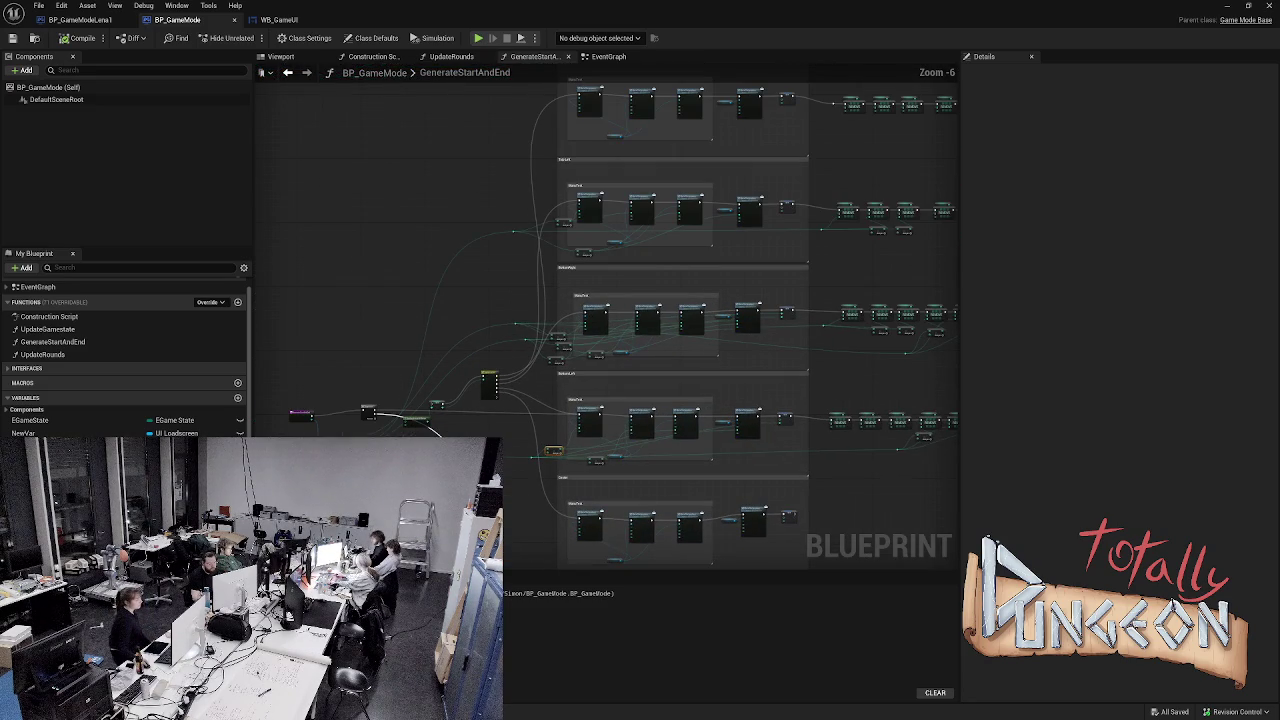
scroll(536, 122, "up", 3)
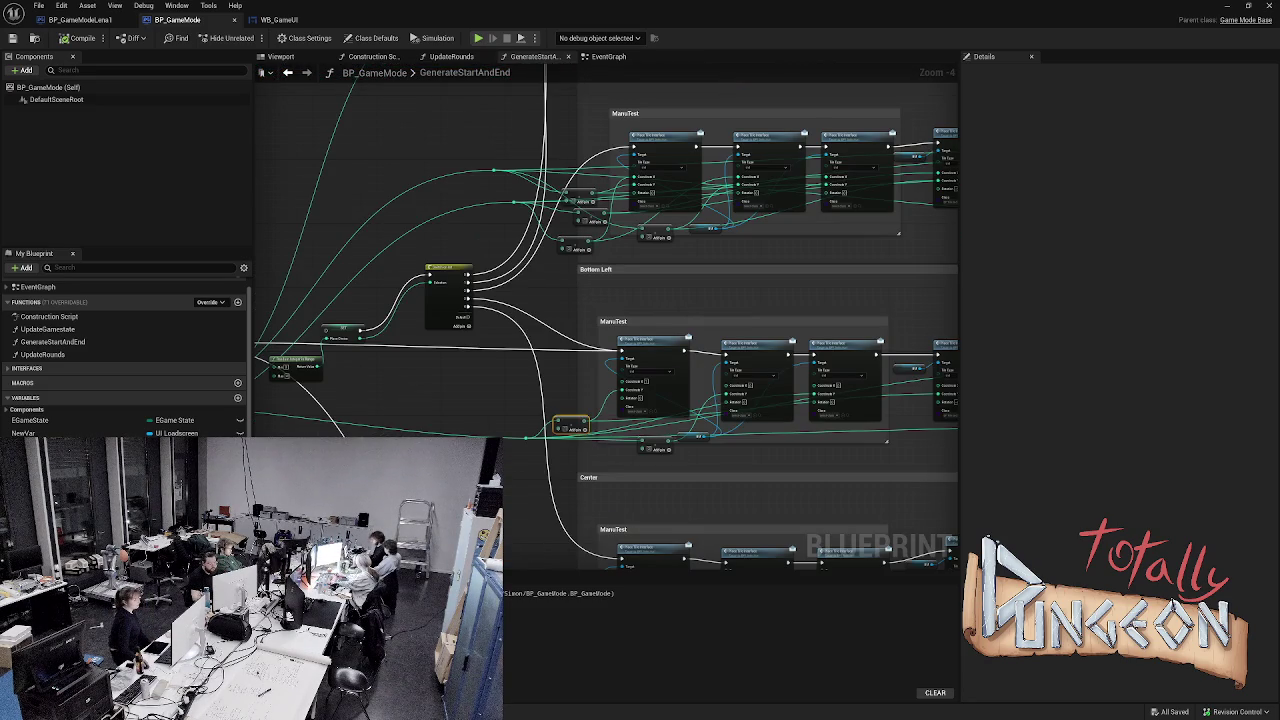
scroll(366, 380, "up", 1)
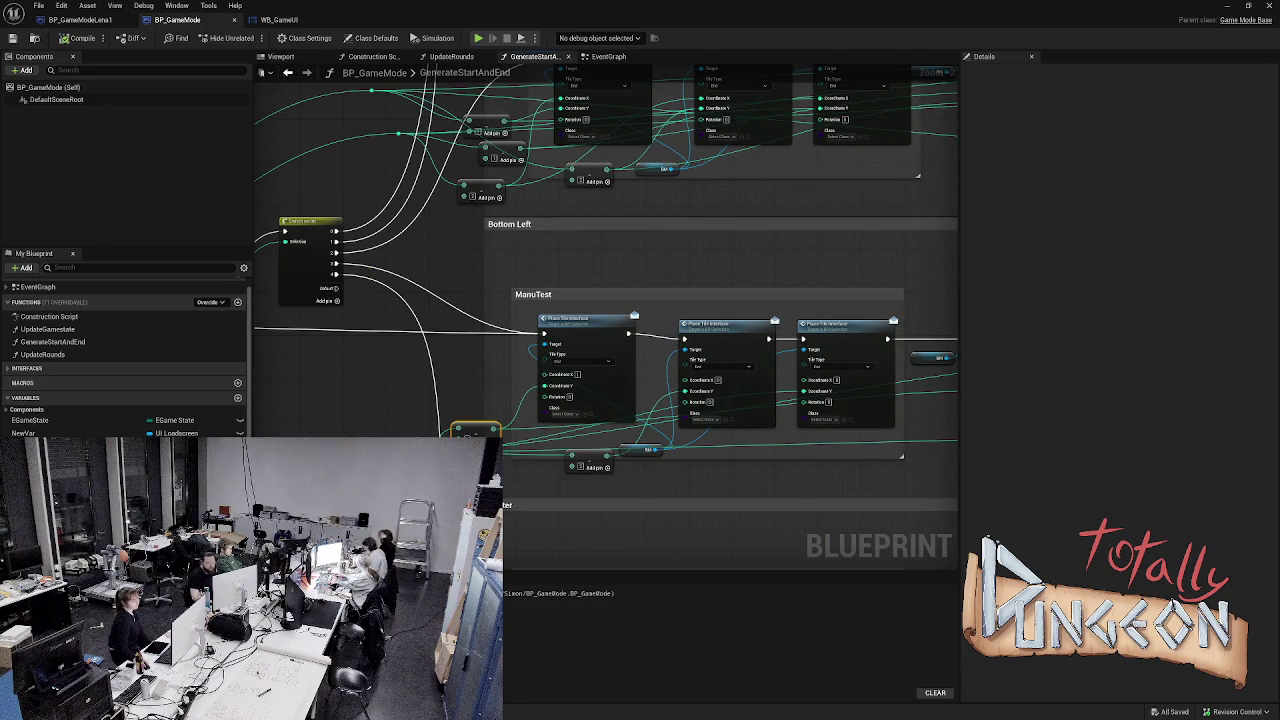
mouse_move(700, 300)
left_mouse_down()
mouse_move(642, 335)
mouse_move(472, 330)
mouse_move(805, 320)
left_mouse_up()
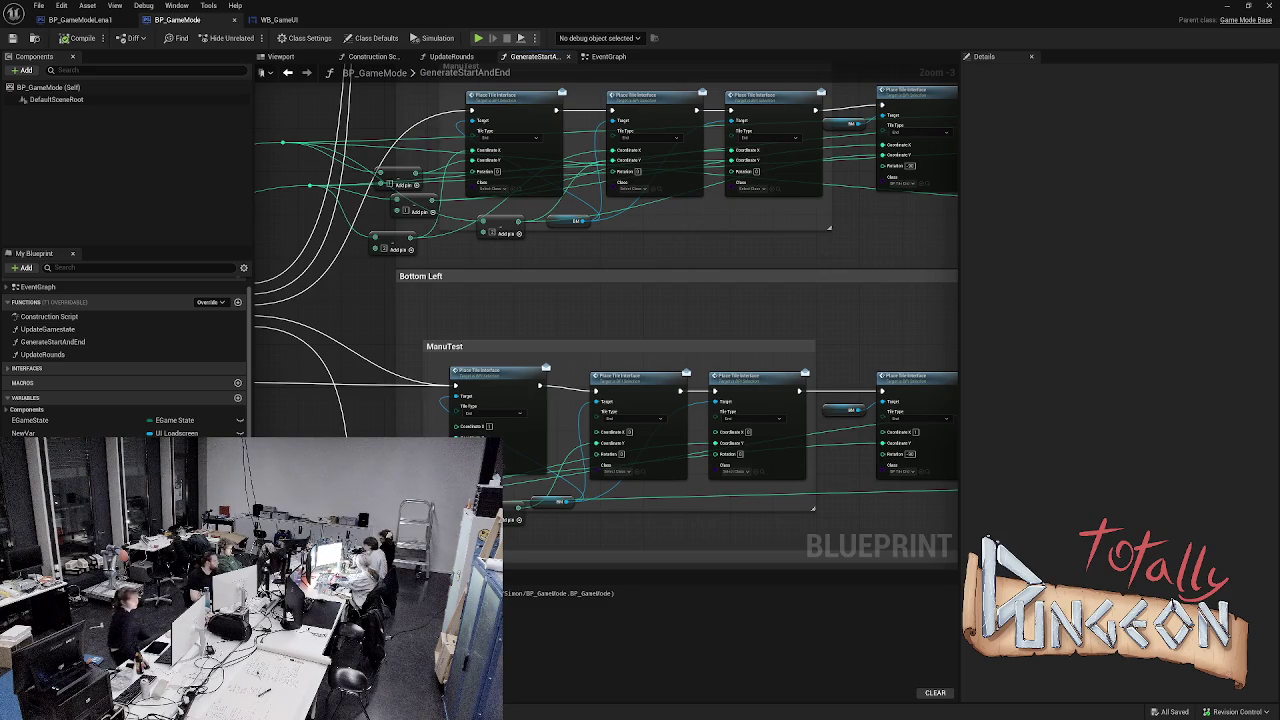
key("alt+s")
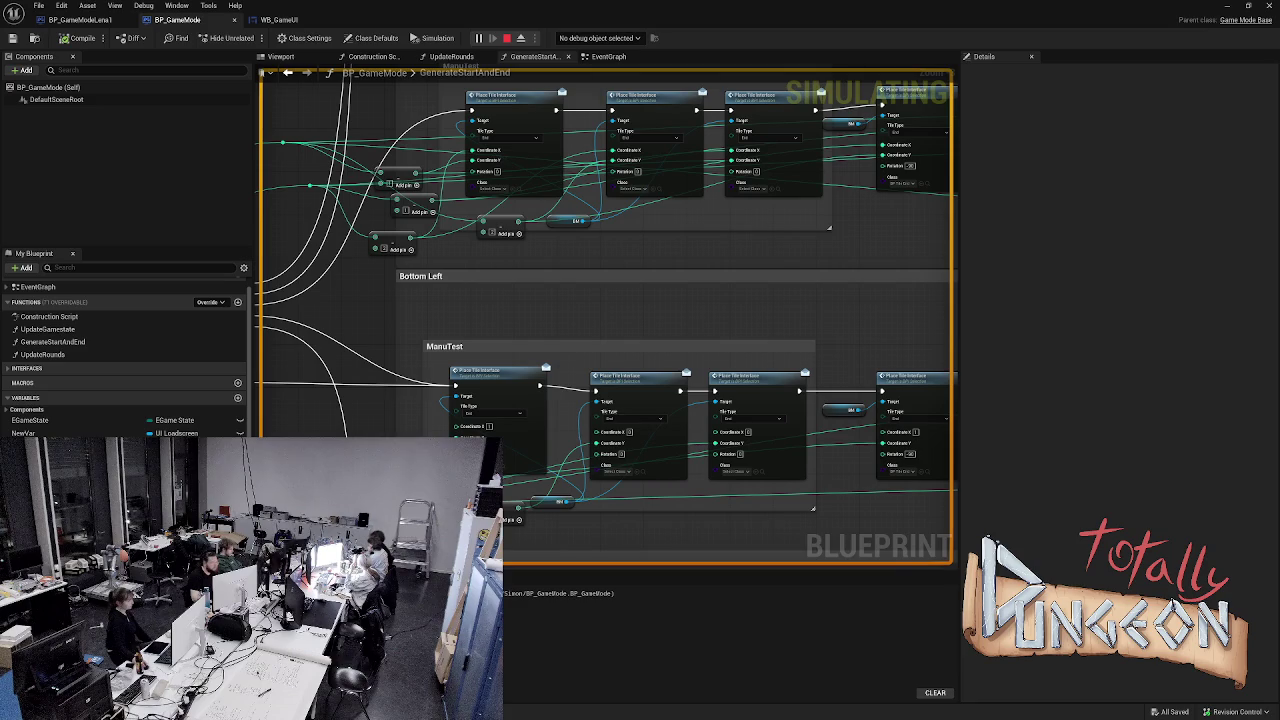
key("Escape")
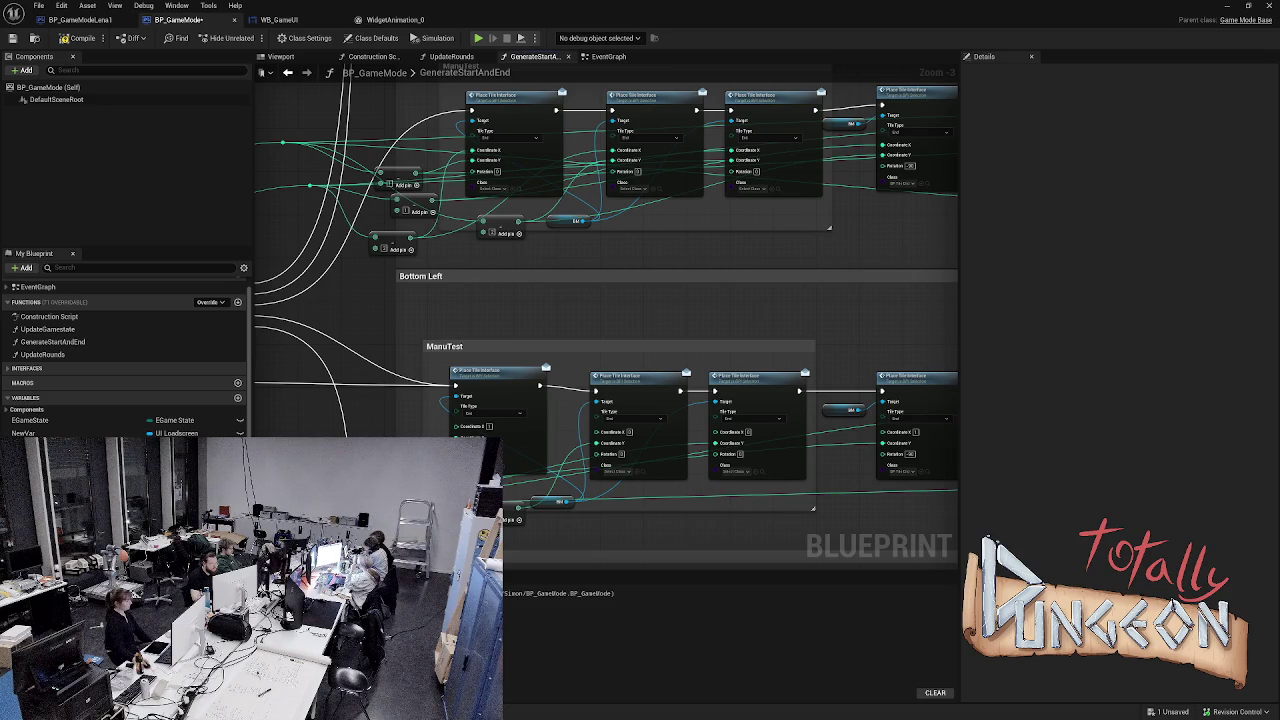
- Compile and save BP_GameMode, then run and stop a test simulation
key("ctrl+s")
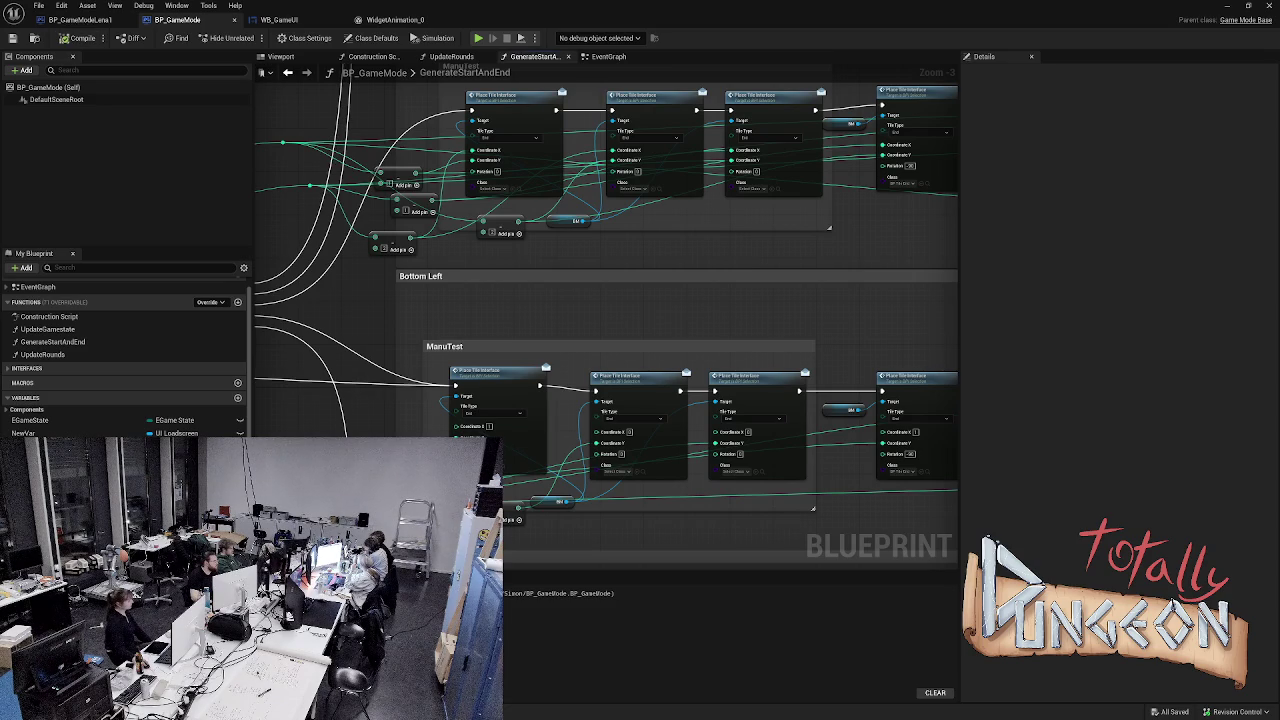
key("alt+p")
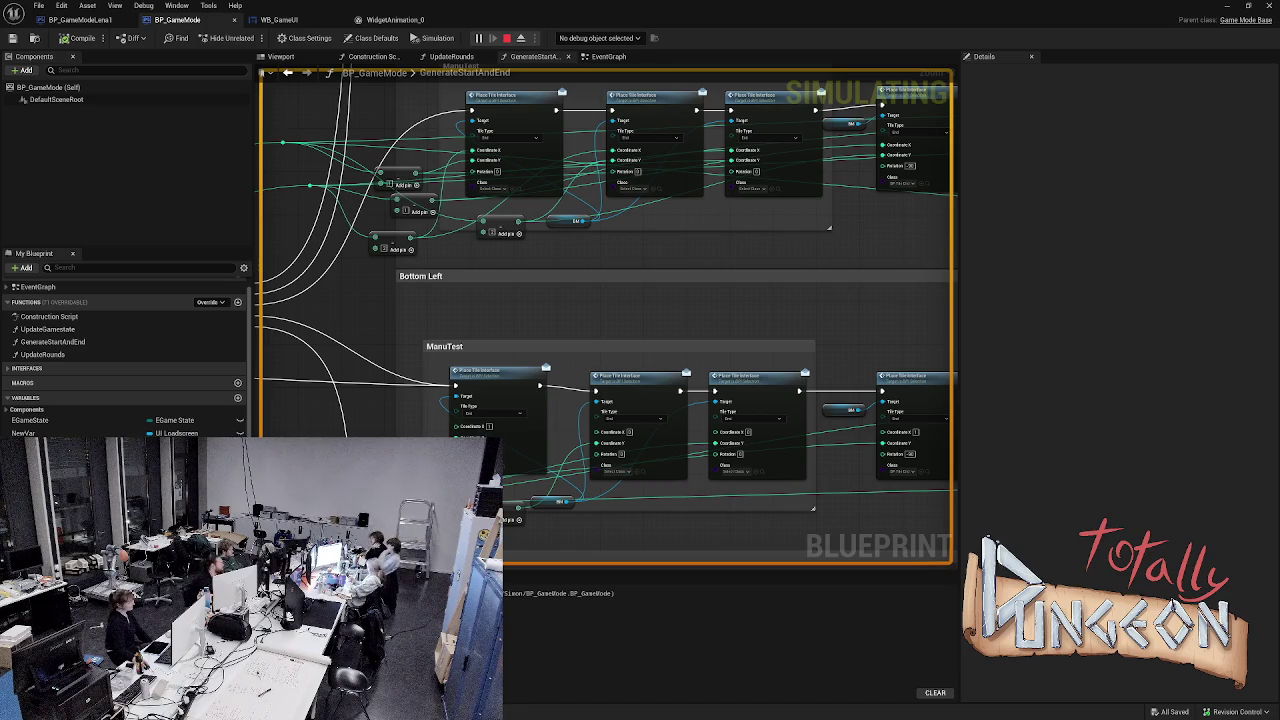
key("Escape")
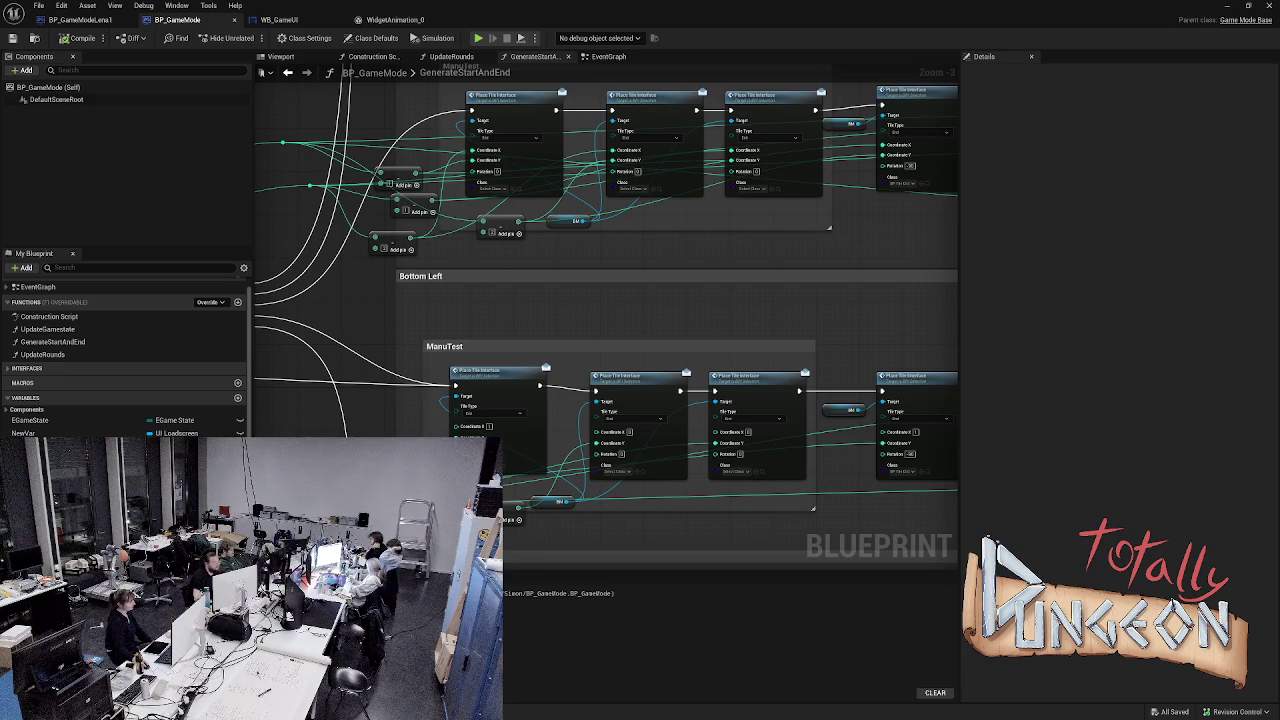
left_click_drag(420, 437, 376, 430)
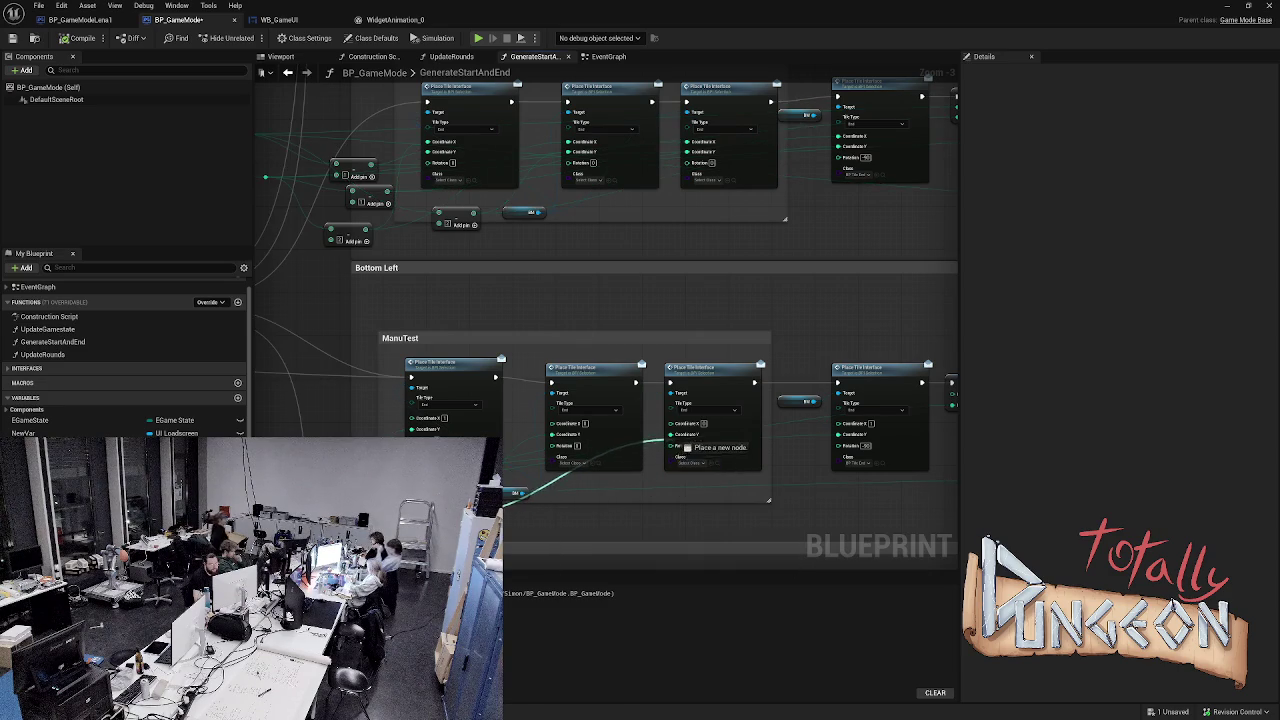
- Select the node below the Bottom Left group, rerun the simulation, then frame the whole graph
scroll(606, 300, "down", 2)
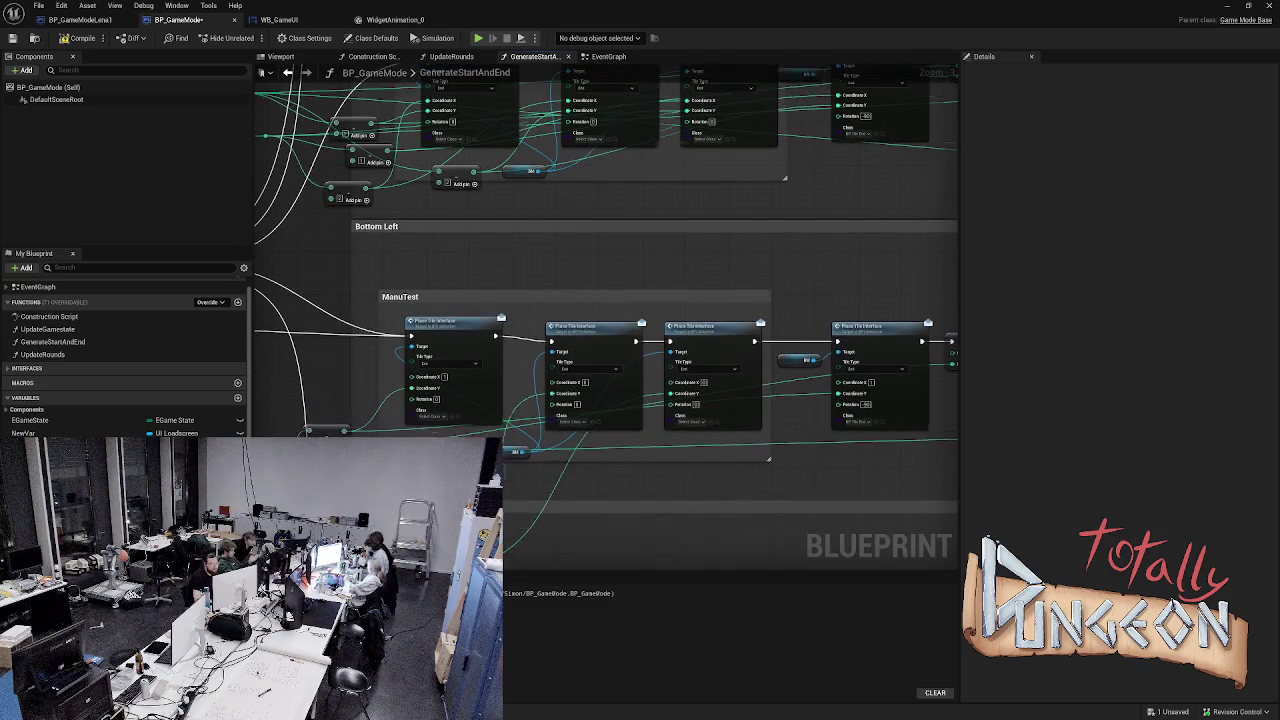
left_click(446, 431)
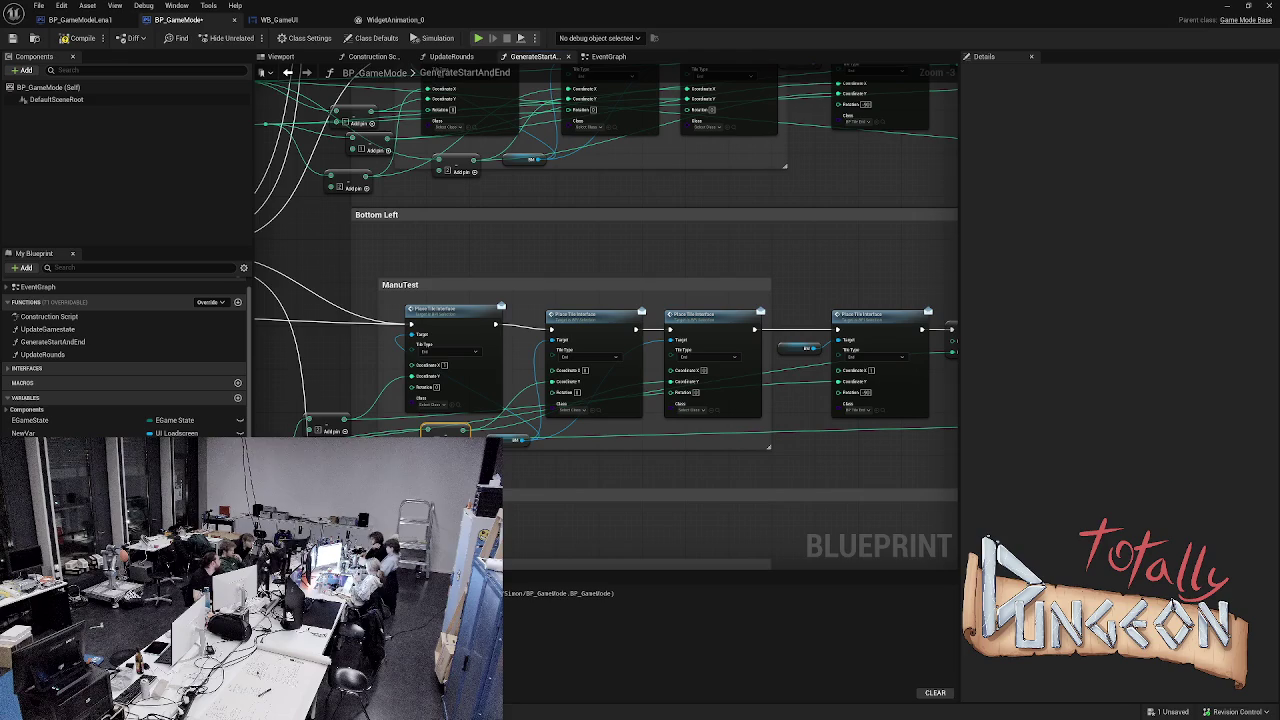
key("alt+p")
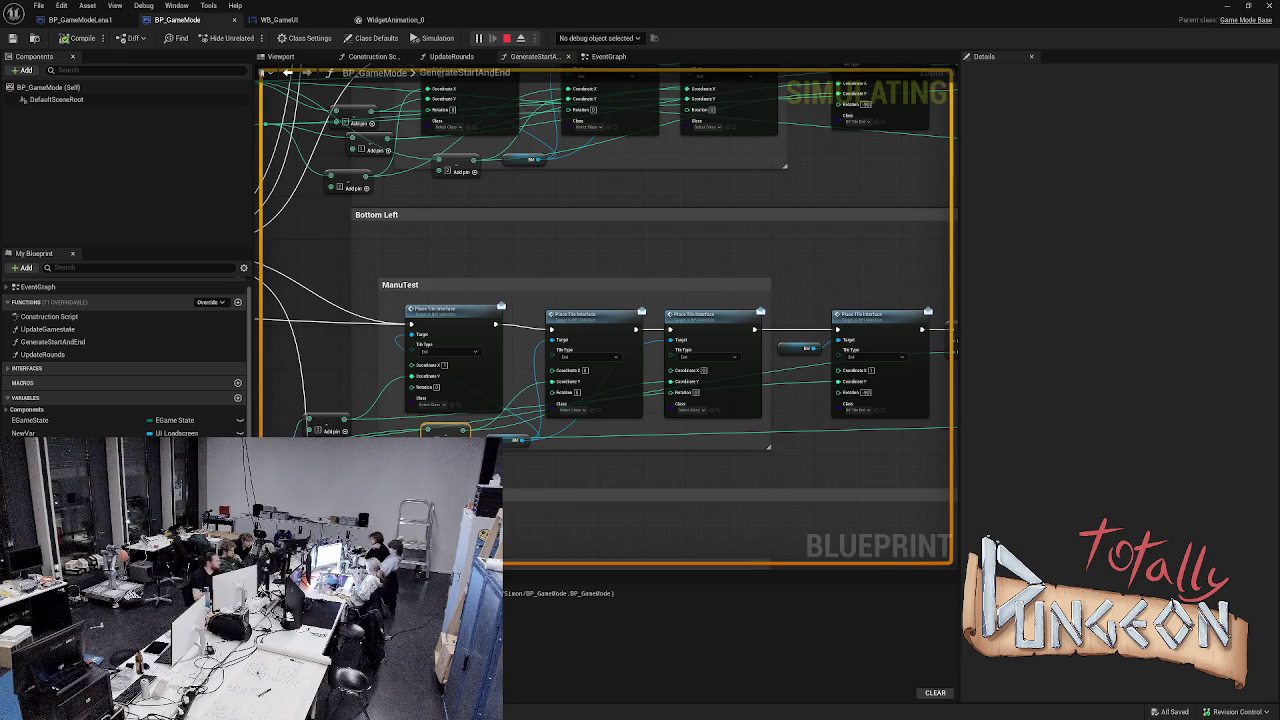
key("Escape")
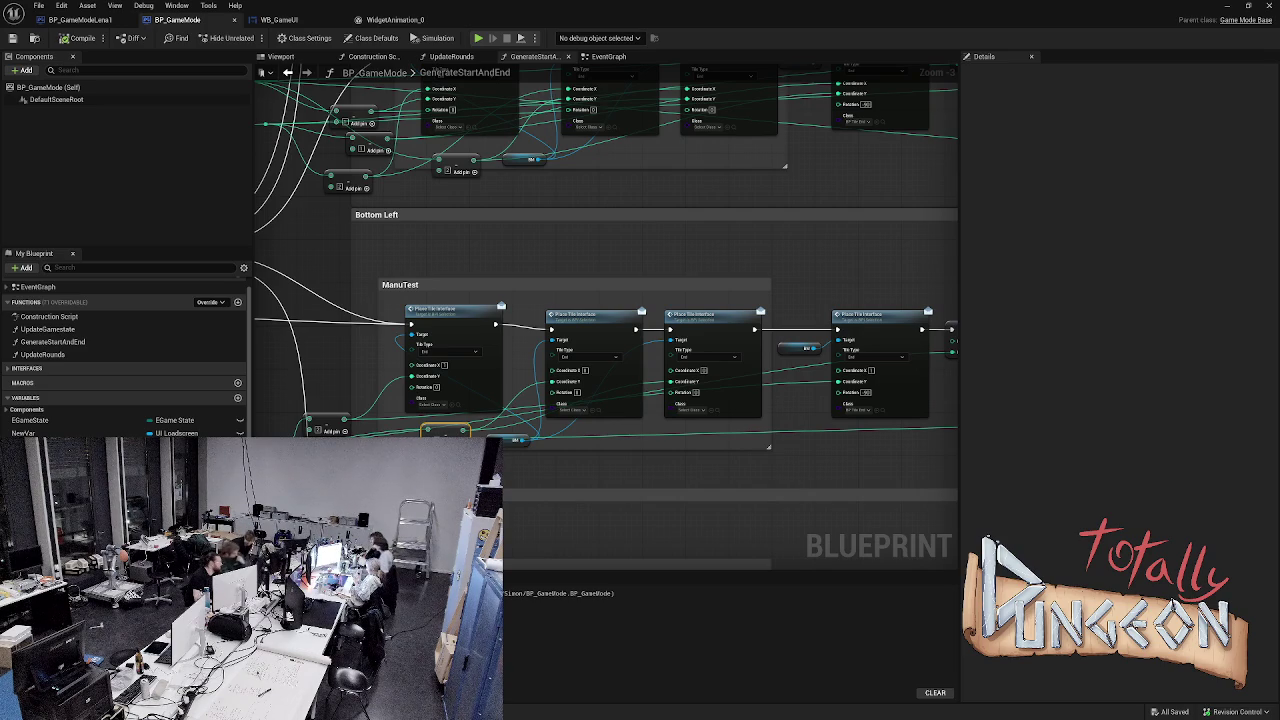
key("Home")
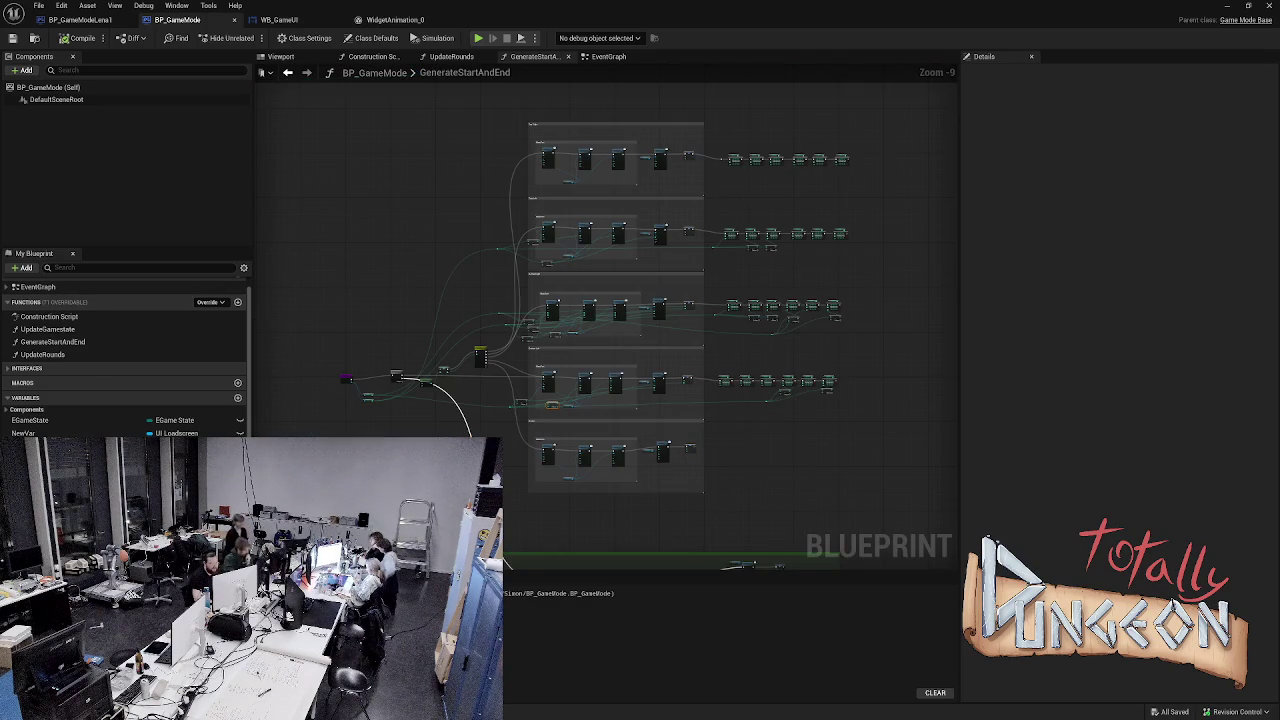
- Connect the Width value to the middle tile's Coordinate Y
scroll(537, 362, "up", 6)
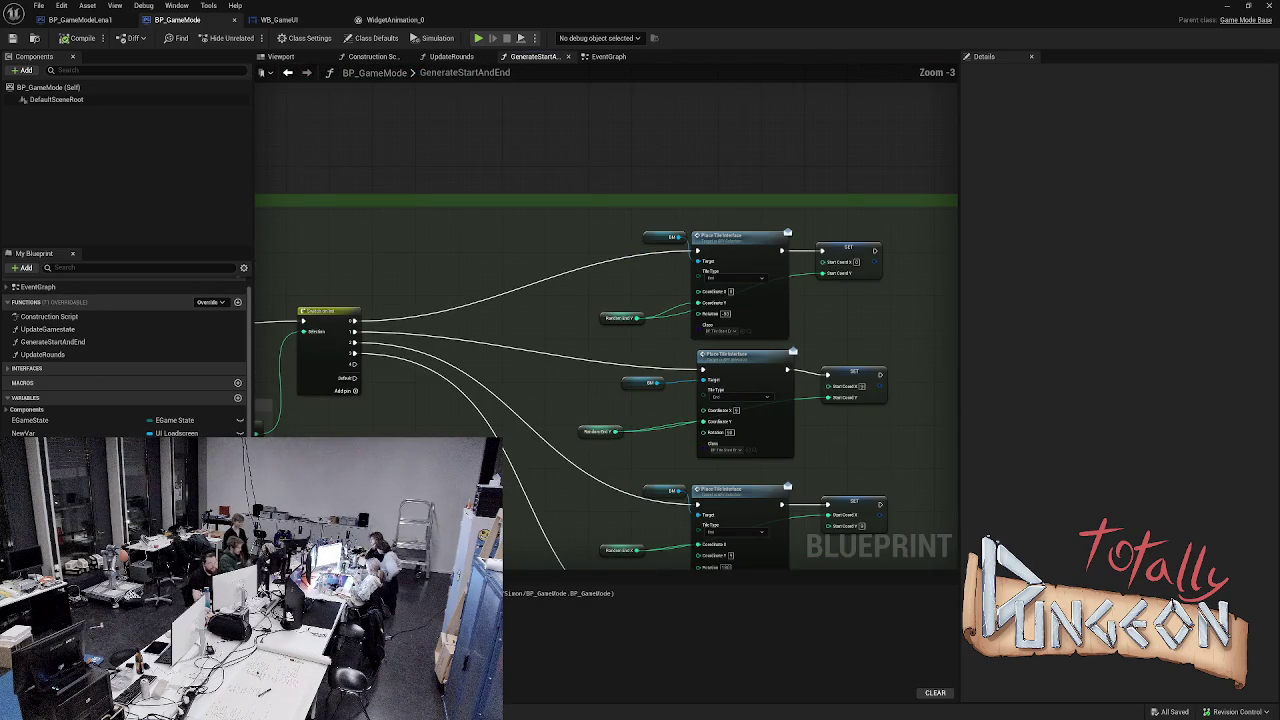
mouse_move(600, 350)
left_mouse_down()
mouse_move(500, 260)
mouse_move(800, 340)
left_mouse_up()
scroll(606, 378, "down", 5)
left_click_drag(600, 300, 700, 380)
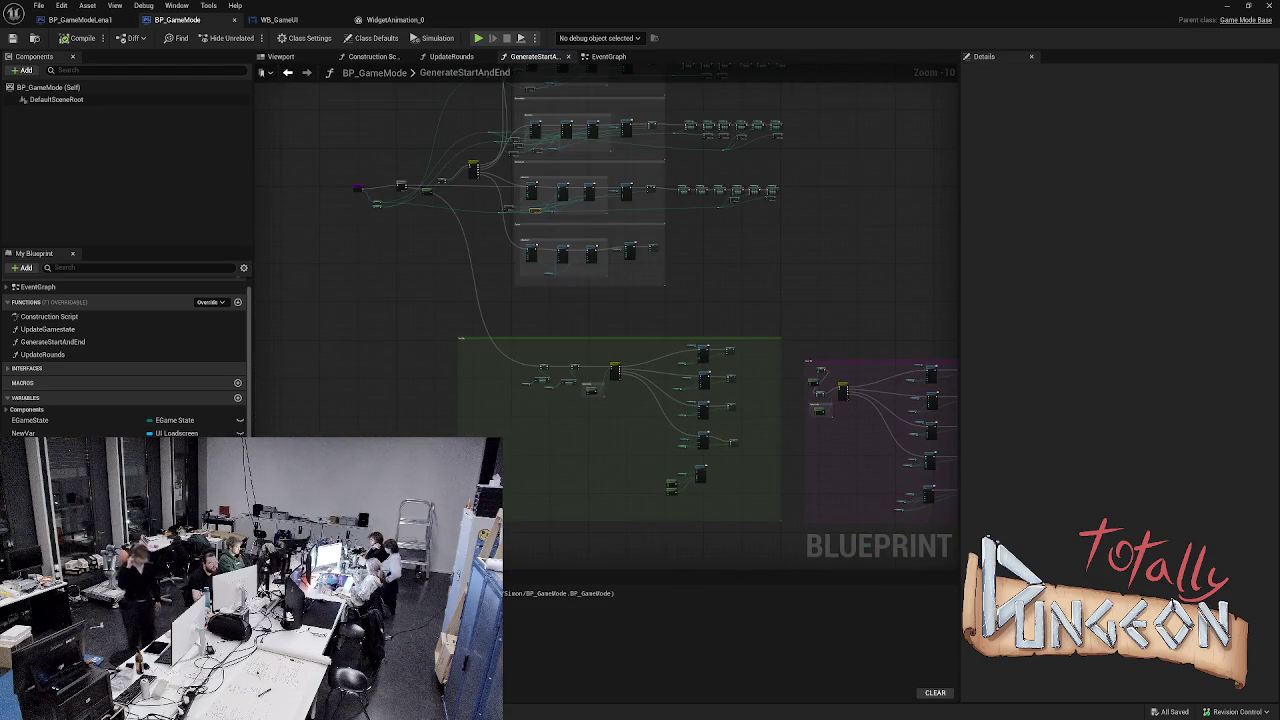
scroll(606, 320, "up", 2)
scroll(380, 176, "up", 7)
mouse_move(379, 176)
left_mouse_down()
mouse_move(471, 251)
mouse_move(714, 516)
mouse_move(957, 486)
mouse_move(957, 500)
mouse_move(910, 508)
mouse_move(1010, 529)
mouse_move(622, 540)
mouse_move(663, 635)
mouse_move(737, 429)
mouse_move(1010, 449)
mouse_move(665, 400)
mouse_move(686, 443)
mouse_move(663, 428)
mouse_move(660, 517)
mouse_move(658, 400)
left_mouse_up()
scroll(910, 508, "down", 5)
scroll(622, 540, "down", 2)
scroll(737, 429, "up", 3)
scroll(665, 400, "up", 4)
mouse_move(666, 488)
left_mouse_down()
mouse_move(662, 500)
mouse_move(650, 326)
mouse_move(678, 328)
mouse_move(668, 290)
mouse_move(678, 312)
left_mouse_up()
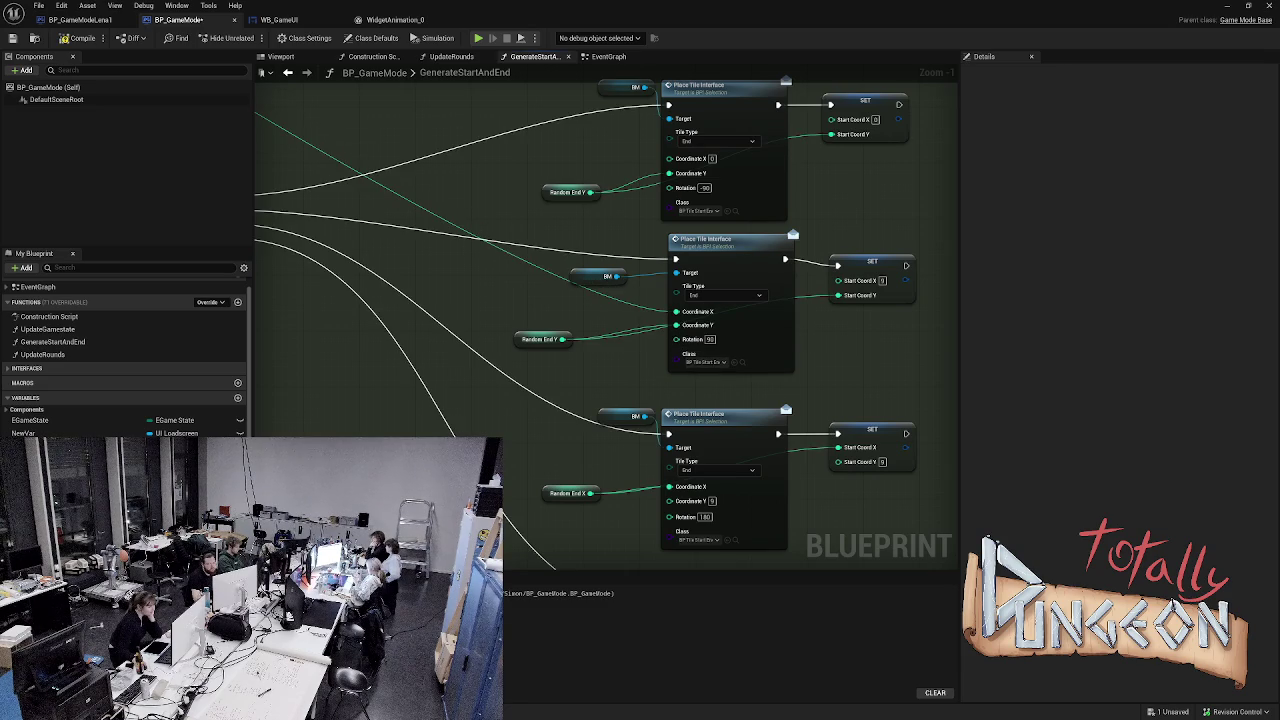
- Pull another wire from the Width value, then compile the game mode and simulate
scroll(678, 312, "down", 10)
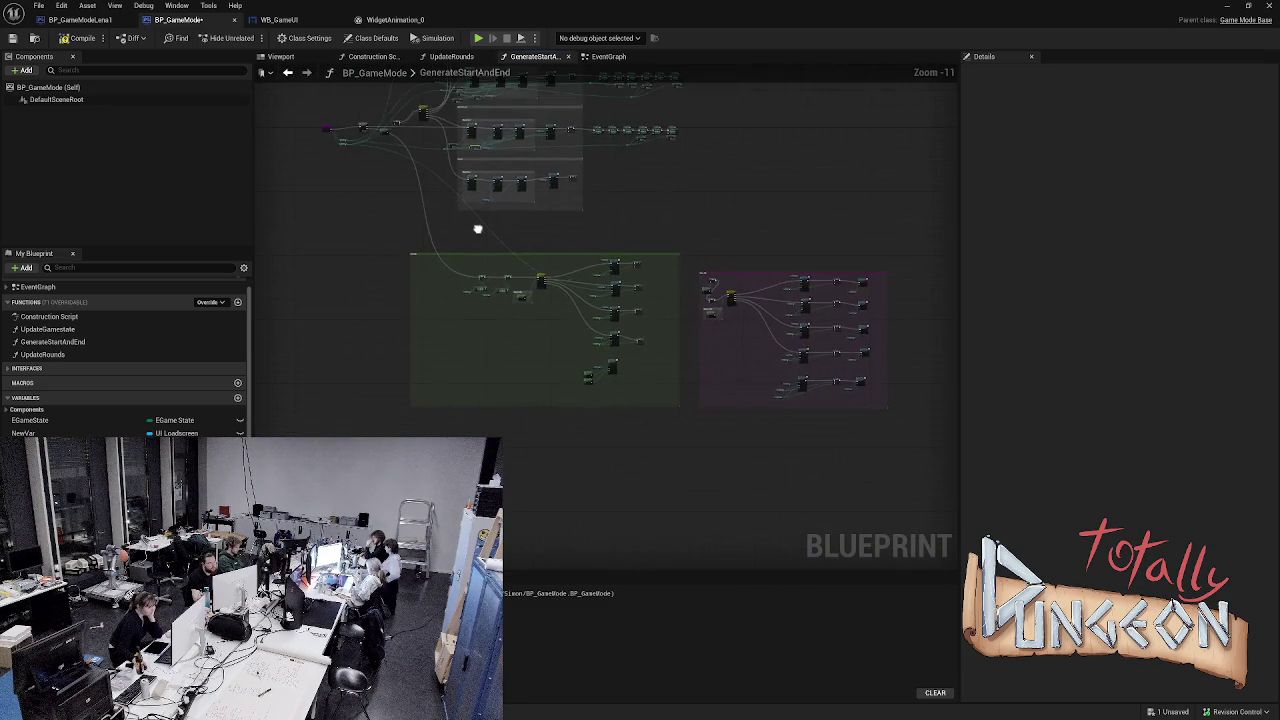
scroll(477, 229, "up", 4)
scroll(443, 171, "up", 5)
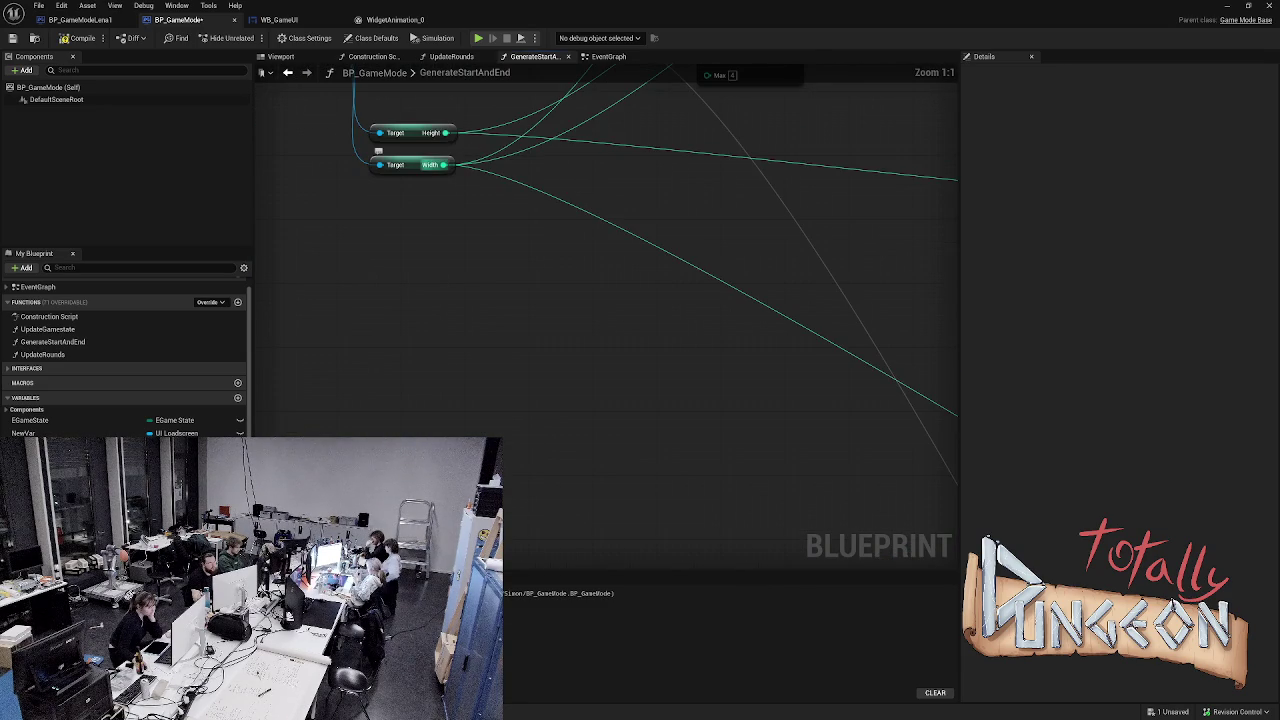
mouse_move(457, 163)
left_mouse_down()
mouse_move(762, 340)
mouse_move(767, 402)
mouse_move(944, 530)
mouse_move(950, 470)
mouse_move(950, 560)
mouse_move(806, 516)
mouse_move(808, 503)
mouse_move(714, 457)
mouse_move(710, 241)
left_mouse_up()
scroll(808, 503, "up", 5)
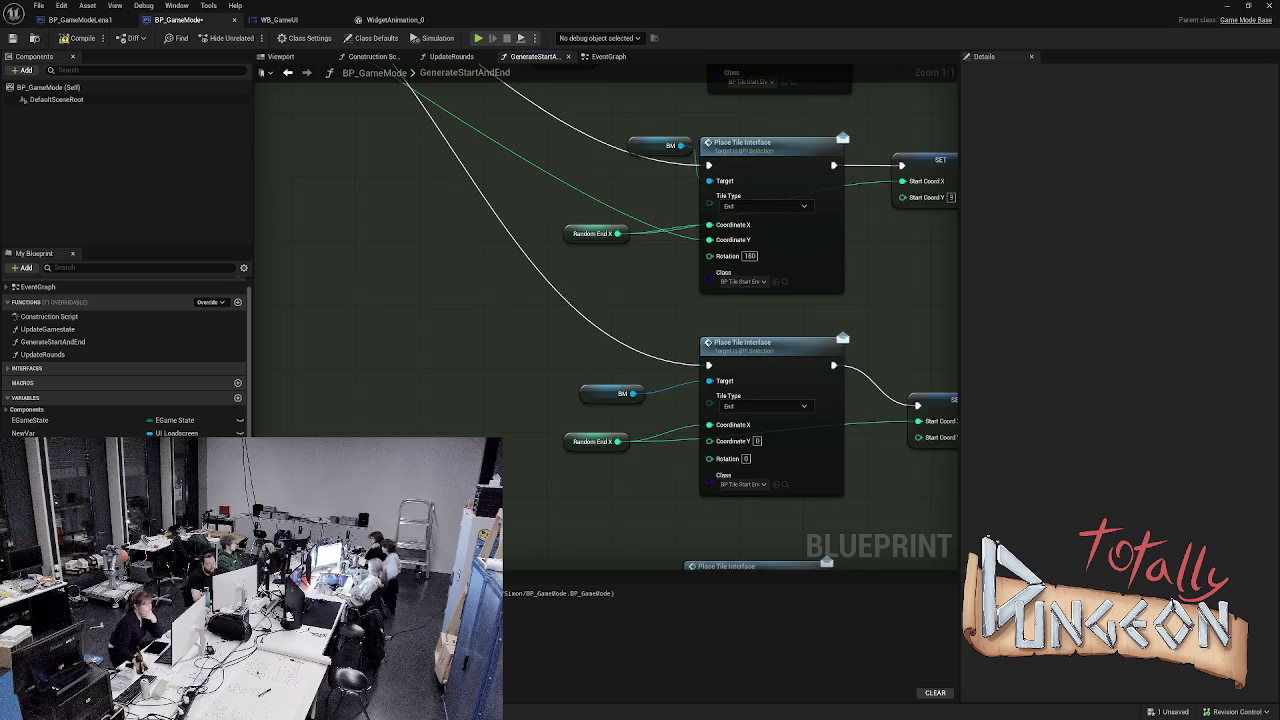
scroll(710, 241, "down", 12)
scroll(531, 309, "up", 2)
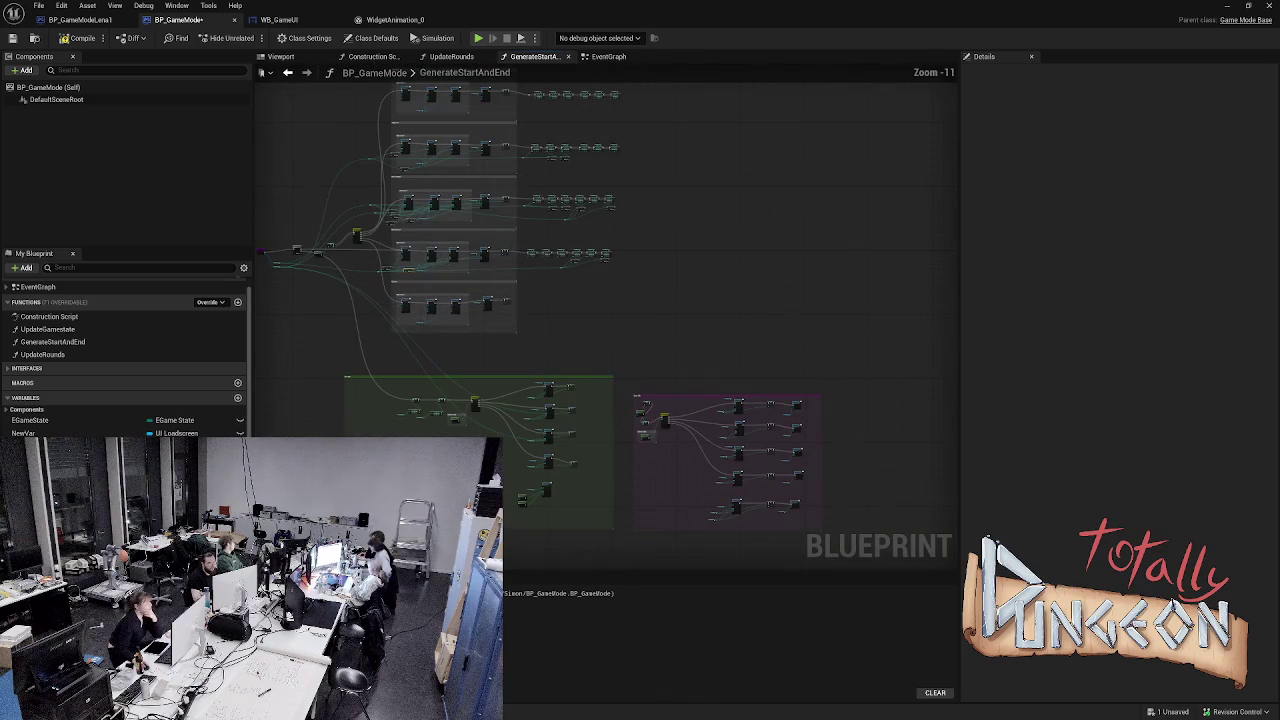
left_click_drag(316, 187, 336, 215)
left_click(80, 38)
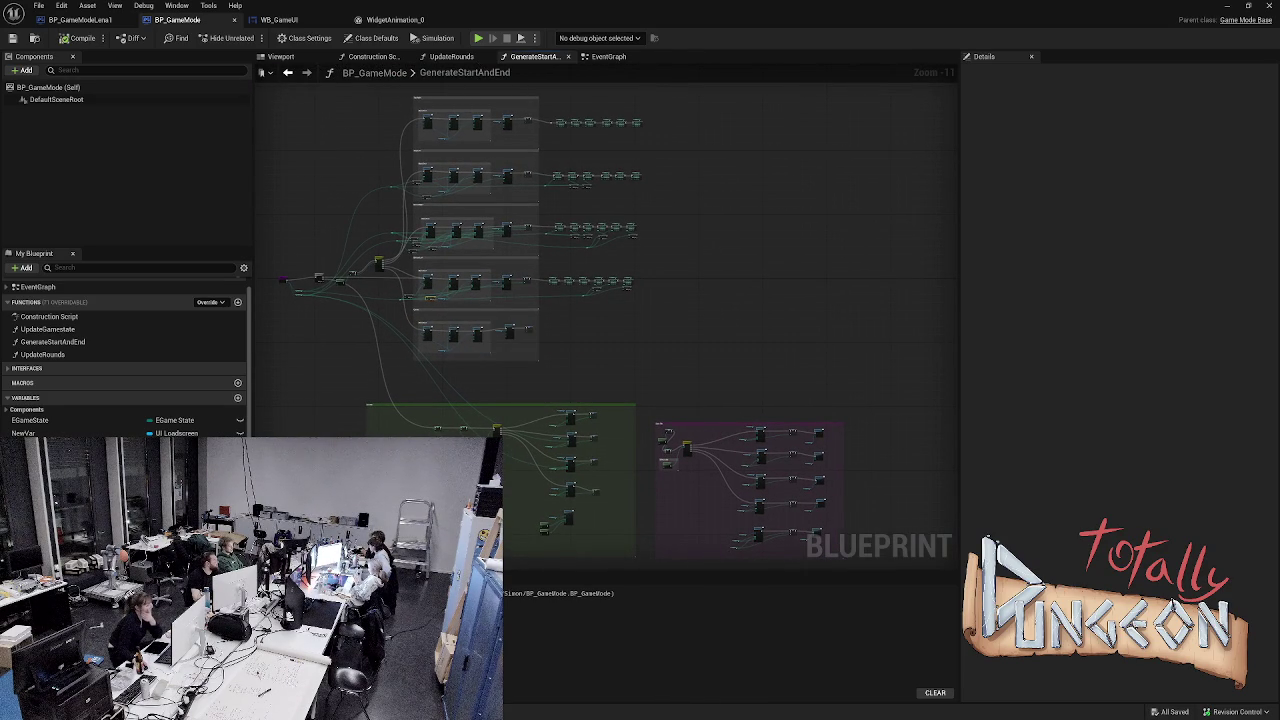
key("alt+p")
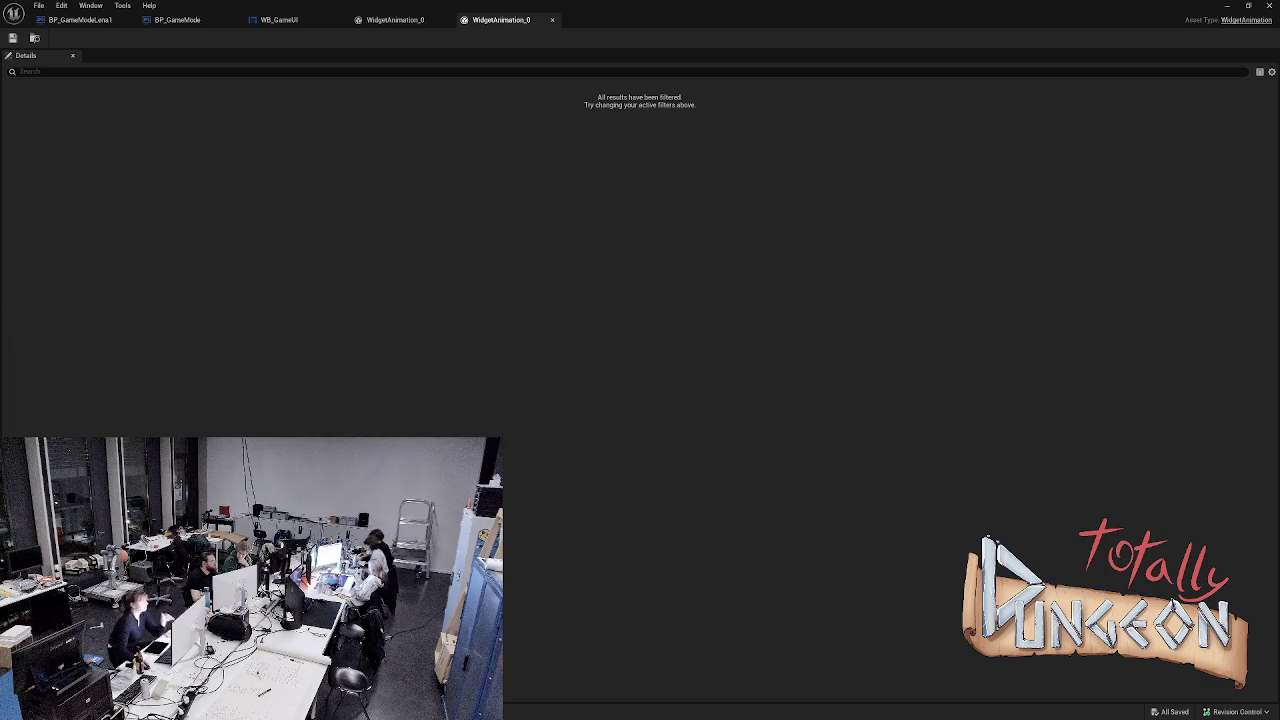
- Close both WidgetAnimation_0 editors and the WB_GameUI editor, returning to BP_GameMode
left_click(446, 20)
left_click(446, 20)
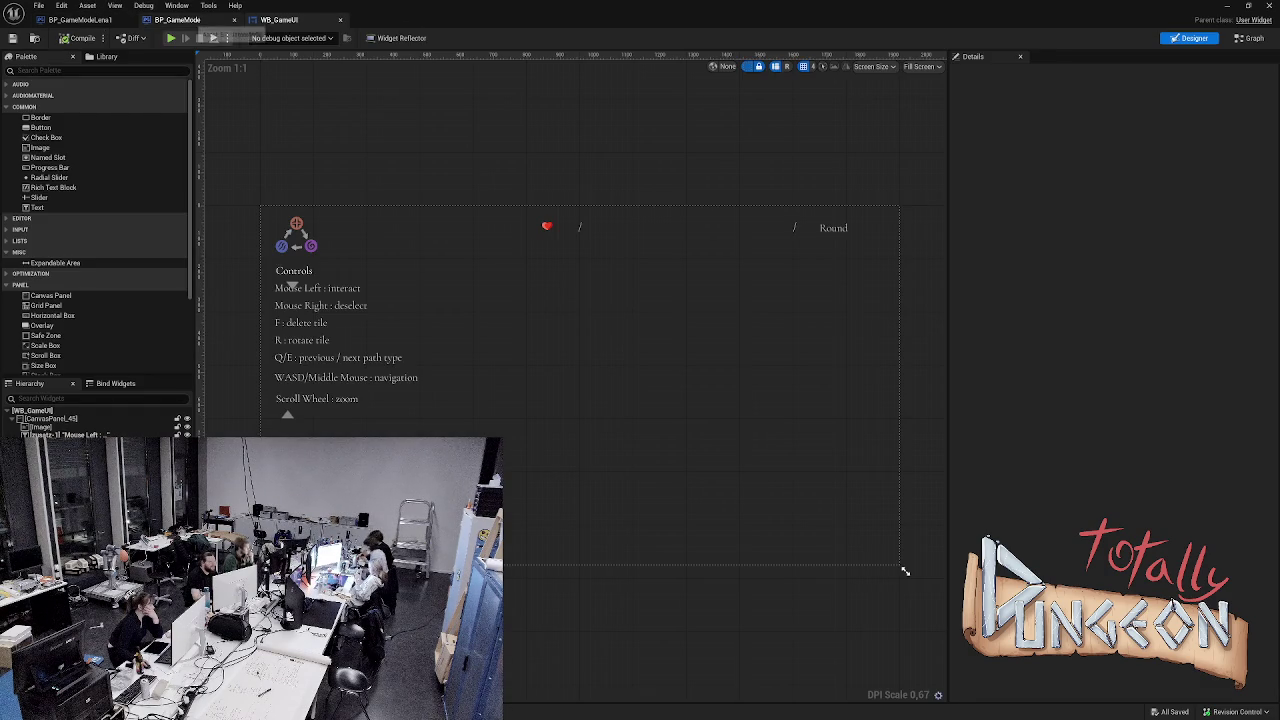
left_click(177, 20)
left_click(340, 20)
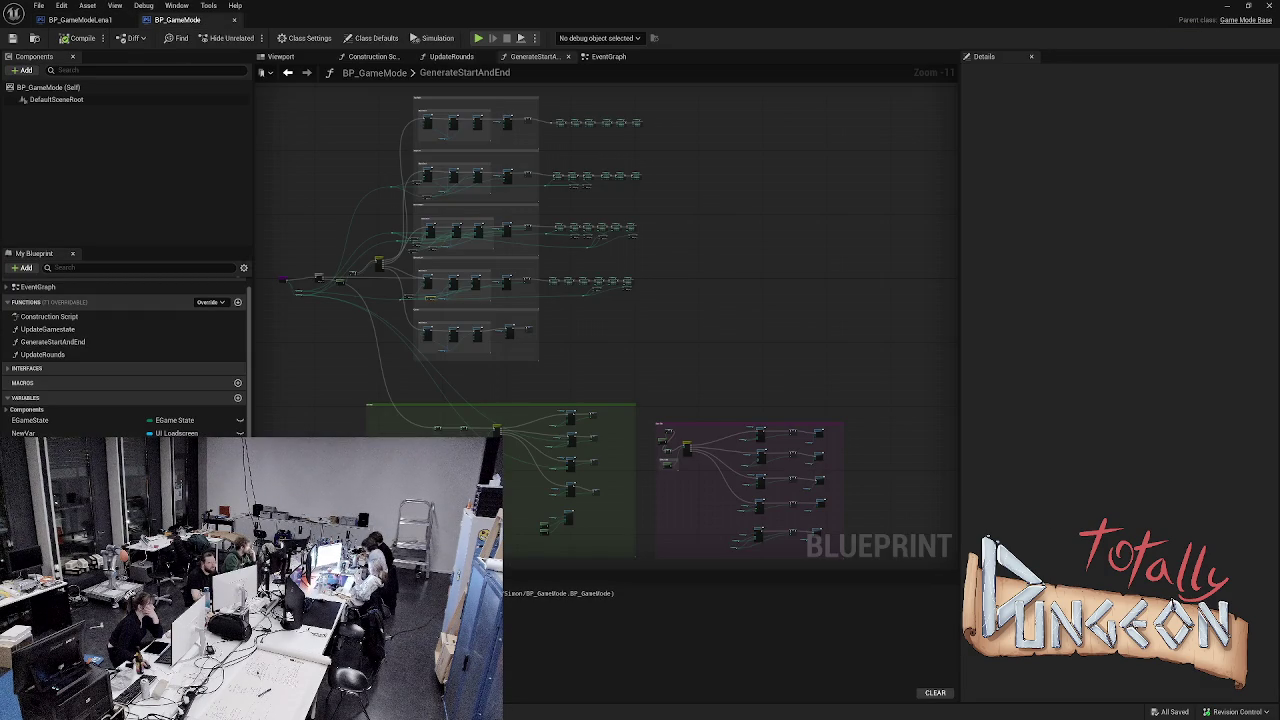
- Add two reroute points on the green coordinate wire and move them down and left
scroll(551, 197, "up", 10)
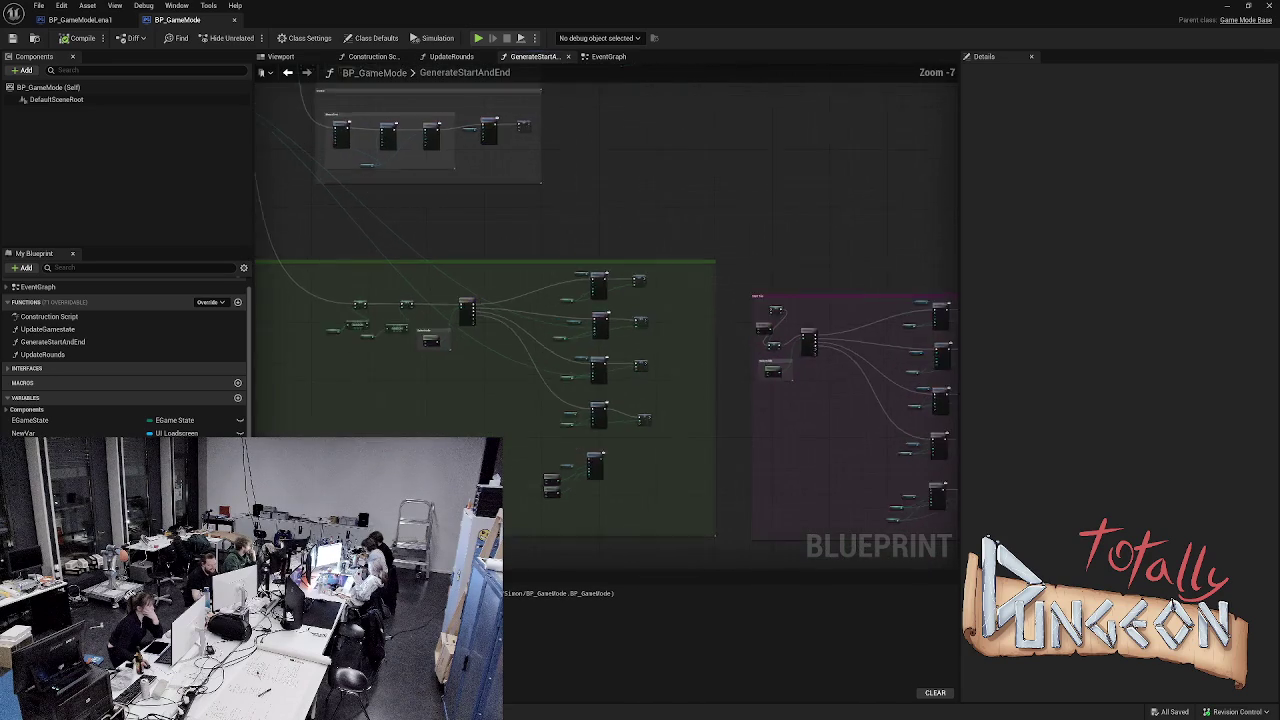
mouse_move(439, 302)
left_mouse_down()
mouse_move(580, 214)
mouse_move(551, 242)
left_mouse_up()
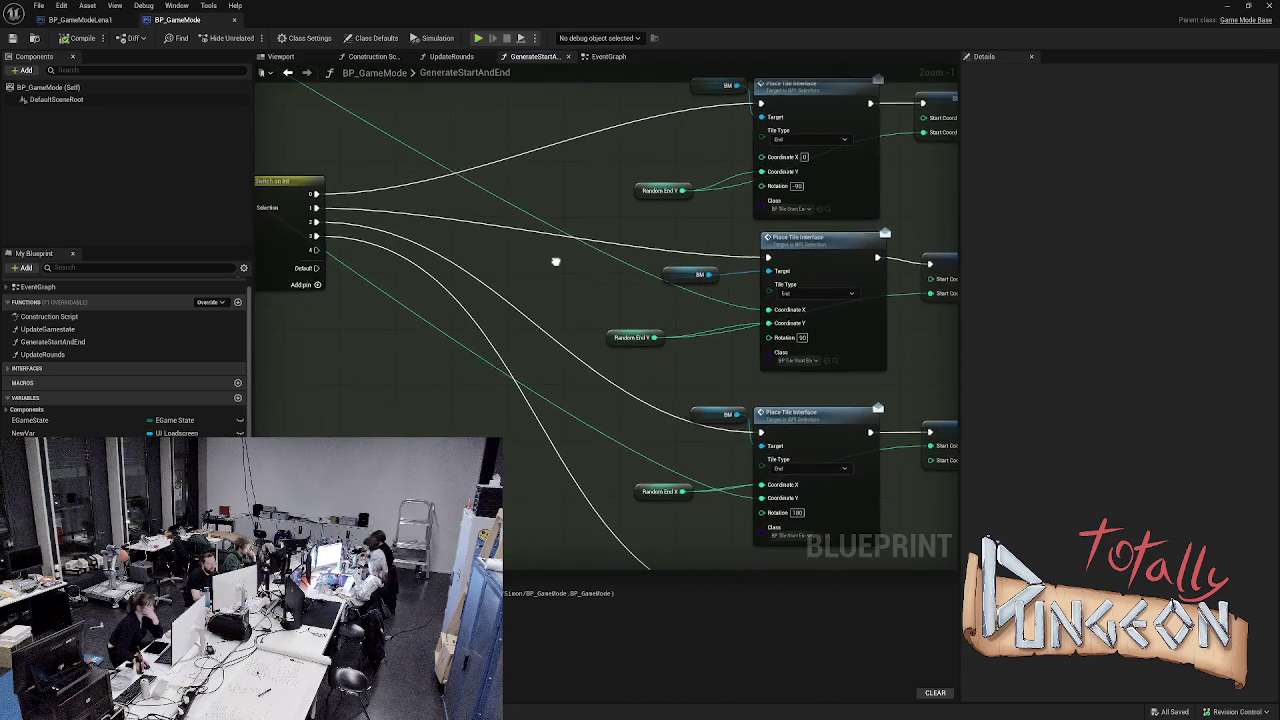
double_click(503, 191)
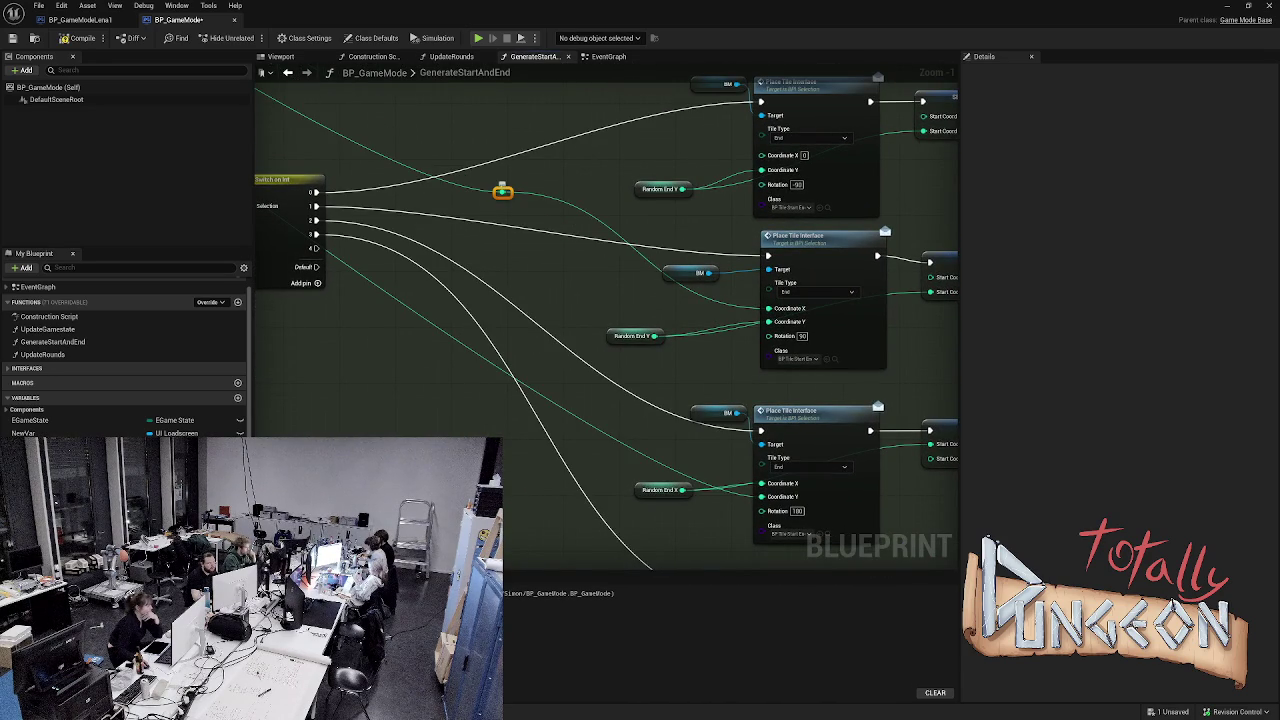
mouse_move(503, 191)
left_mouse_down()
mouse_move(403, 346)
mouse_move(391, 325)
left_mouse_up()
key("Escape")
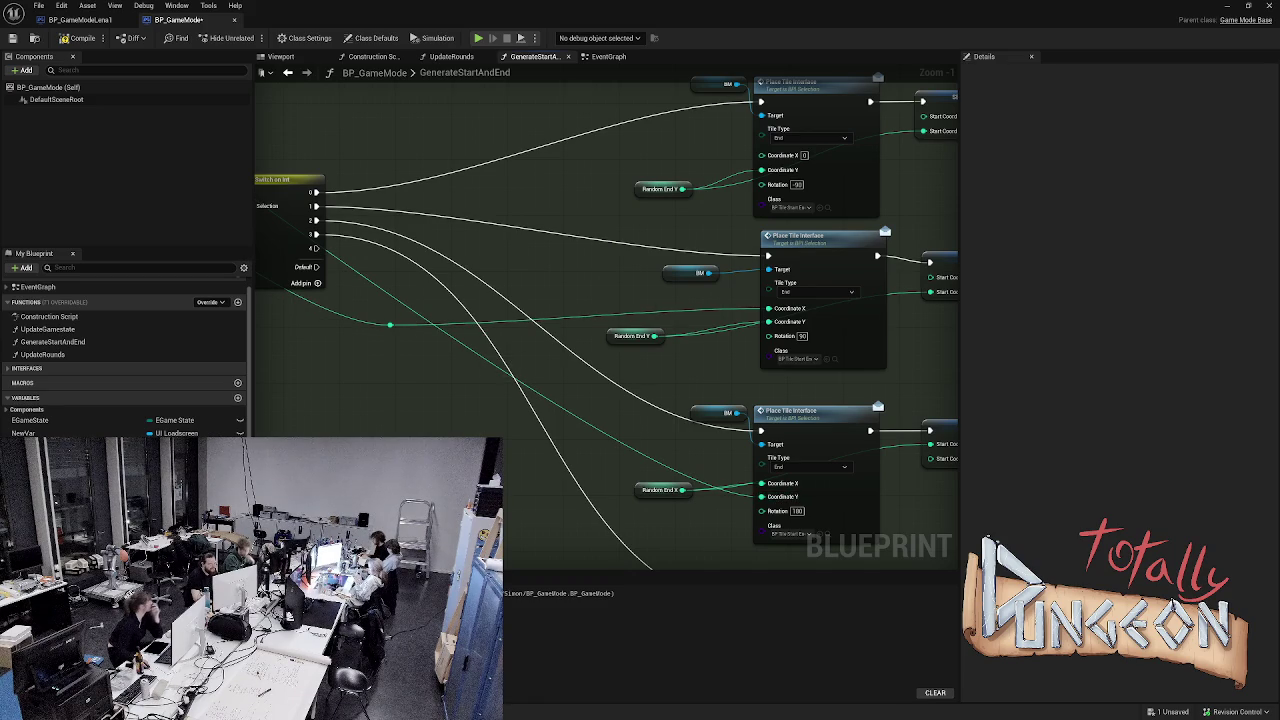
double_click(466, 337)
mouse_move(466, 337)
left_mouse_down()
mouse_move(371, 360)
mouse_move(349, 400)
mouse_move(397, 435)
mouse_move(400, 510)
mouse_move(485, 505)
left_mouse_up()
- Add a Subtract node feeding the lower tile's Coordinate Y, then drag a new wire from the reroute
type("subt")
key("Return")
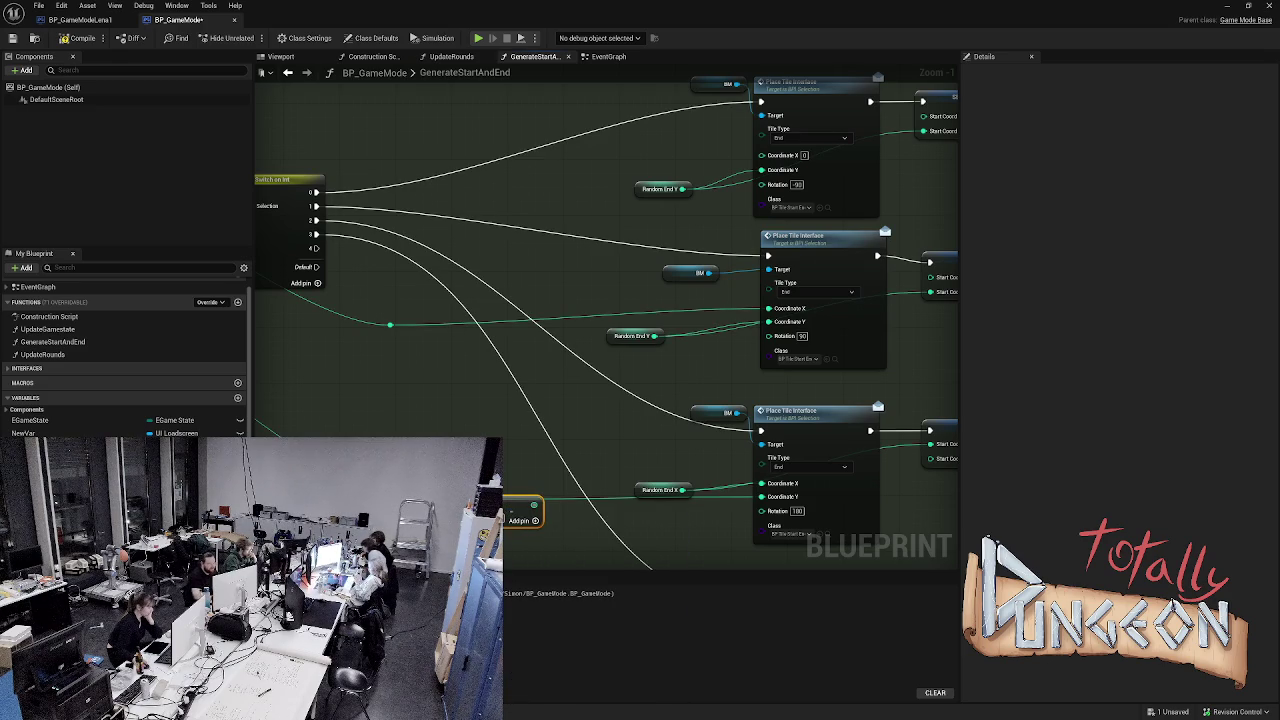
mouse_move(533, 505)
left_mouse_down()
mouse_move(720, 515)
mouse_move(766, 500)
left_mouse_up()
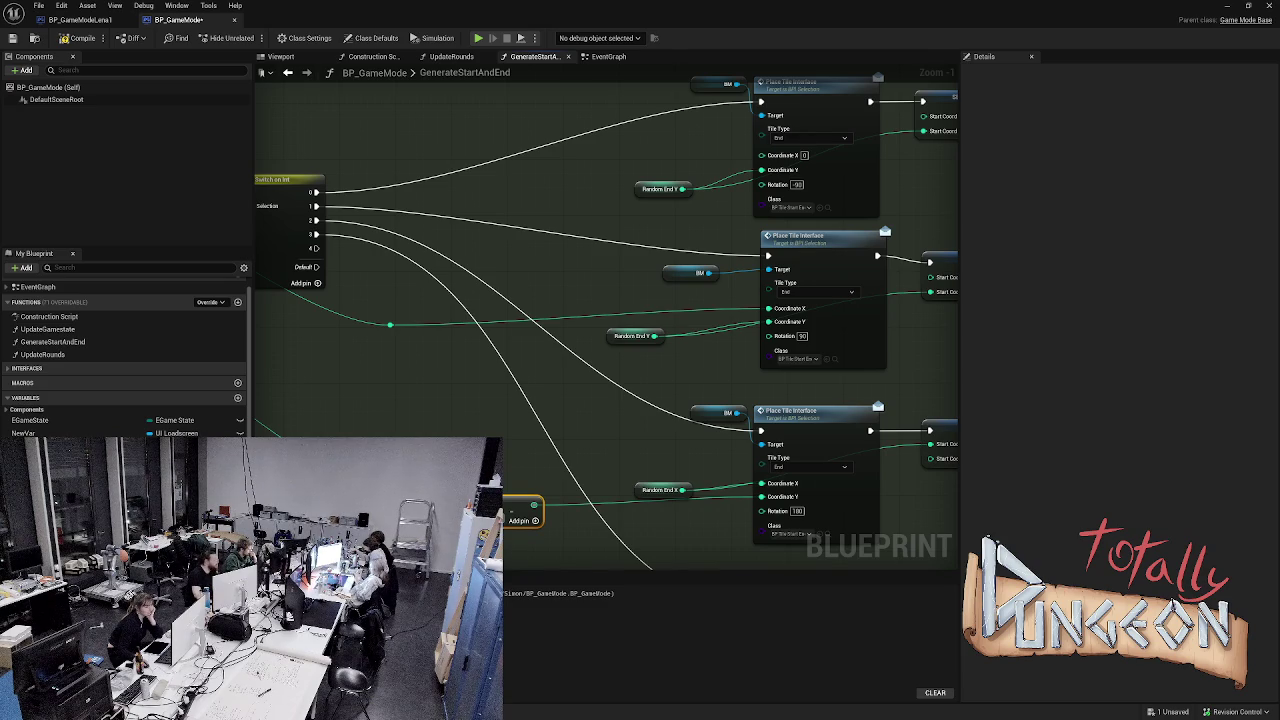
left_click_drag(390, 324, 458, 342)
- Add a second Subtract node off the reroute feeding the middle tile's Coordinate X
type("subtract")
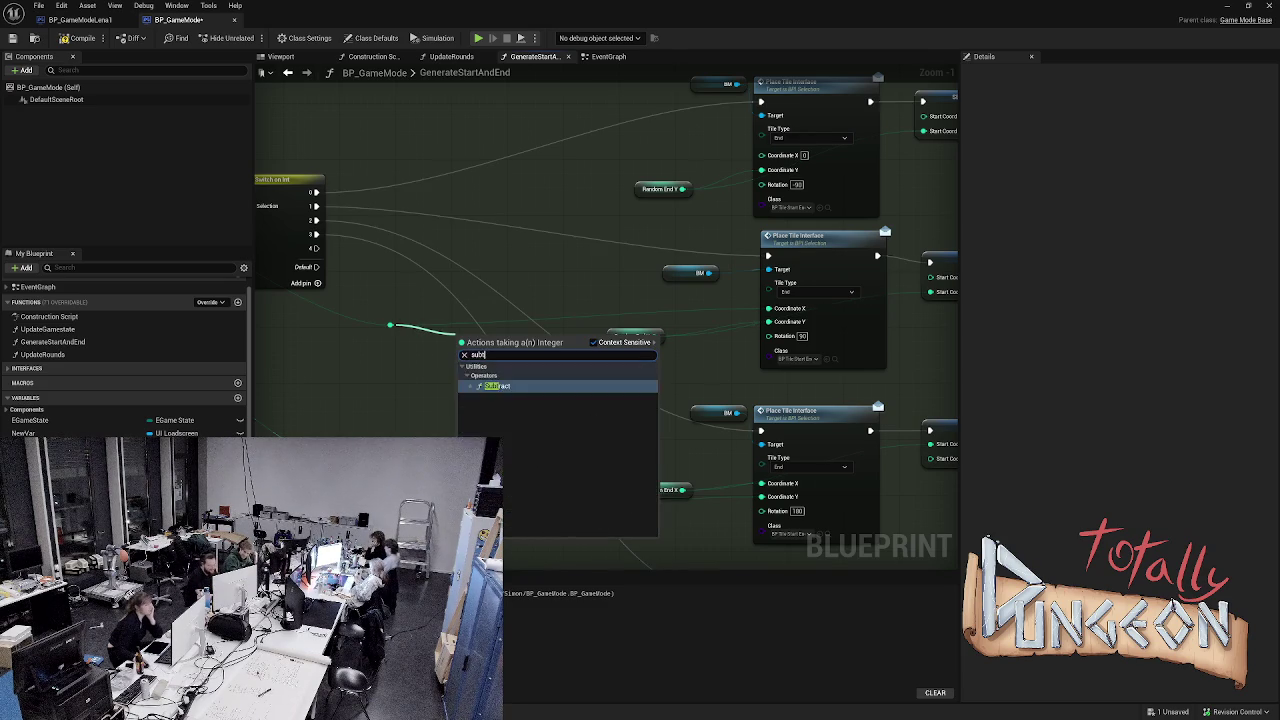
key("Return")
left_click_drag(506, 336, 768, 308)
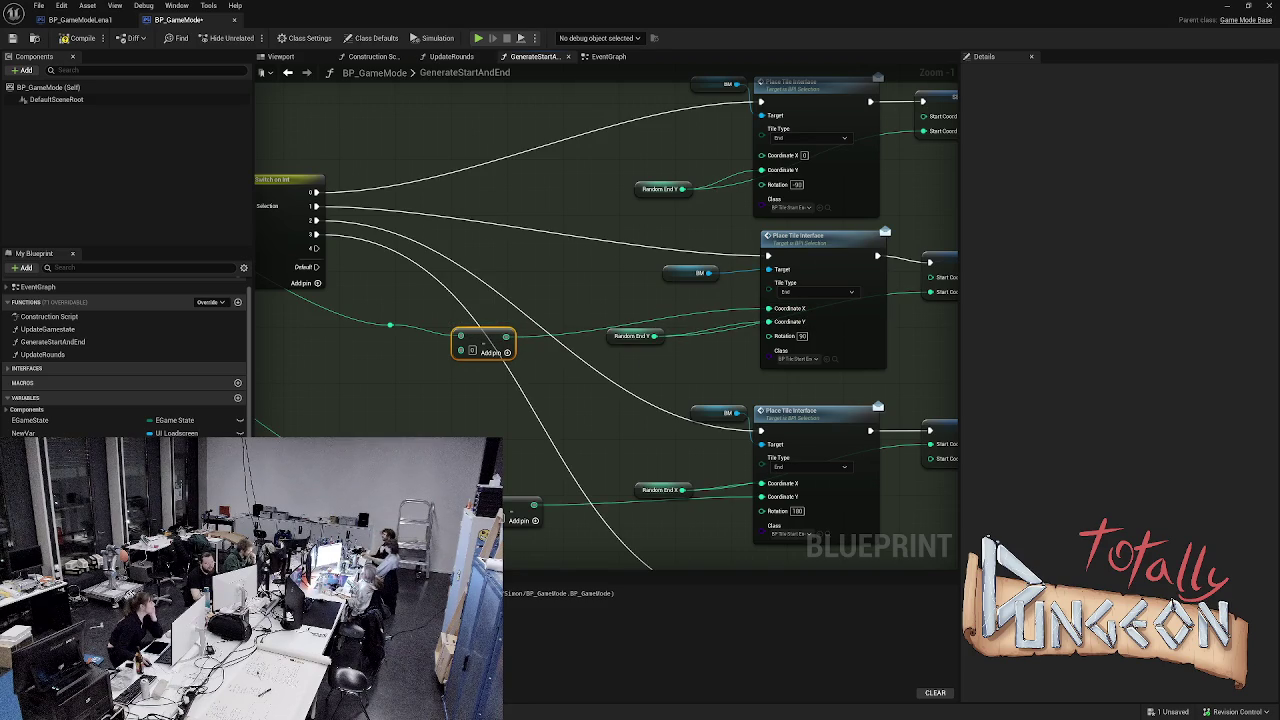
- Compile and save BP_GameMode, then start a simulation to test tile placement
left_click(484, 114)
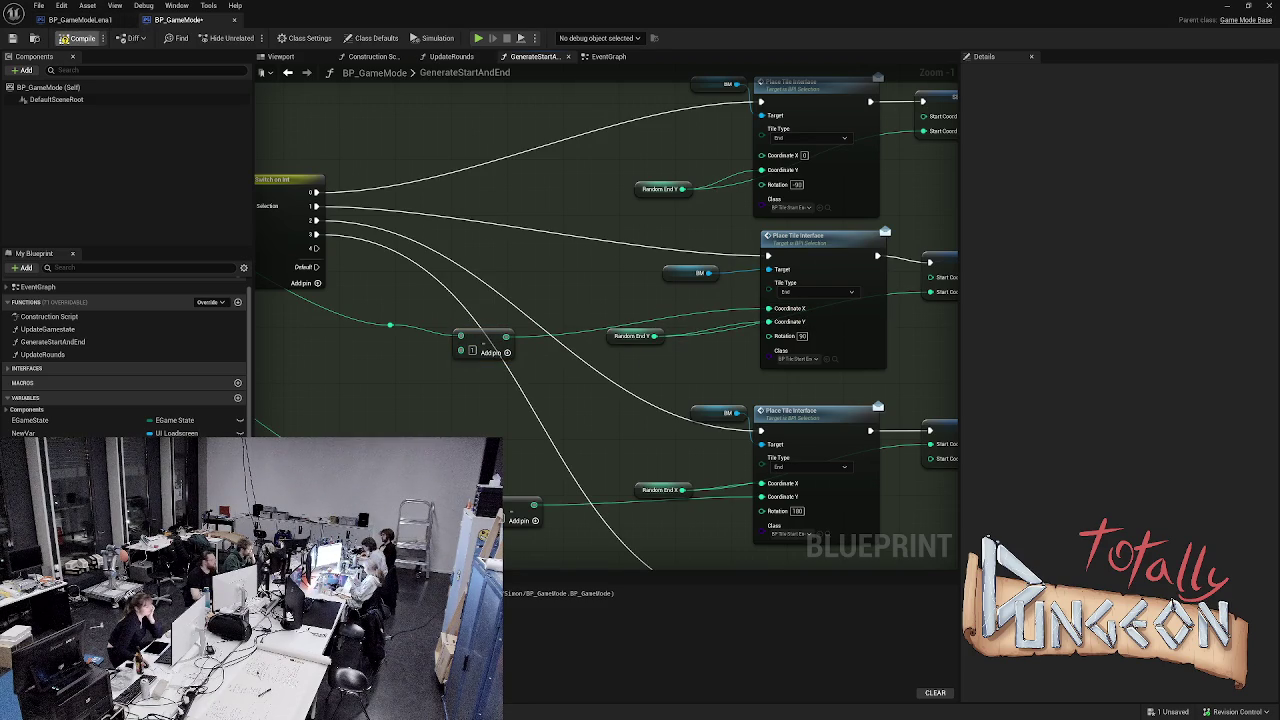
left_click(80, 38)
key("alt+s")
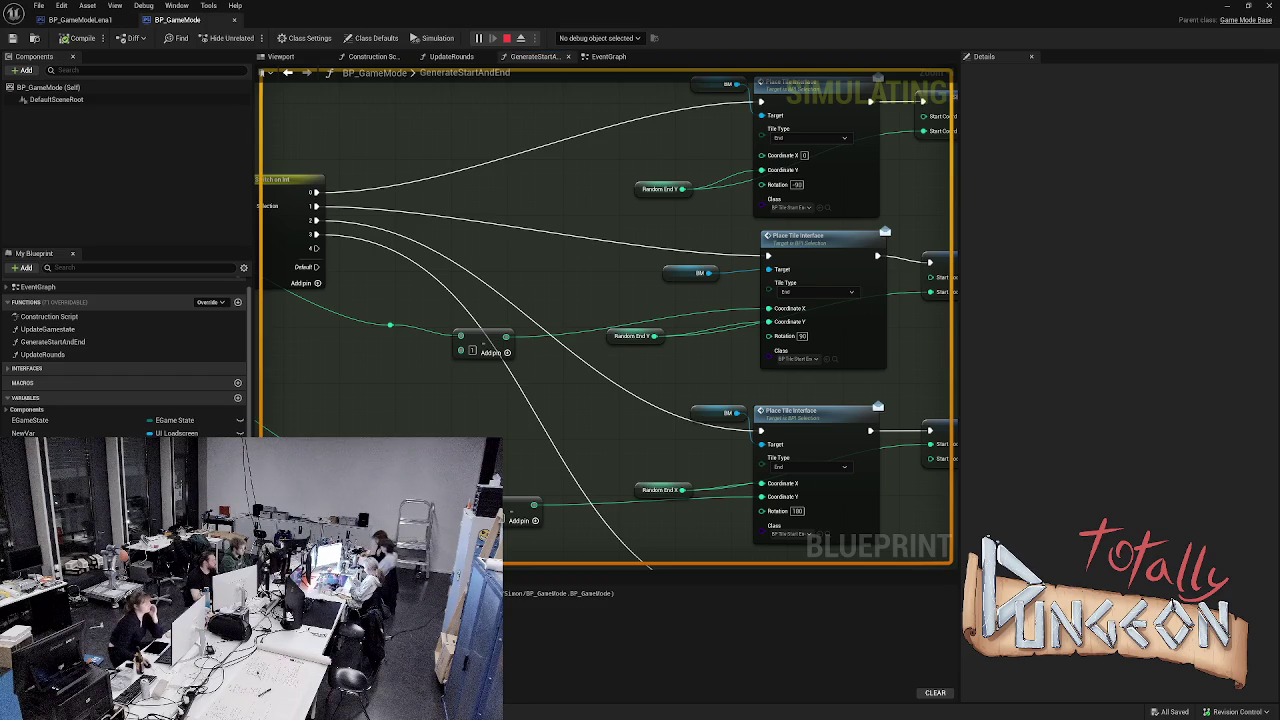
- Run and stop the simulation three more times to check the tiles, then open the Content Drawer
key("Escape")
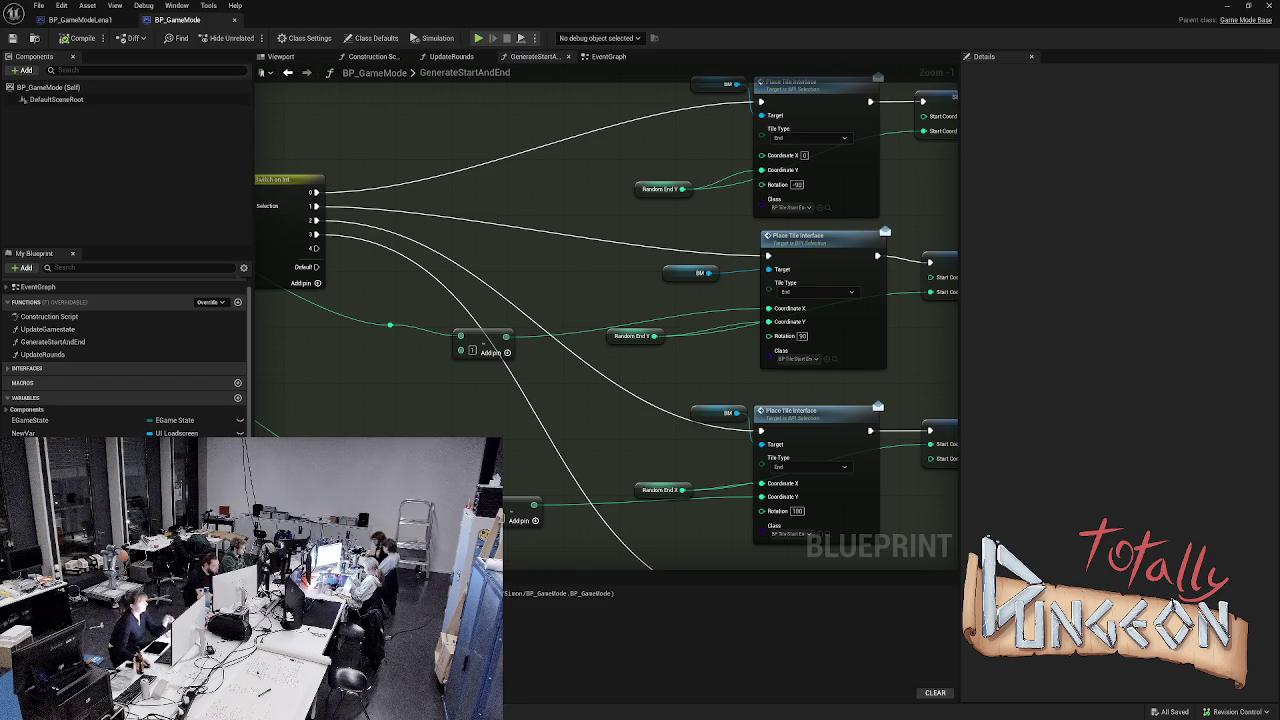
key("alt+s")
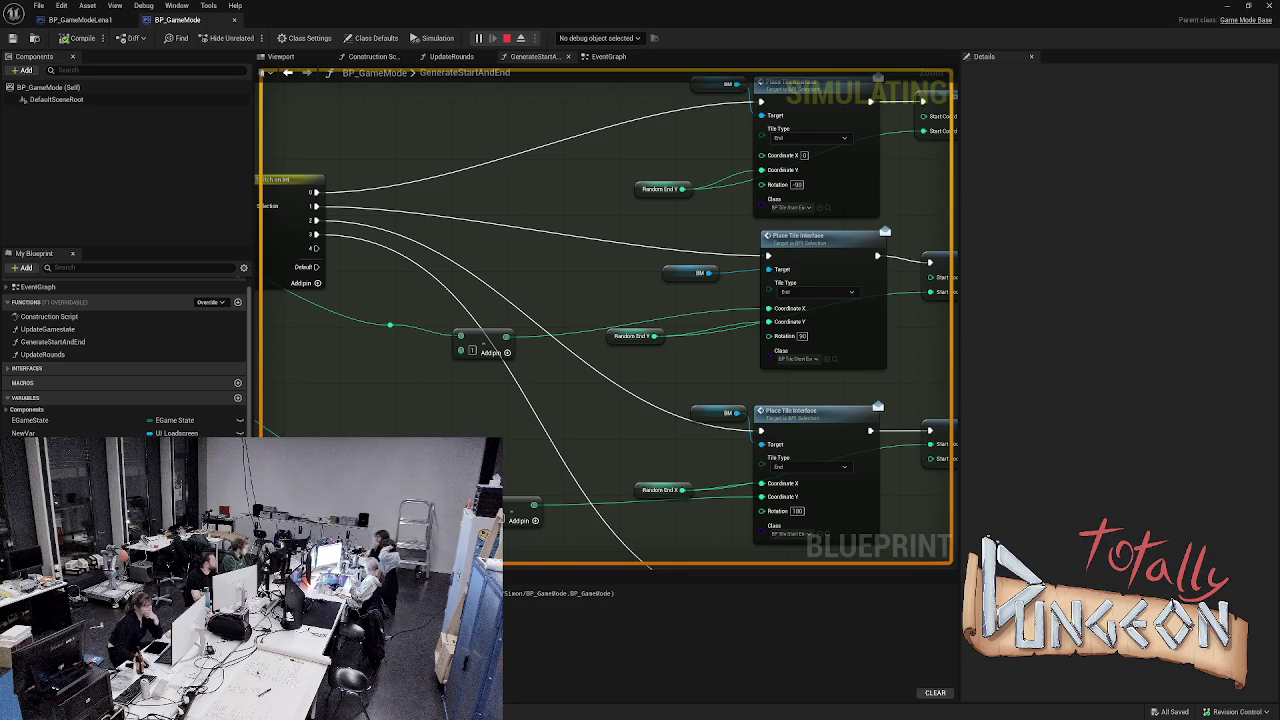
key("Escape")
key("alt+s")
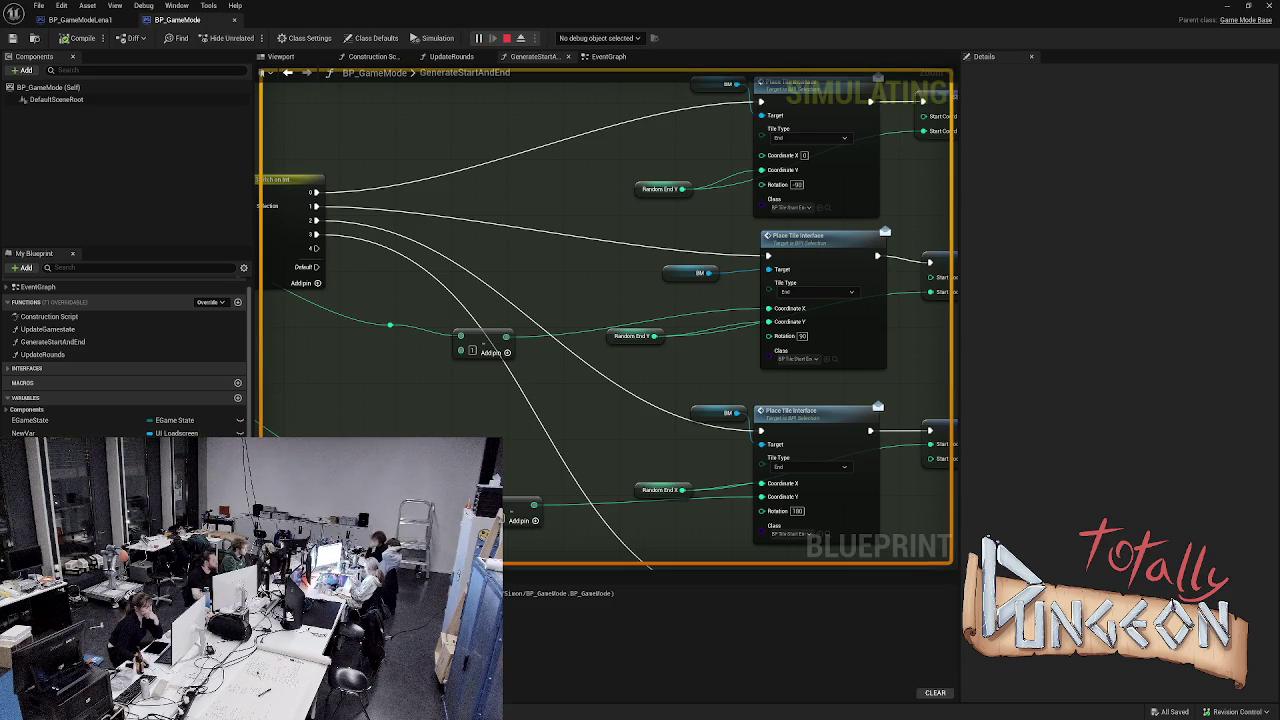
key("Escape")
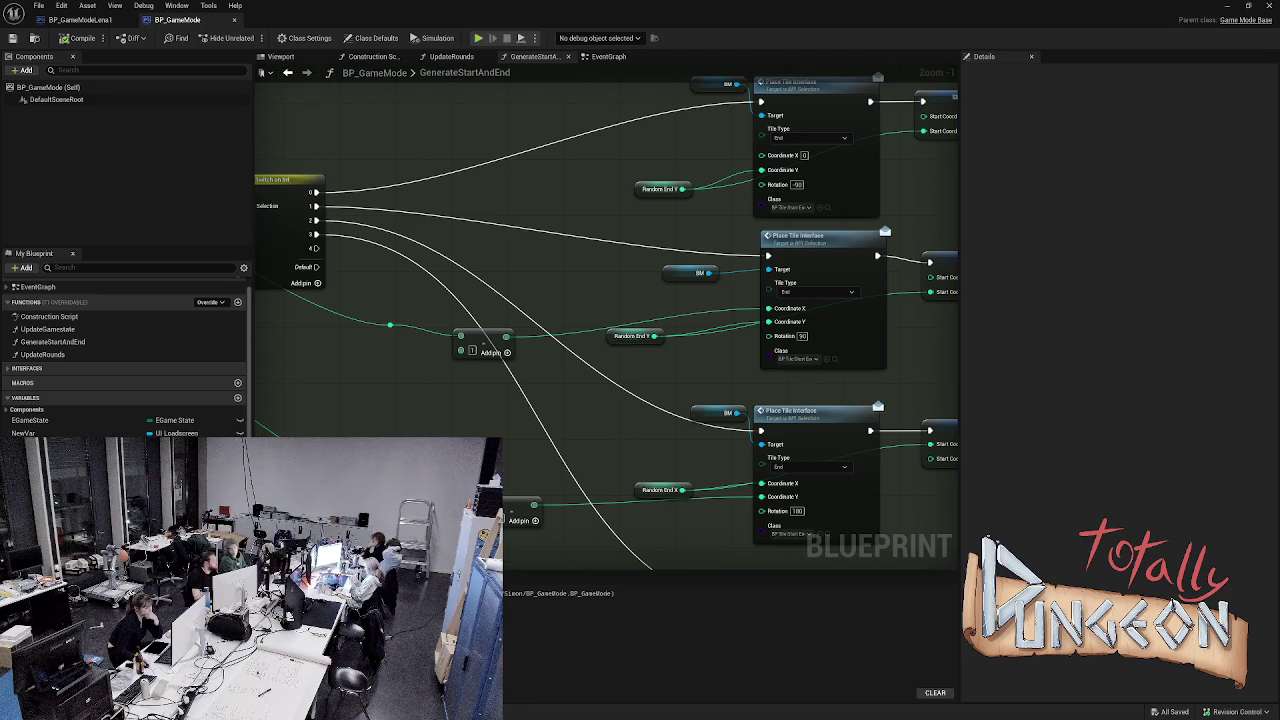
key("alt+s")
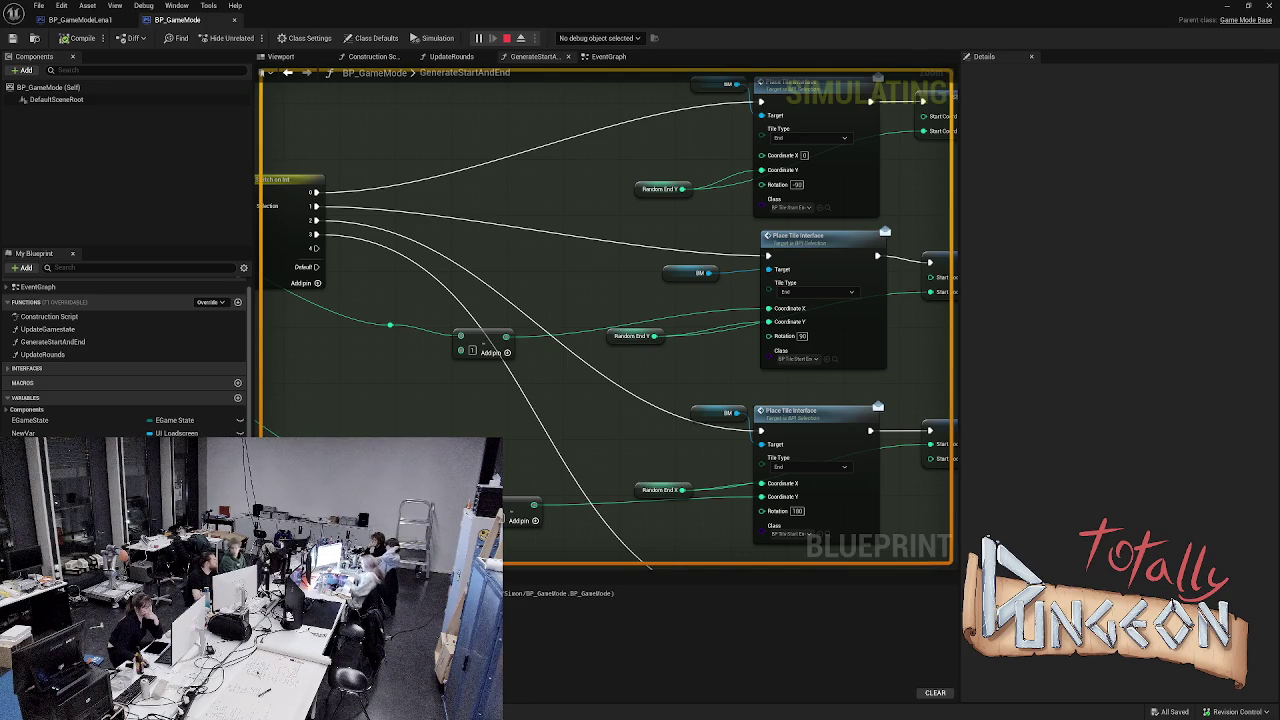
key("Escape")
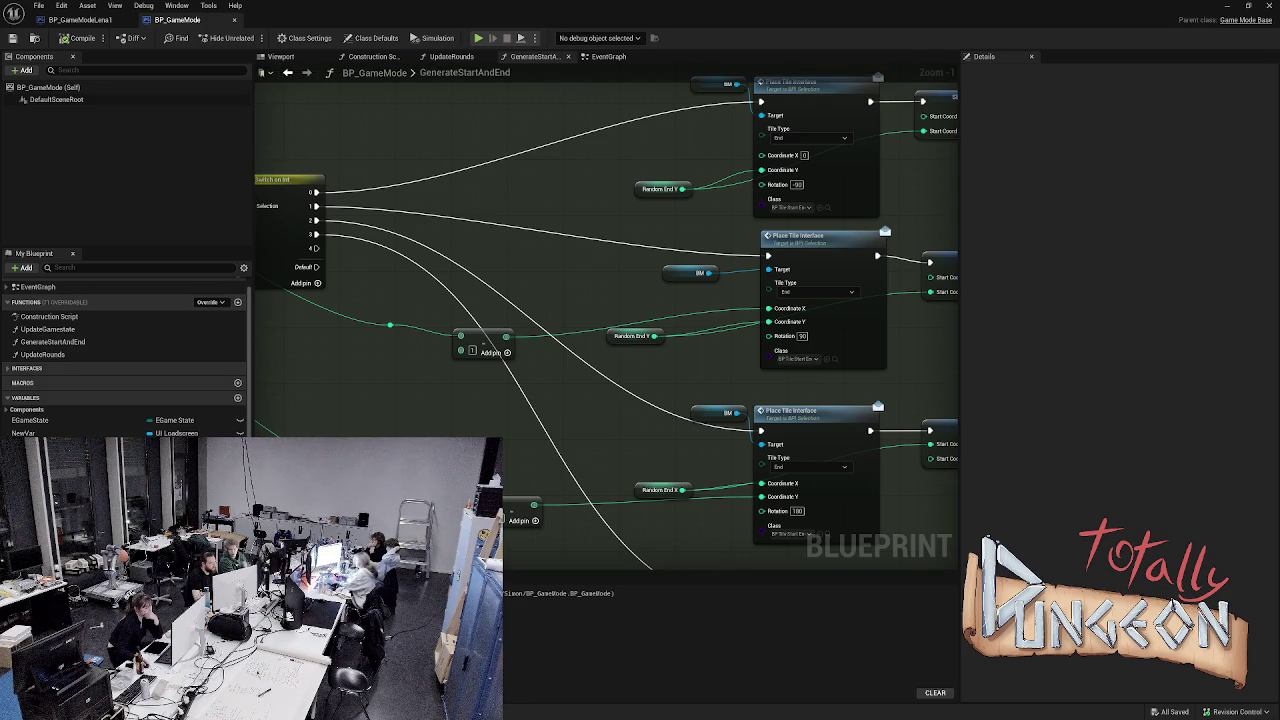
key("ctrl+space")
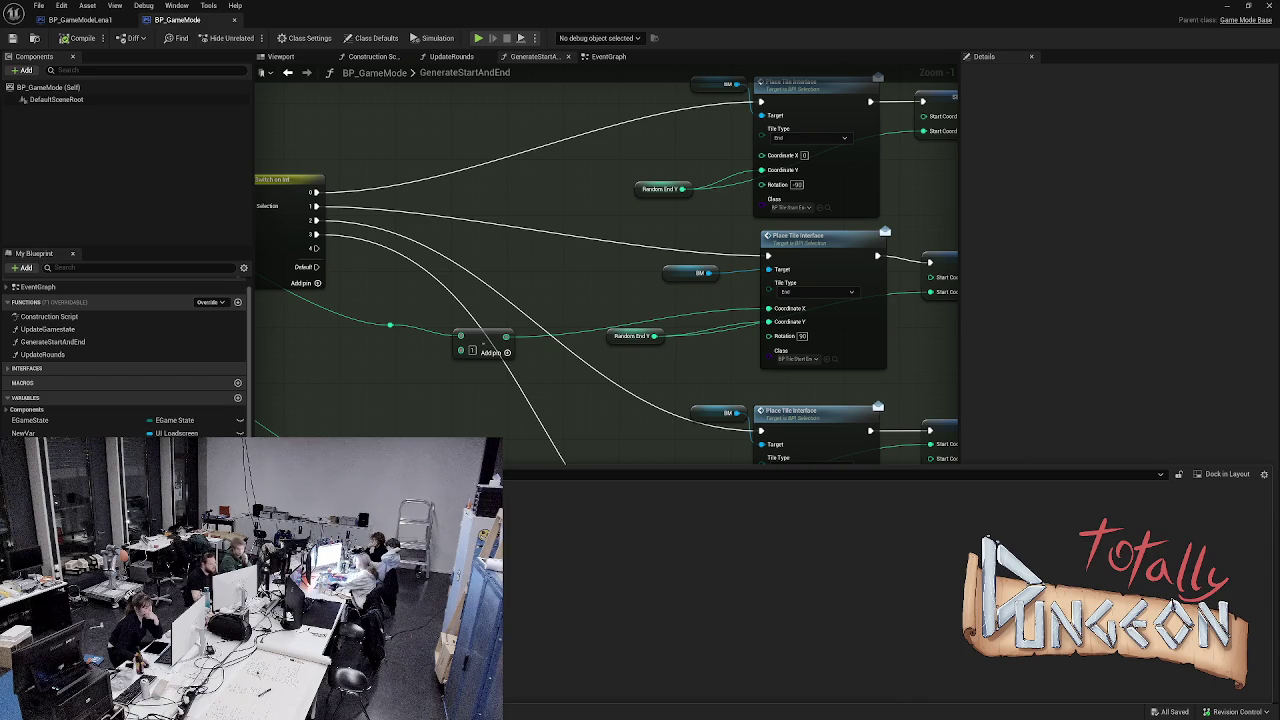
right_click(262, 520)
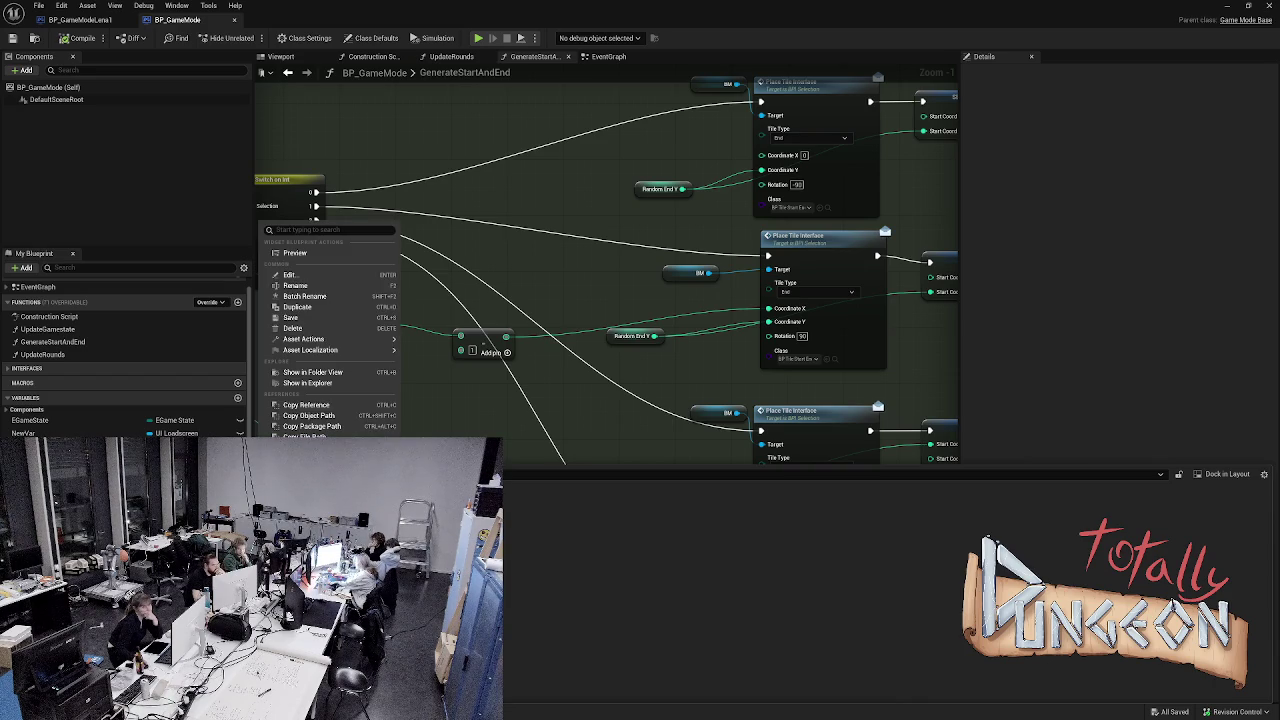
right_click(310, 544)
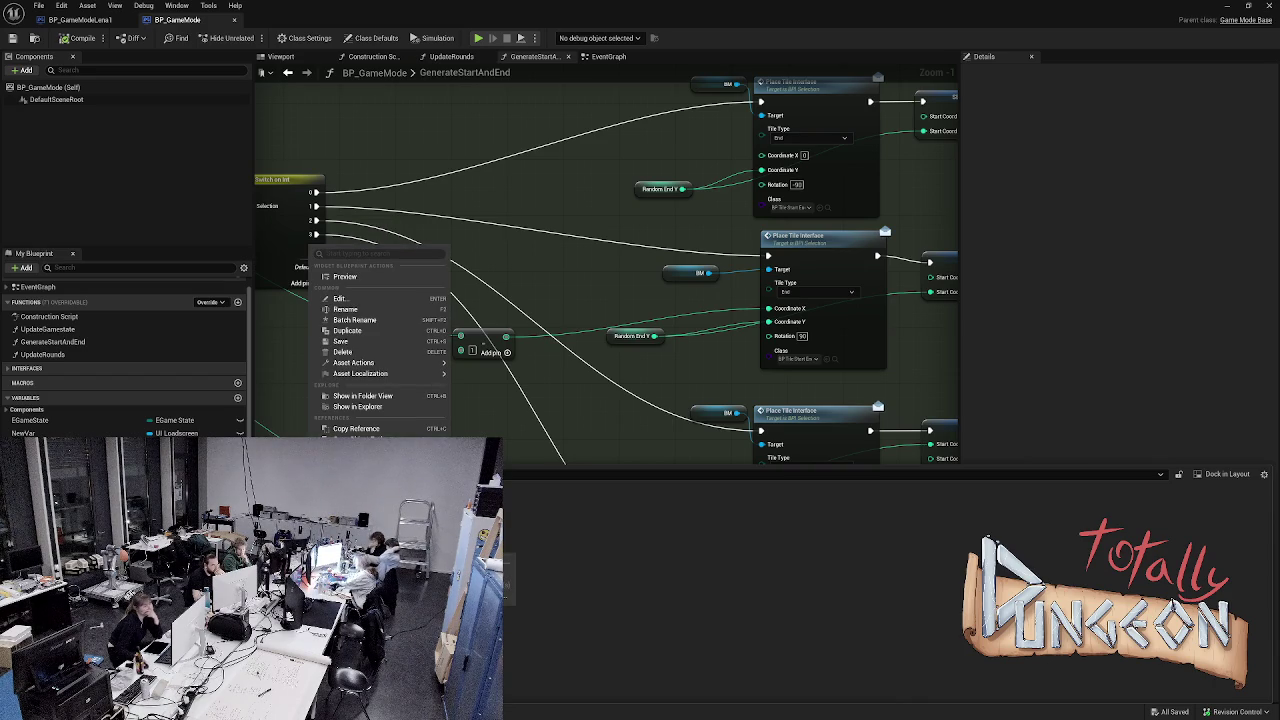
key("Escape")
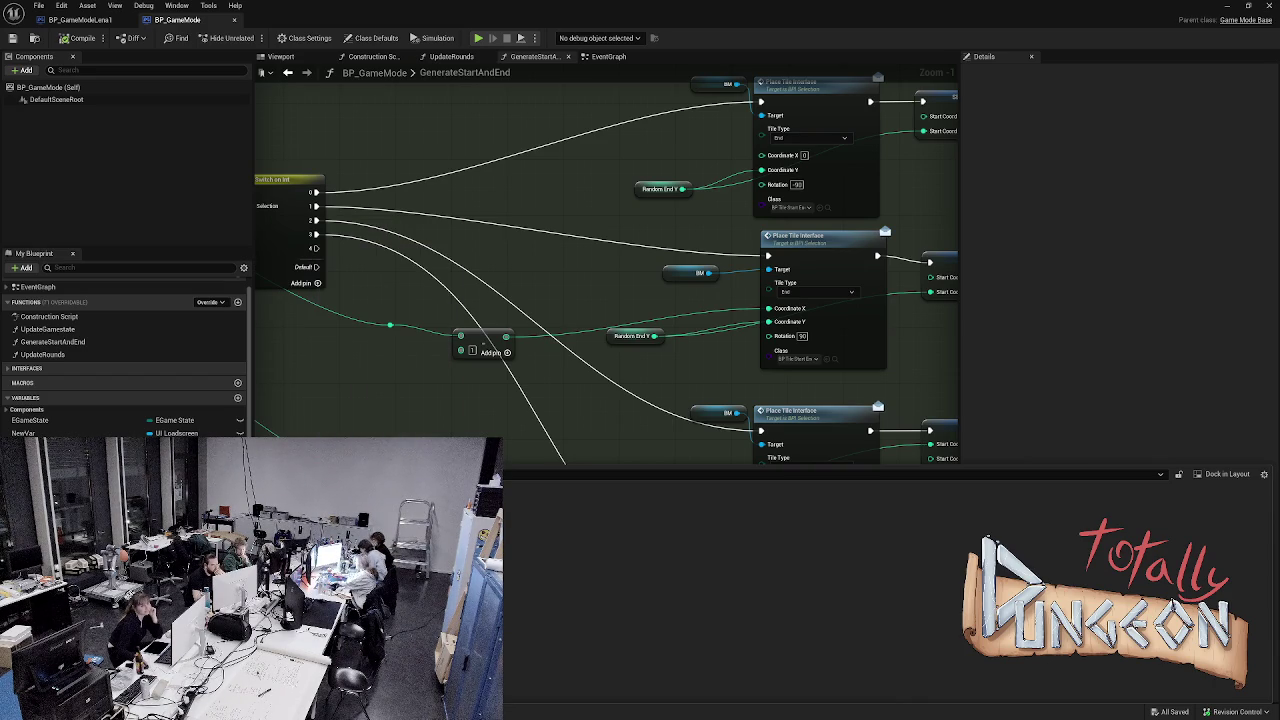
right_click(320, 499)
key("Escape")
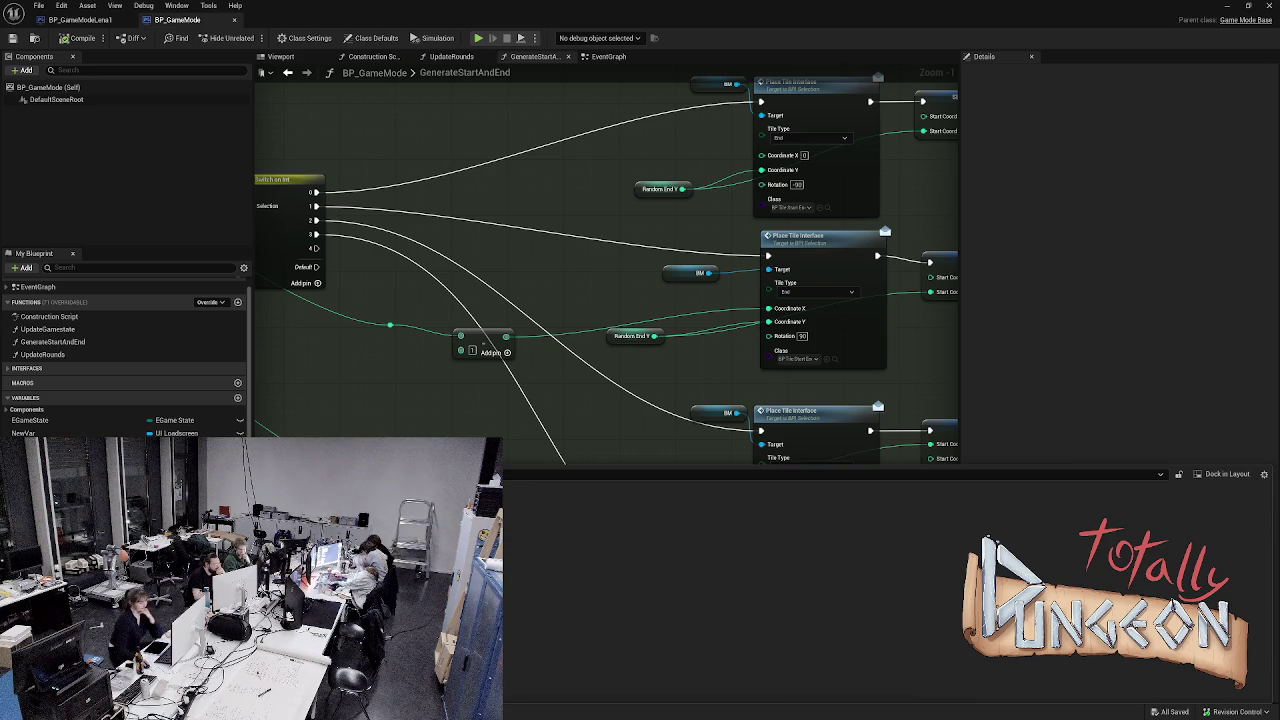
right_click(197, 189)
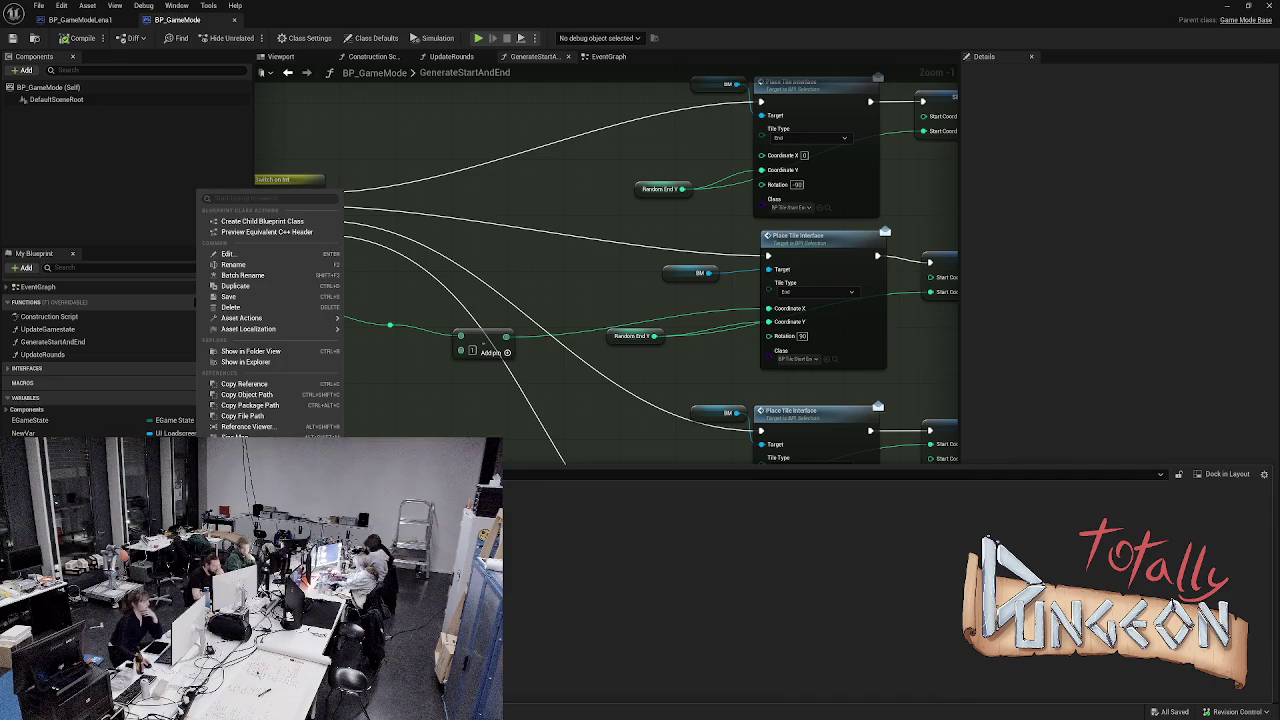
key("Escape")
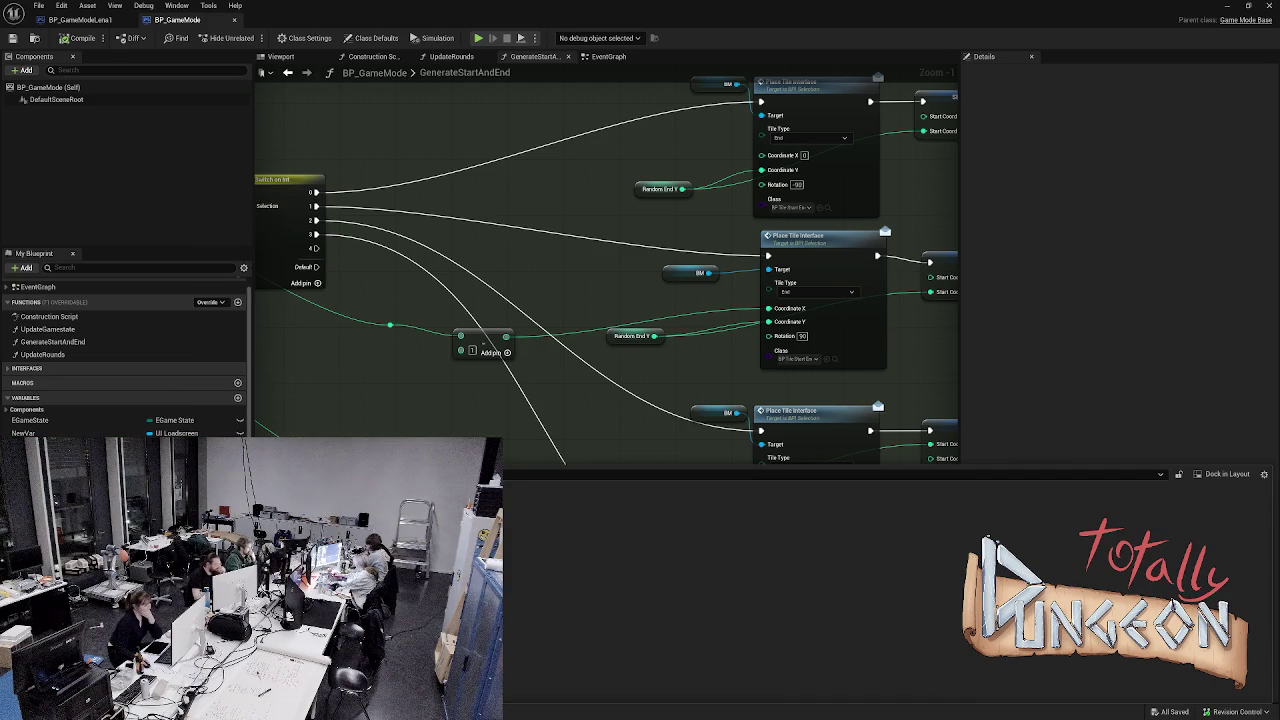